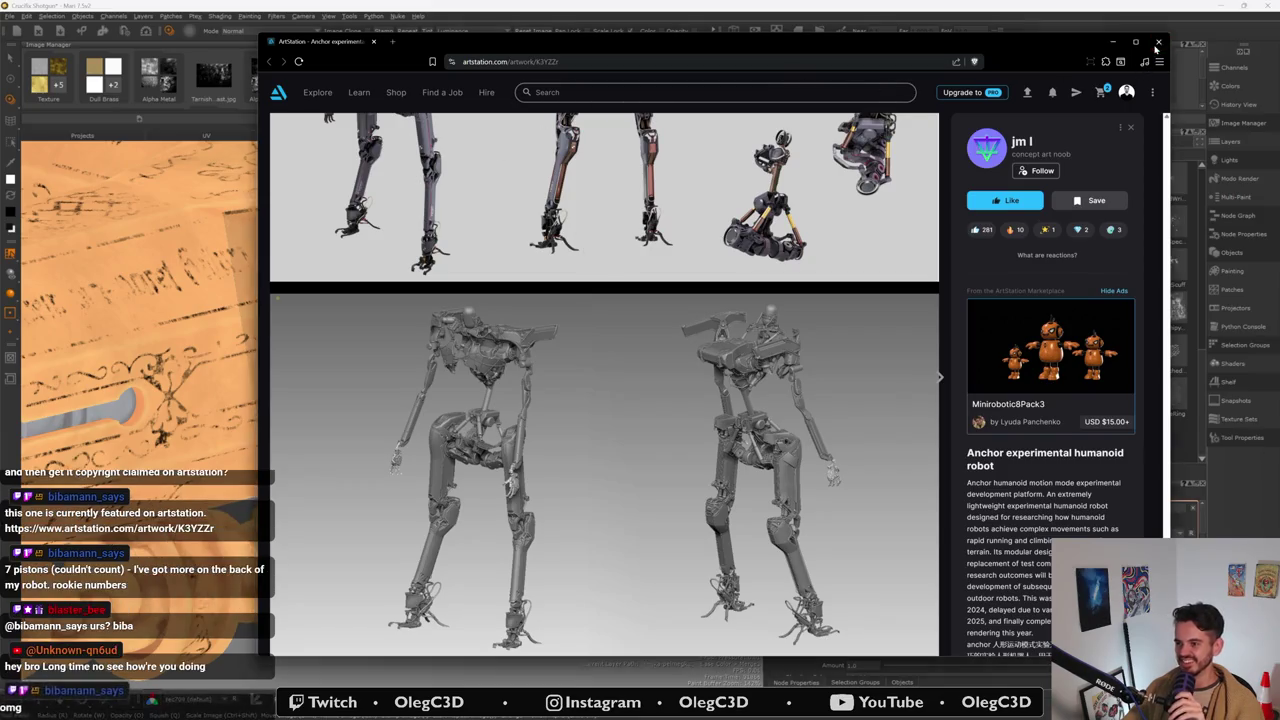
# - Leave the ArtStation humanoid robot artwork page and return to Mari
pyautogui.hotkey('alt', 'Tab')
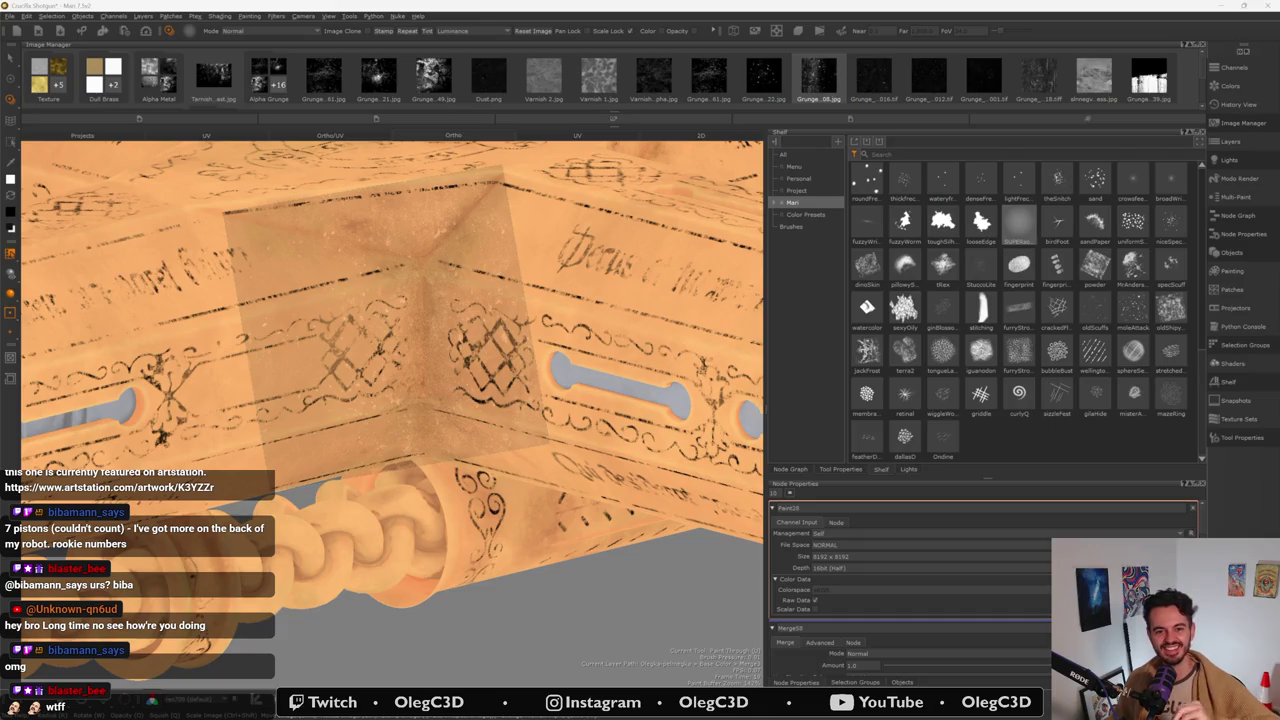
# - Expand the brush library, orbit to a new crucifix face, and stamp a grunge patch there
pyautogui.click(825, 298)
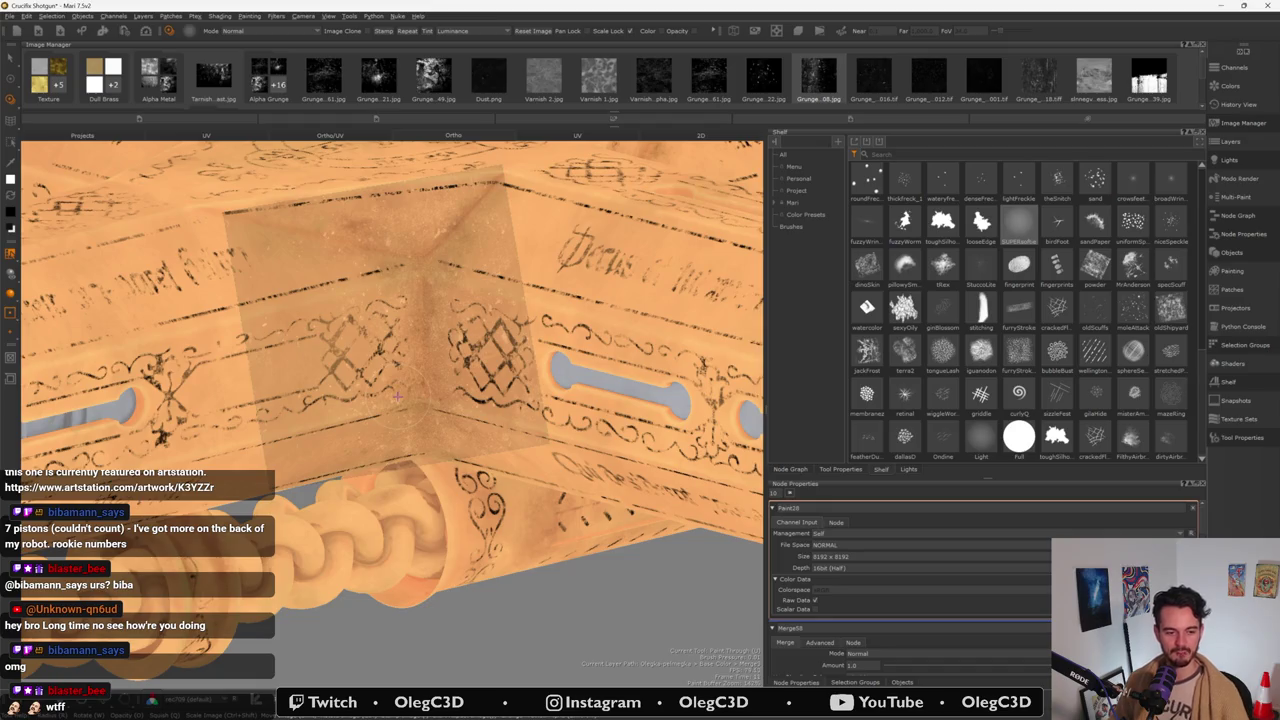
pyautogui.moveTo(495, 319)
pyautogui.keyDown('alt'); pyautogui.mouseDown()
pyautogui.moveTo(420, 250)
pyautogui.moveTo(485, 432)
pyautogui.mouseUp(); pyautogui.keyUp('alt')
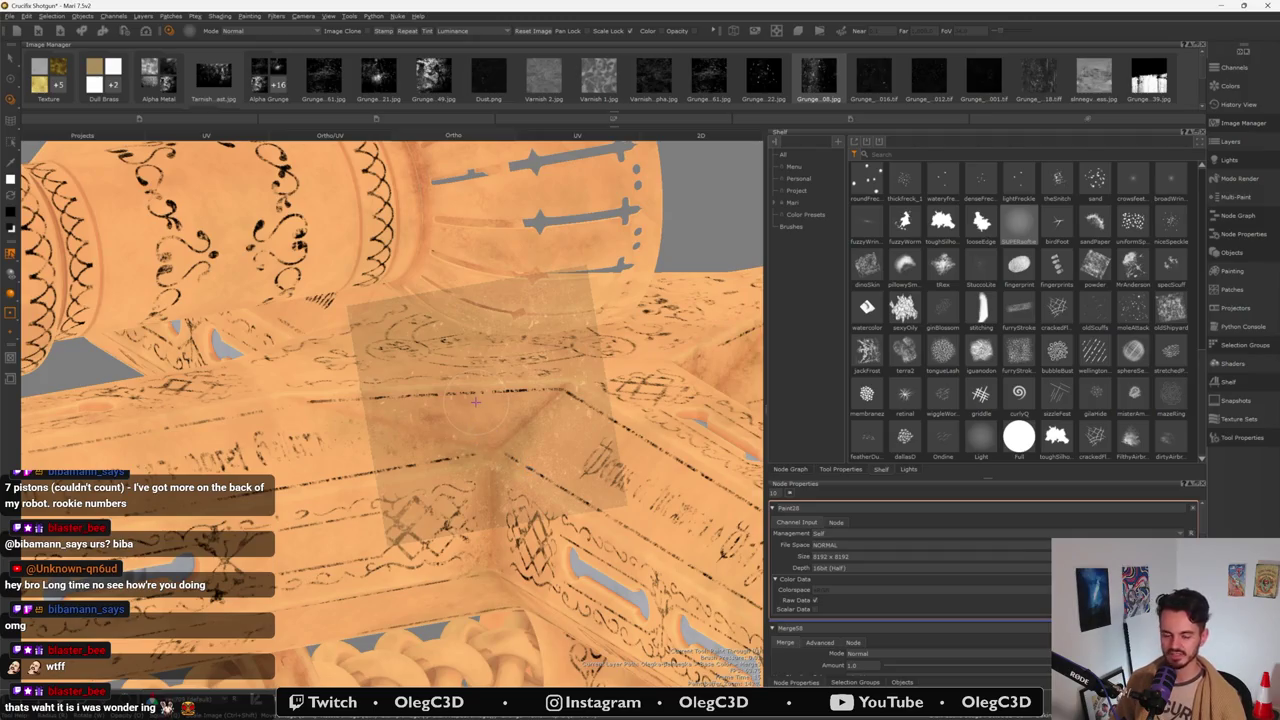
pyautogui.moveTo(475, 400)
pyautogui.mouseDown(button='middle')
pyautogui.moveTo(409, 486)
pyautogui.moveTo(544, 376)
pyautogui.mouseUp(button='middle')
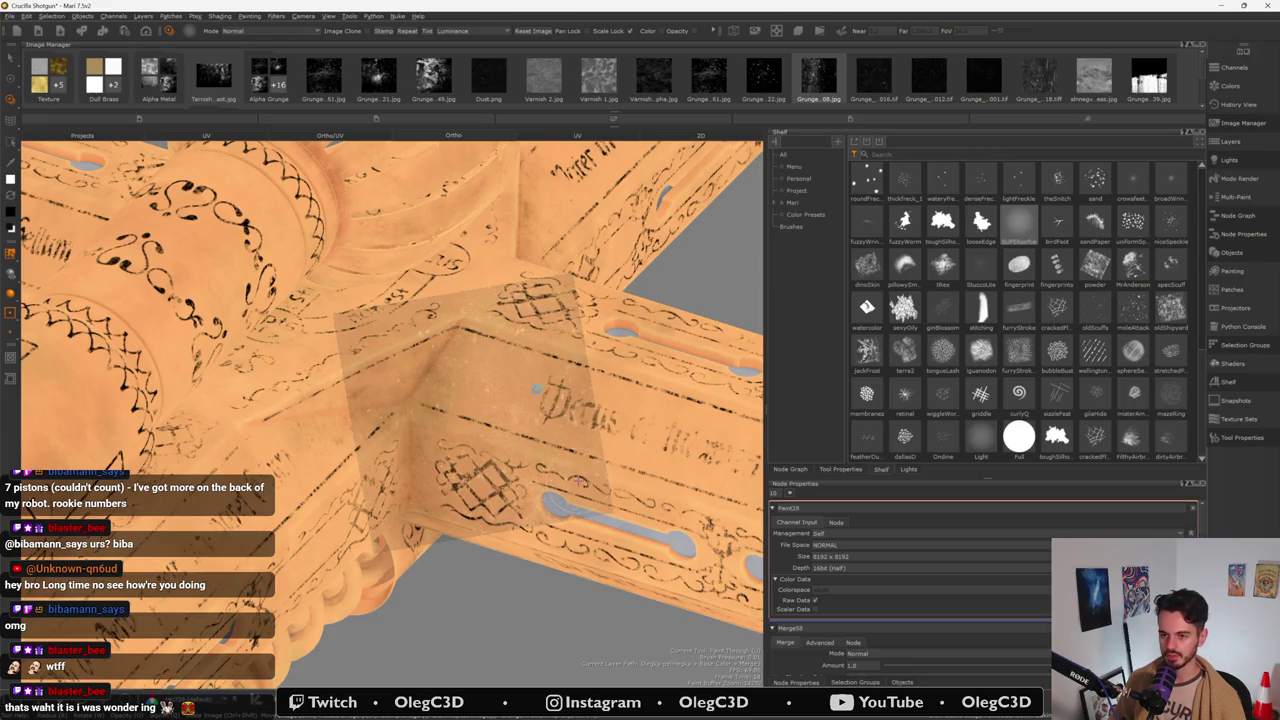
pyautogui.moveTo(580, 480)
pyautogui.keyDown('alt'); pyautogui.mouseDown()
pyautogui.moveTo(496, 352)
pyautogui.moveTo(483, 436)
pyautogui.moveTo(500, 389)
pyautogui.moveTo(470, 440)
pyautogui.moveTo(480, 420)
pyautogui.moveTo(497, 428)
pyautogui.moveTo(539, 366)
pyautogui.moveTo(485, 438)
pyautogui.mouseUp(); pyautogui.keyUp('alt')
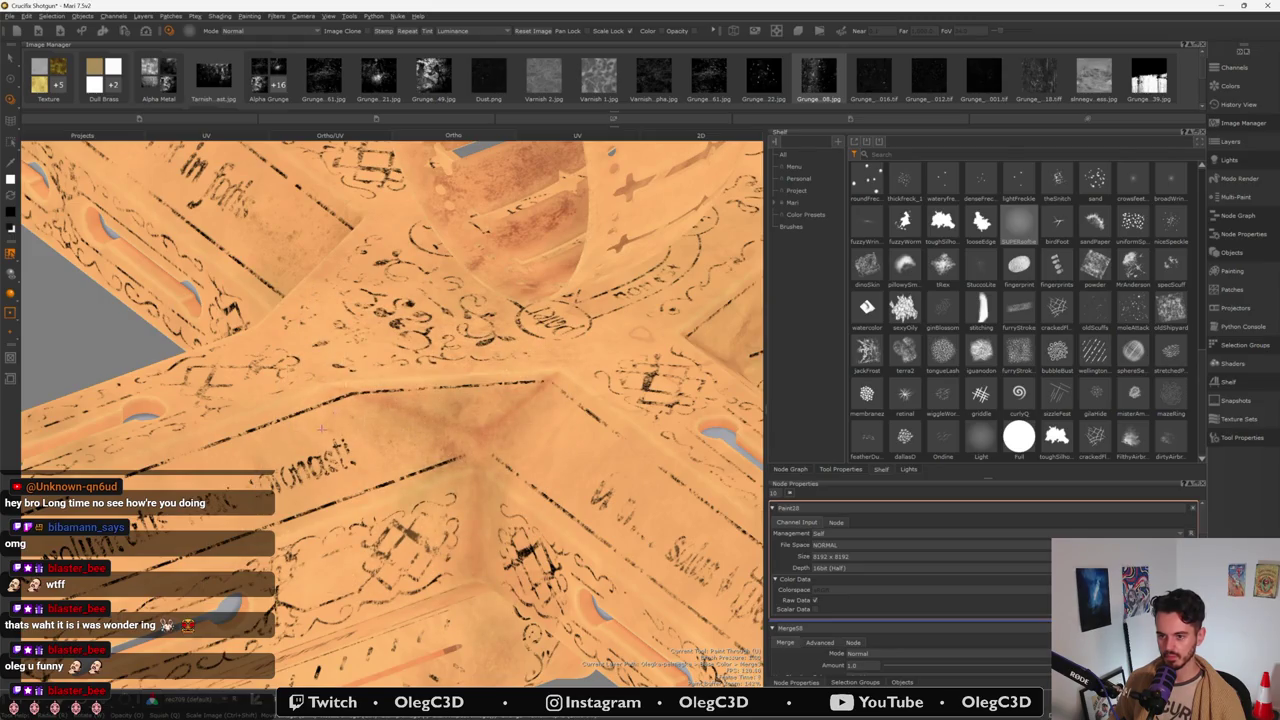
pyautogui.click(330, 414)
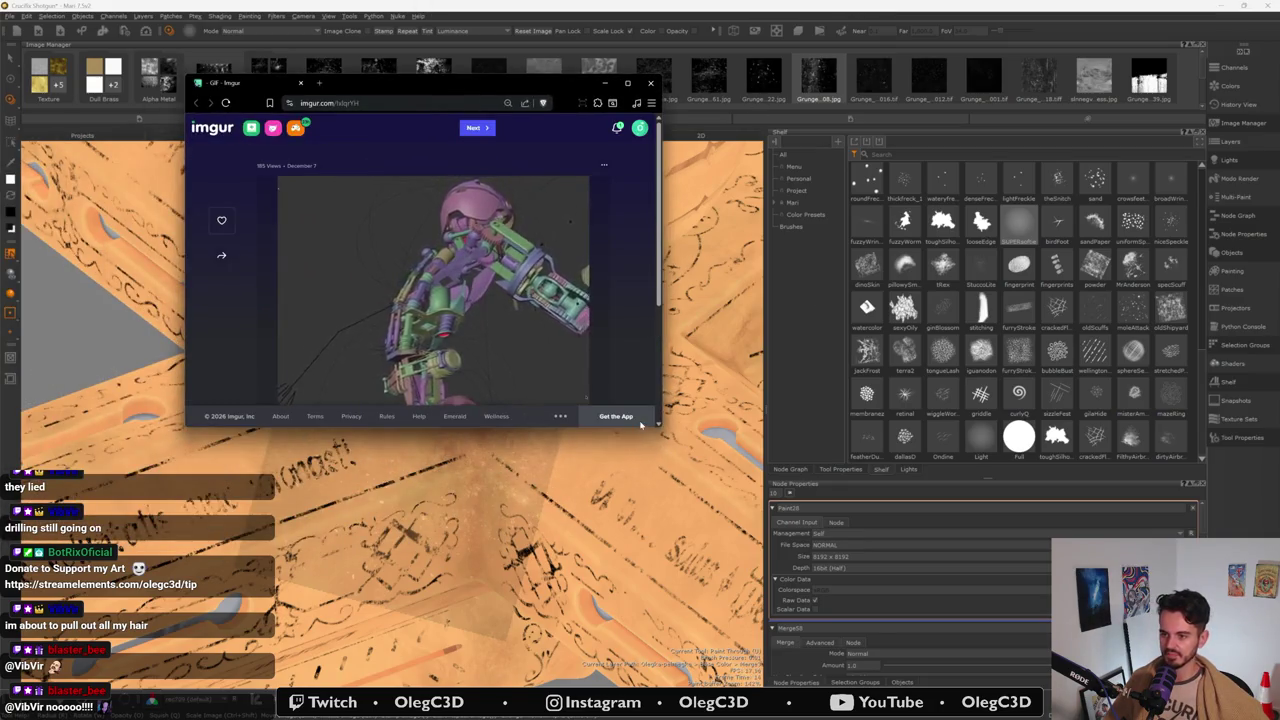
# - Widen the Imgur browser window and play the robot-arm animation fullscreen
pyautogui.moveTo(661, 427)
pyautogui.mouseDown()
pyautogui.moveTo(672, 450)
pyautogui.moveTo(1072, 620)
pyautogui.mouseUp()
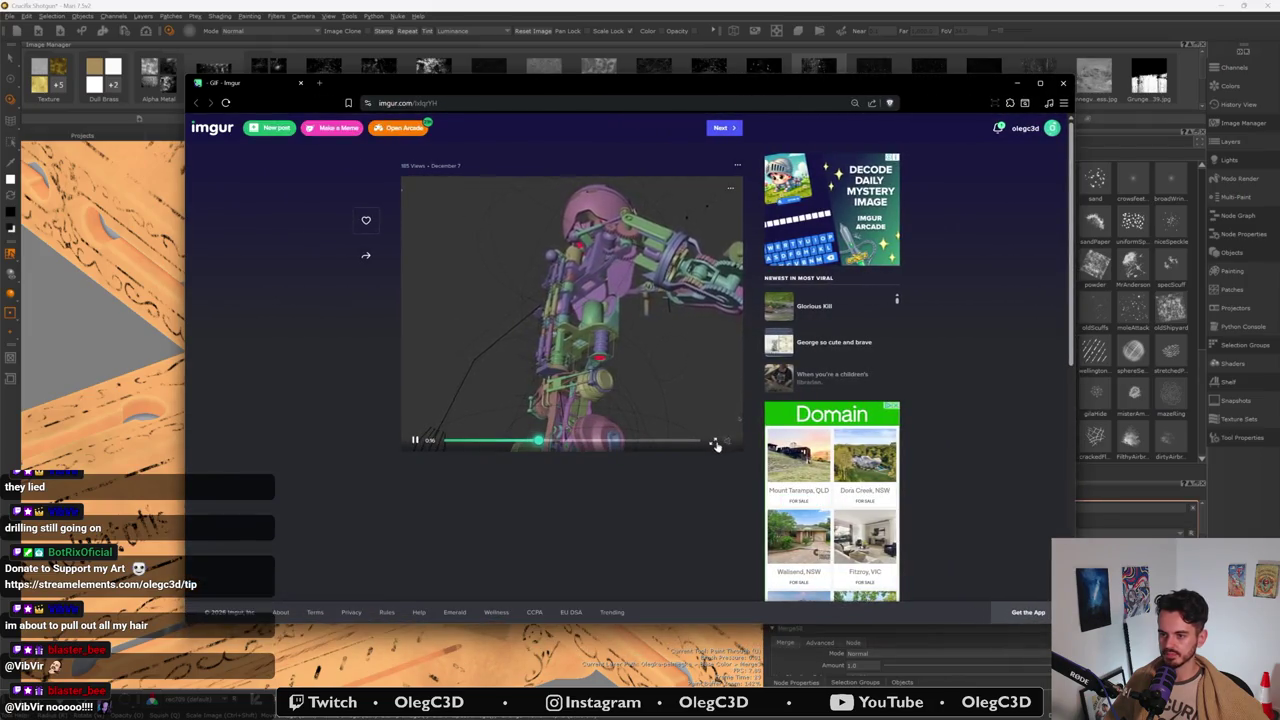
pyautogui.click(715, 442)
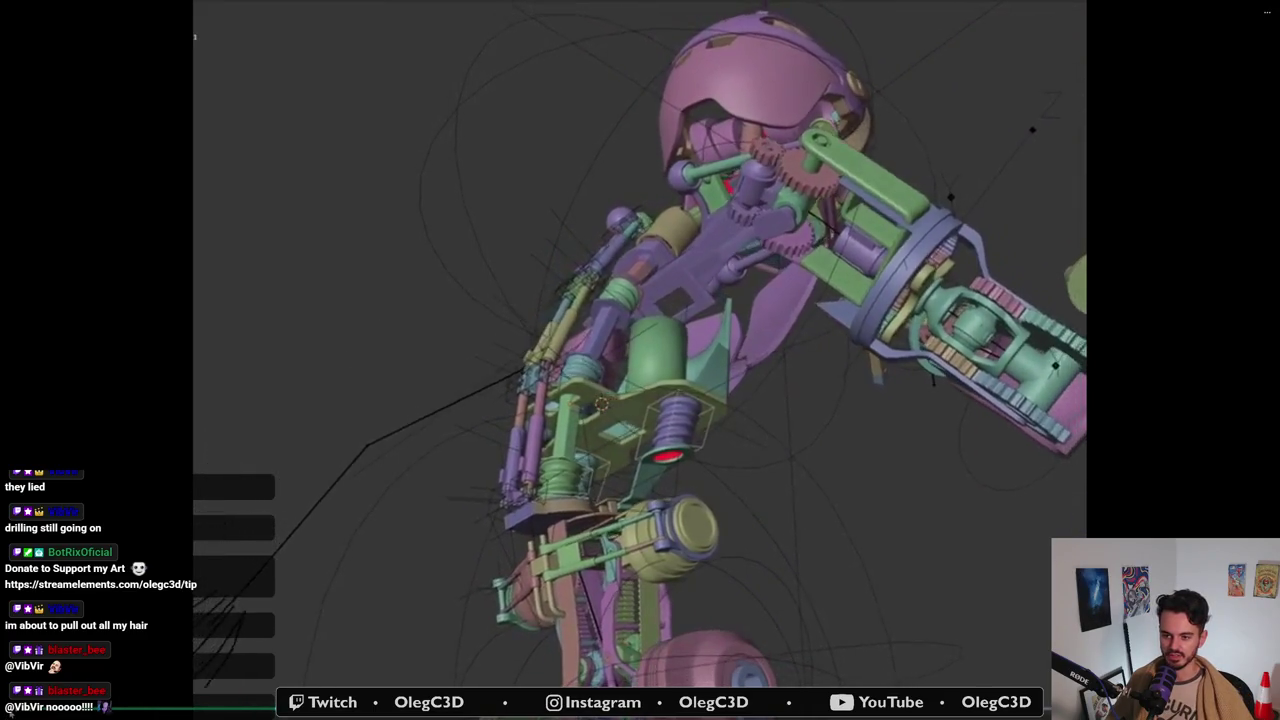
# - Pause the robot-arm animation, step forward a couple of frames, then resume playback
pyautogui.press('space')
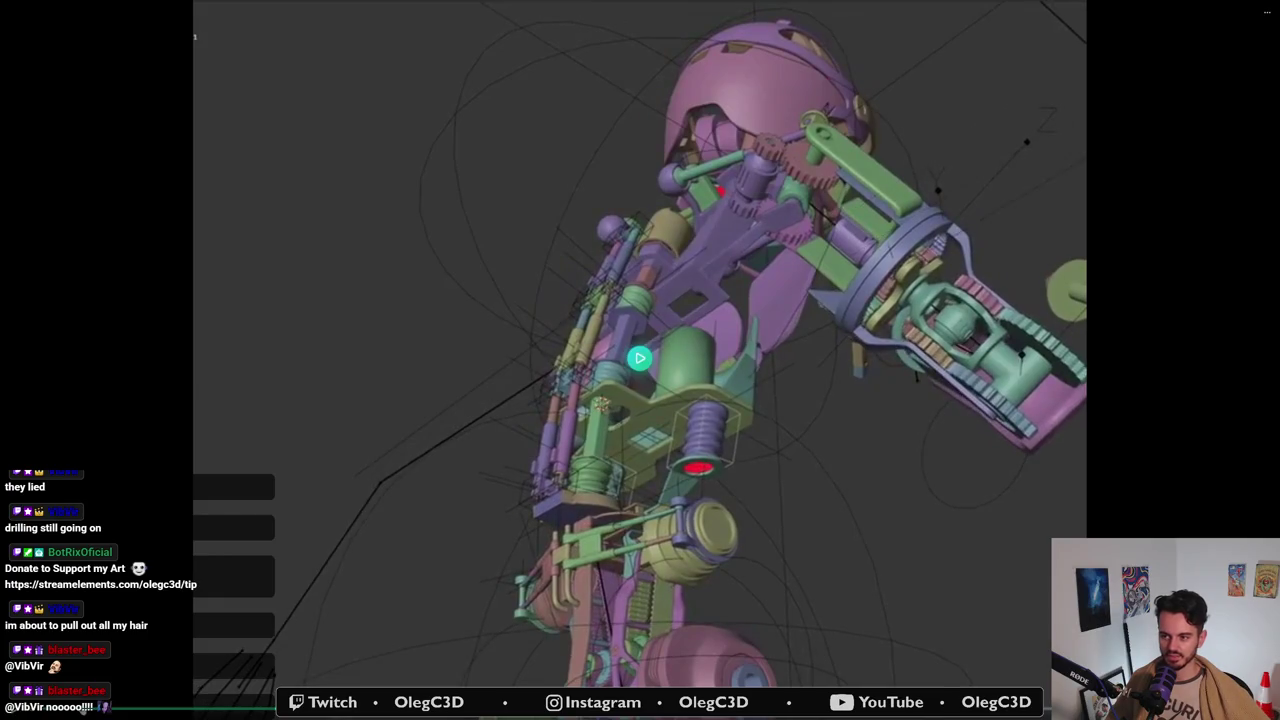
pyautogui.press('Right')
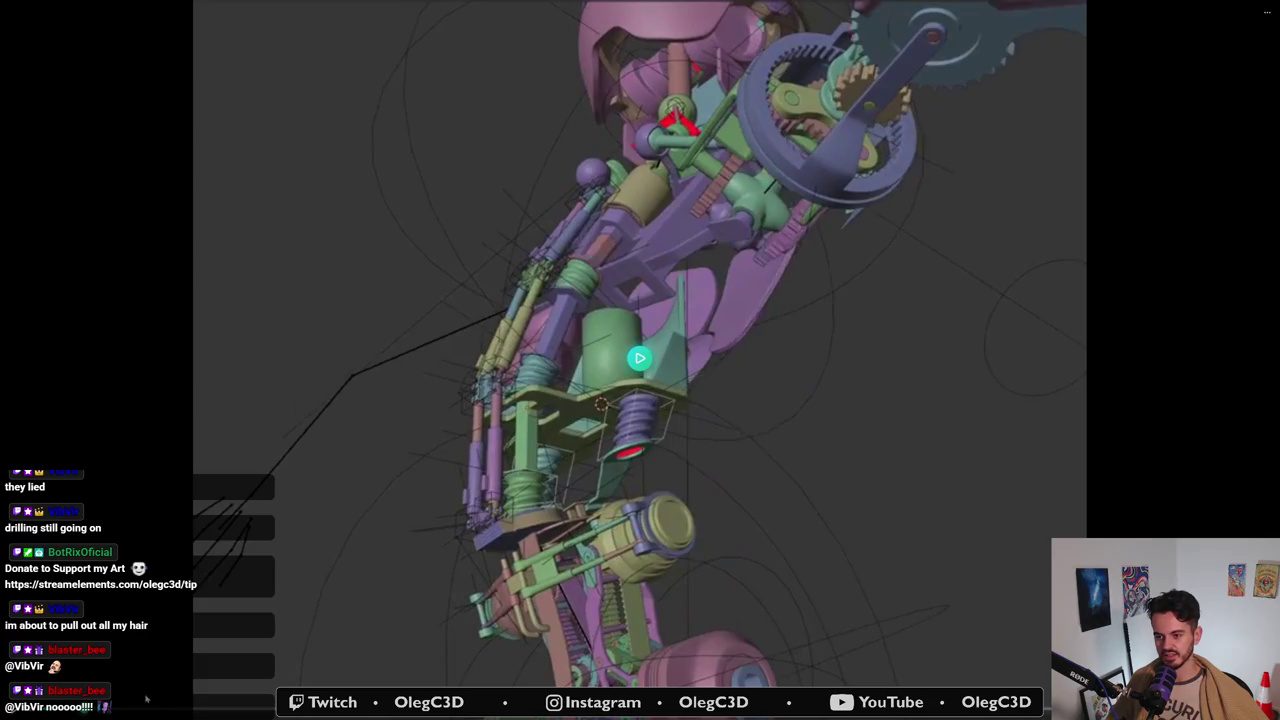
pyautogui.press('Right')
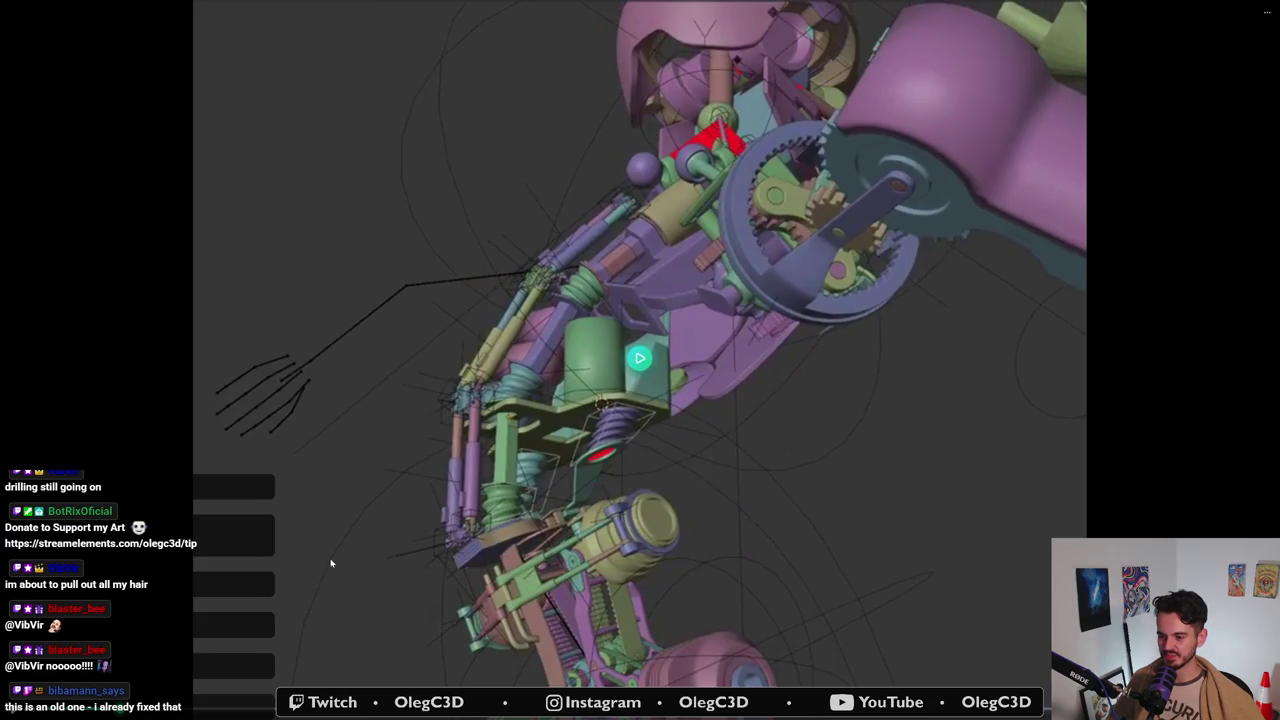
pyautogui.click(640, 357)
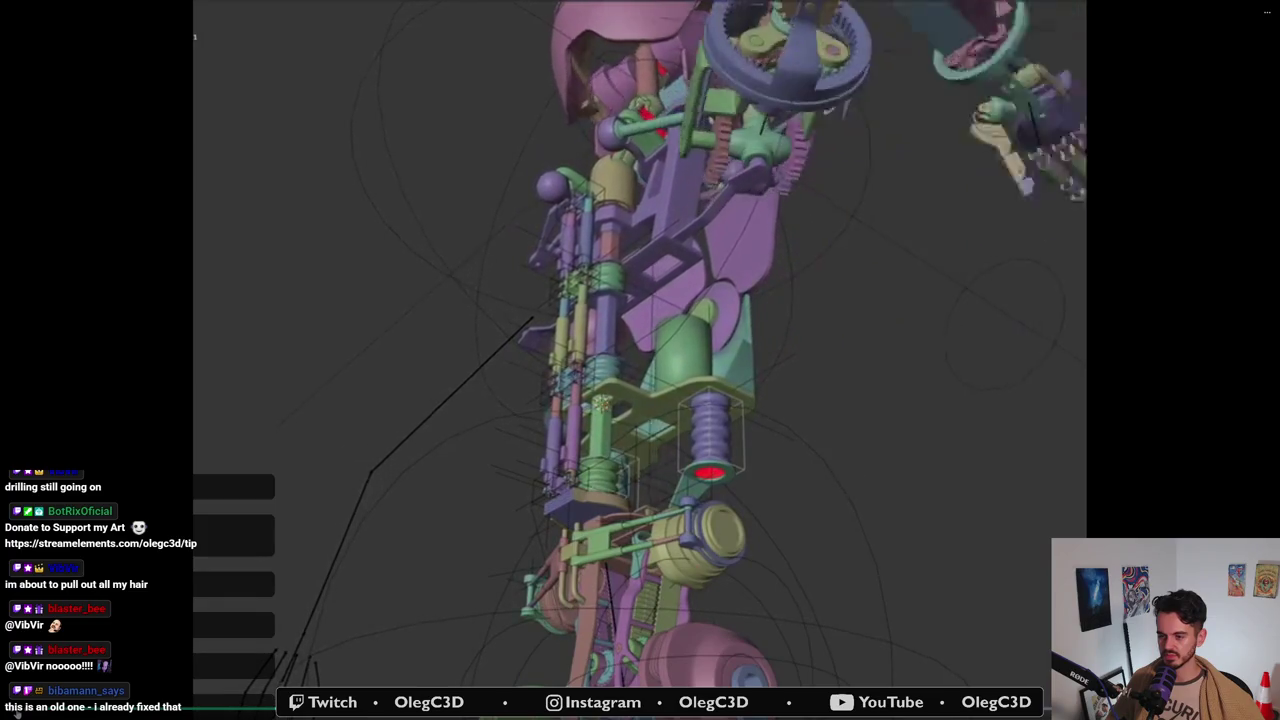
# - Pause the animation again, exit fullscreen, and close the Imgur window
pyautogui.click(376, 621)
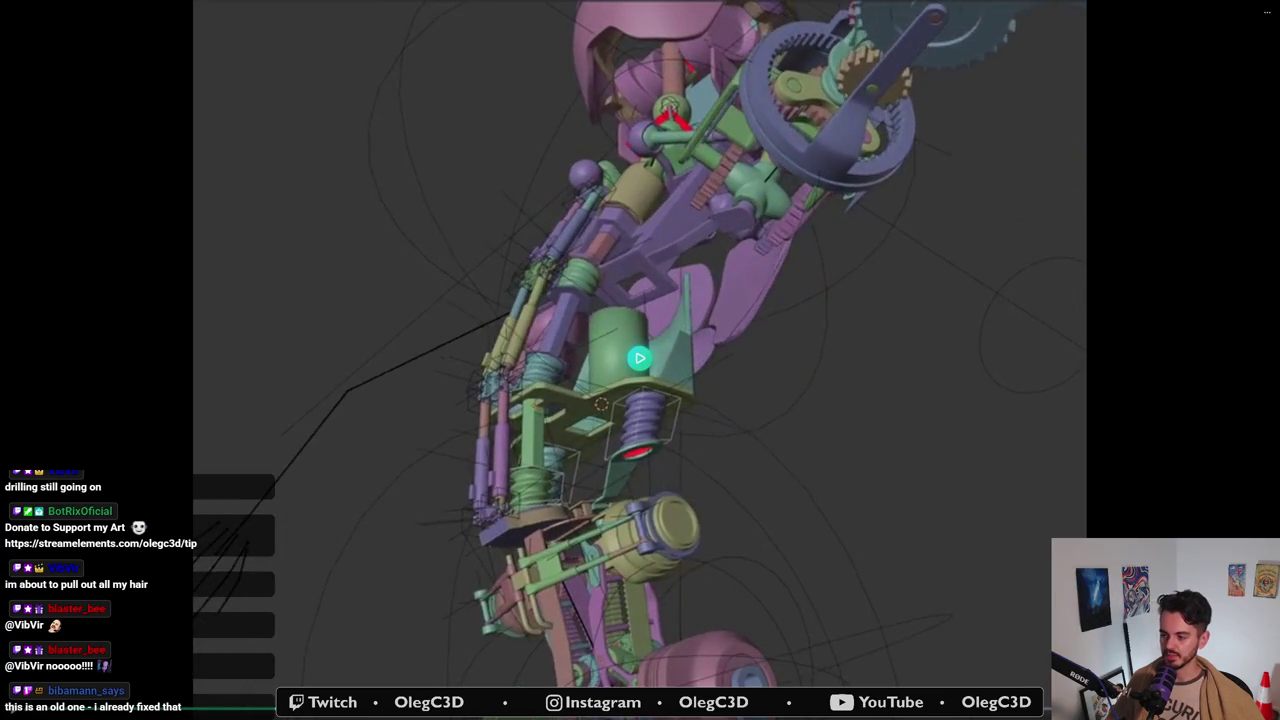
pyautogui.press('Escape')
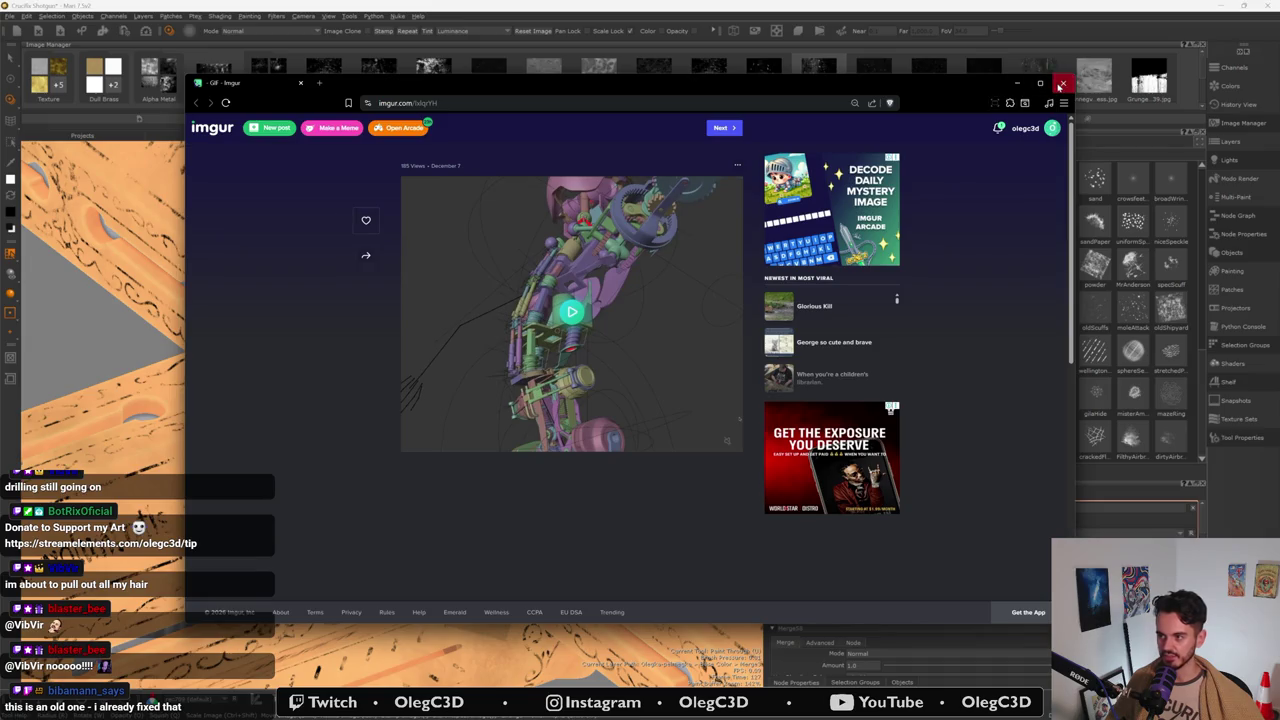
pyautogui.click(1062, 82)
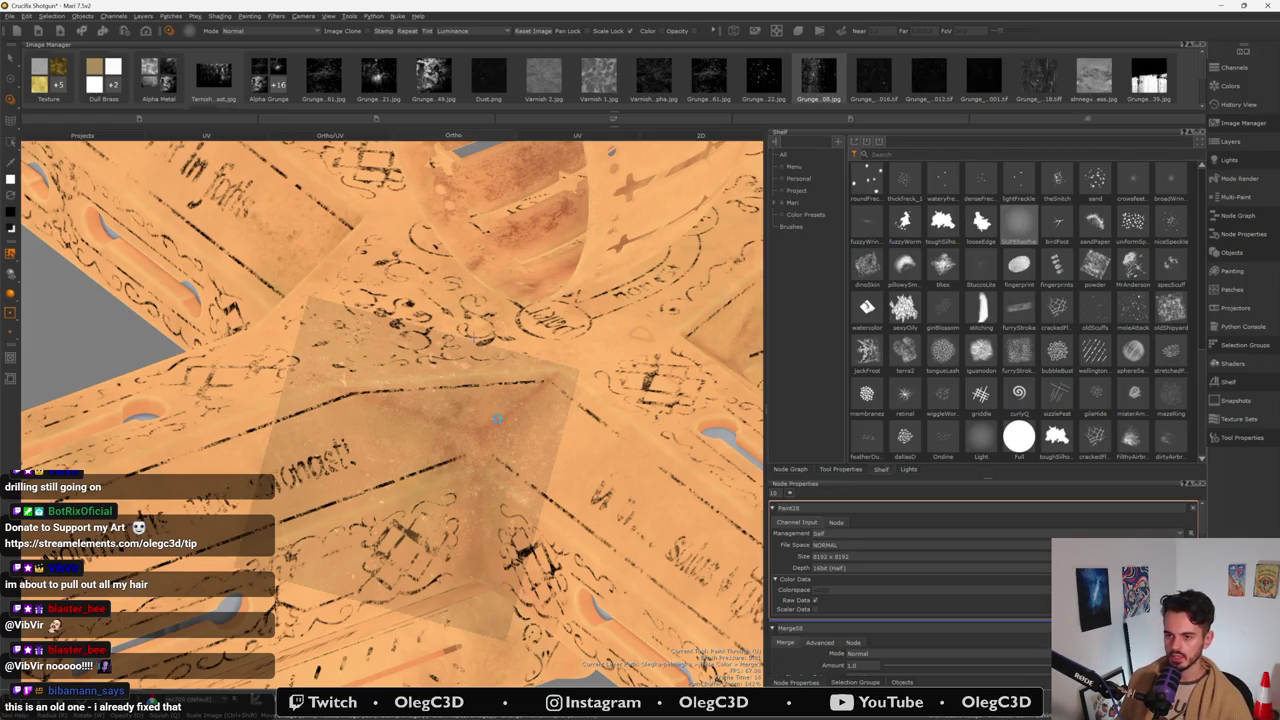
# - Discard the pending grunge stamp and stamp fresh grunge from a new angle
pyautogui.press('BackSpace')
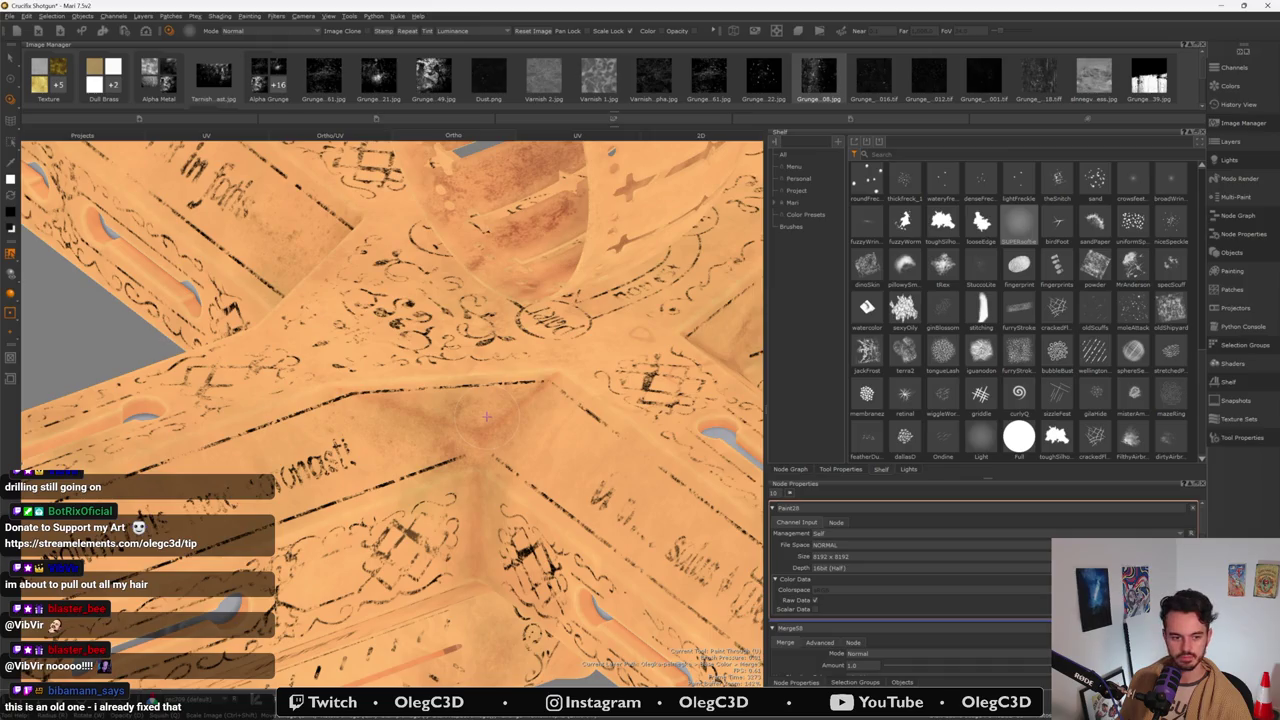
pyautogui.moveTo(487, 416); pyautogui.dragTo(497, 412, button='middle')
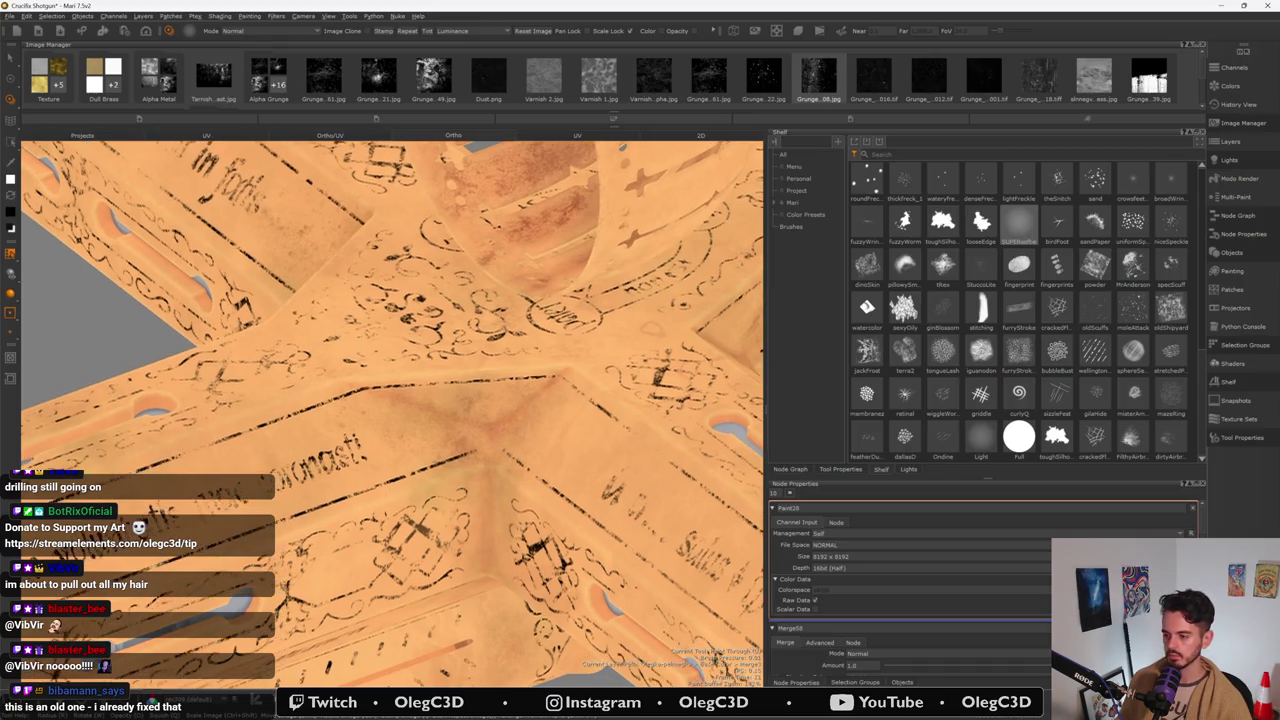
pyautogui.moveTo(475, 455); pyautogui.dragTo(433, 462, button='middle')
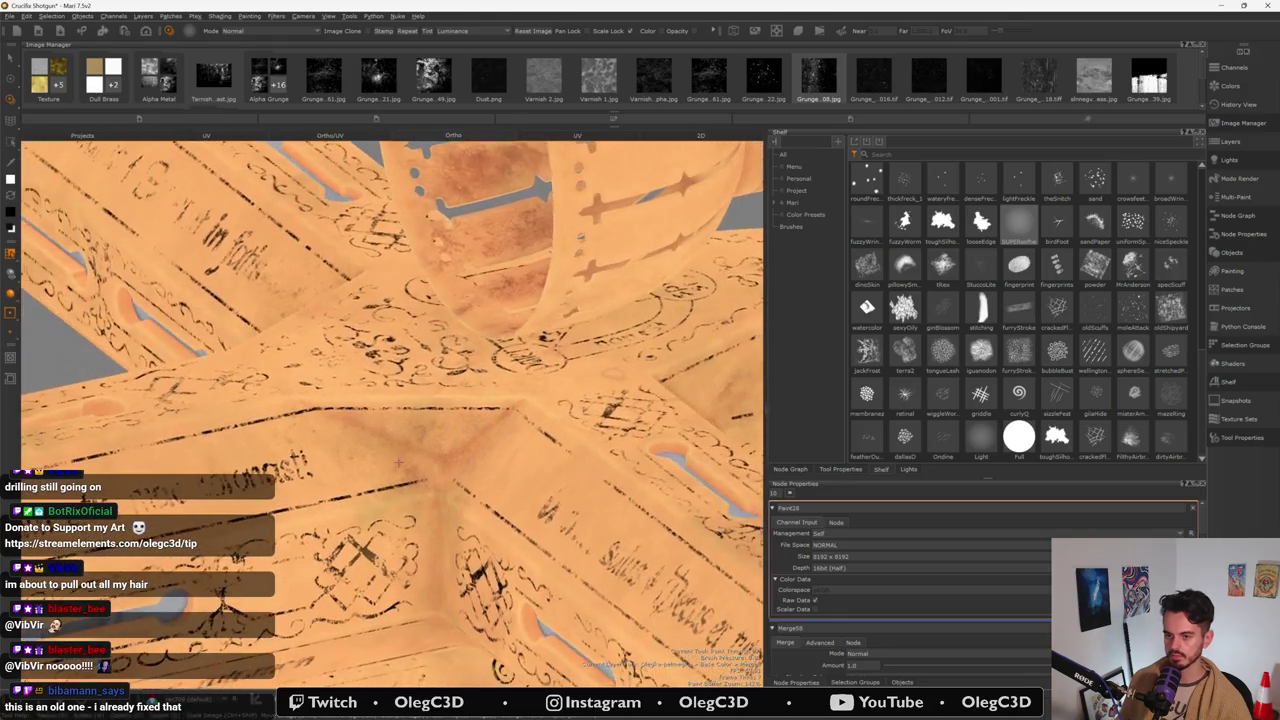
pyautogui.click(433, 462)
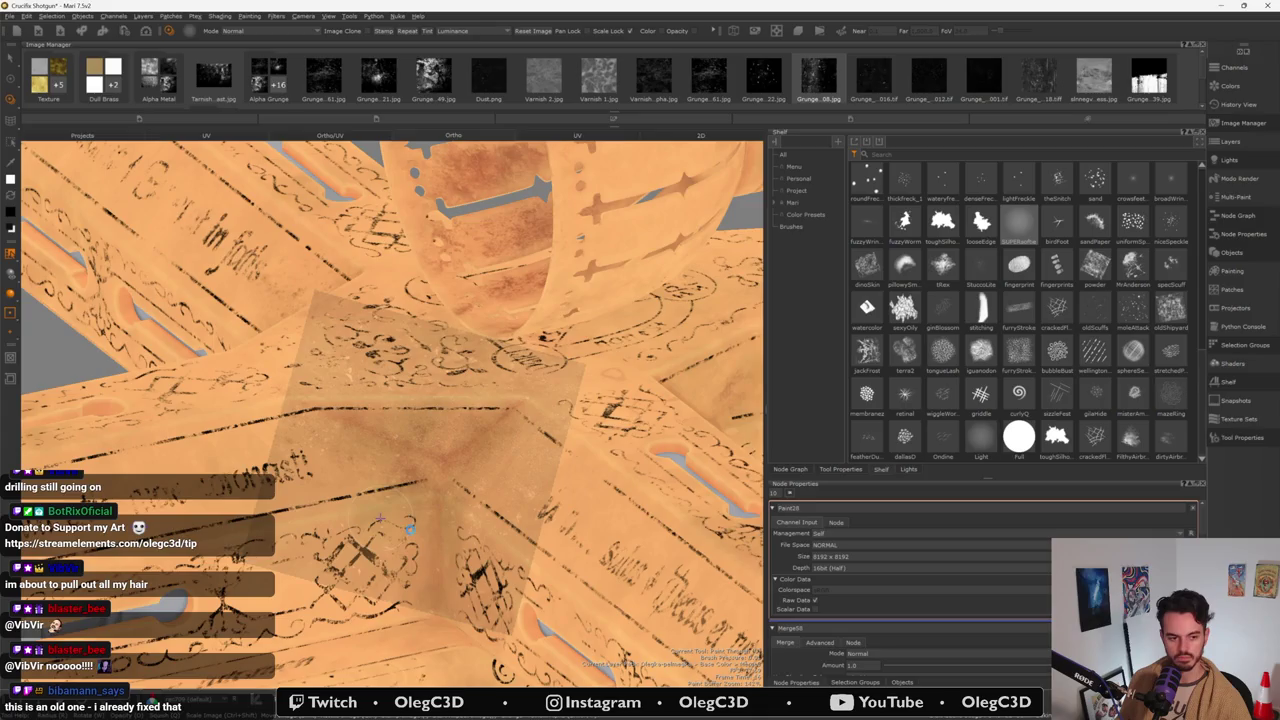
pyautogui.keyDown('alt'); pyautogui.moveTo(380, 517); pyautogui.dragTo(413, 427); pyautogui.keyUp('alt')
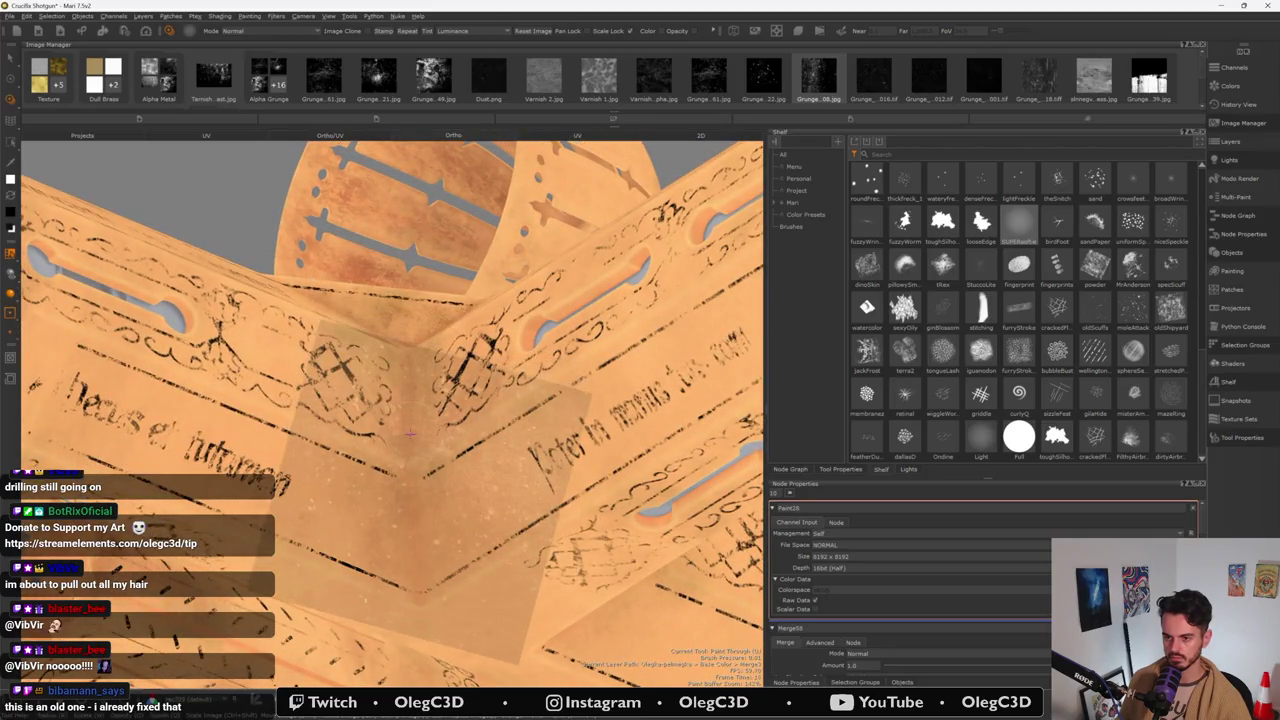
# - Try and discard several grunge stamps over the inner corner, keeping one slightly lower right
pyautogui.press('Delete')
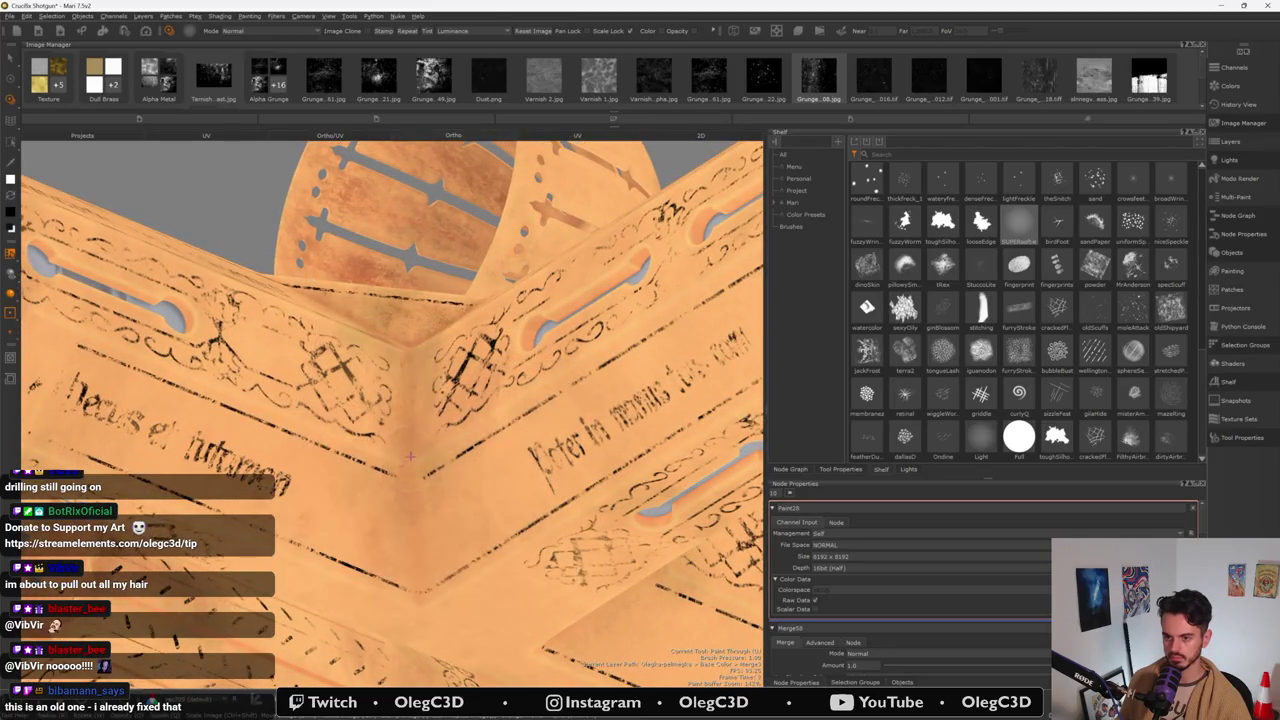
pyautogui.click(466, 433)
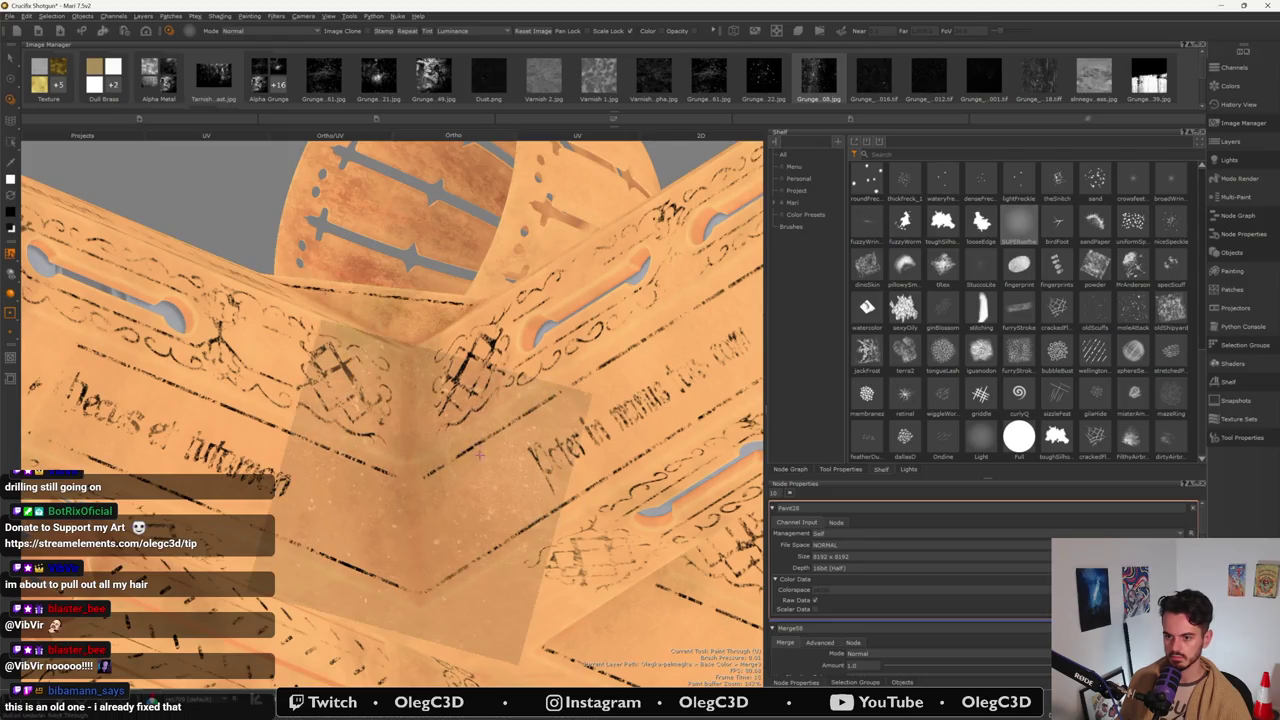
pyautogui.press('BackSpace')
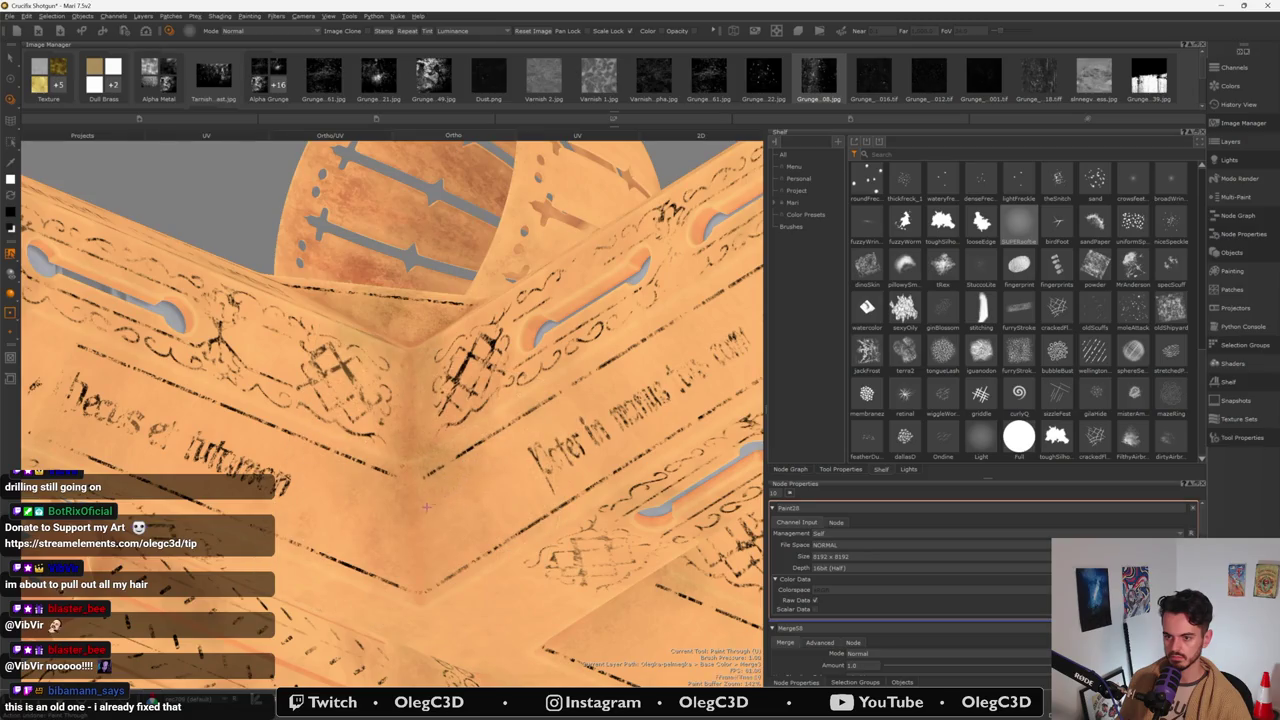
pyautogui.click(430, 504)
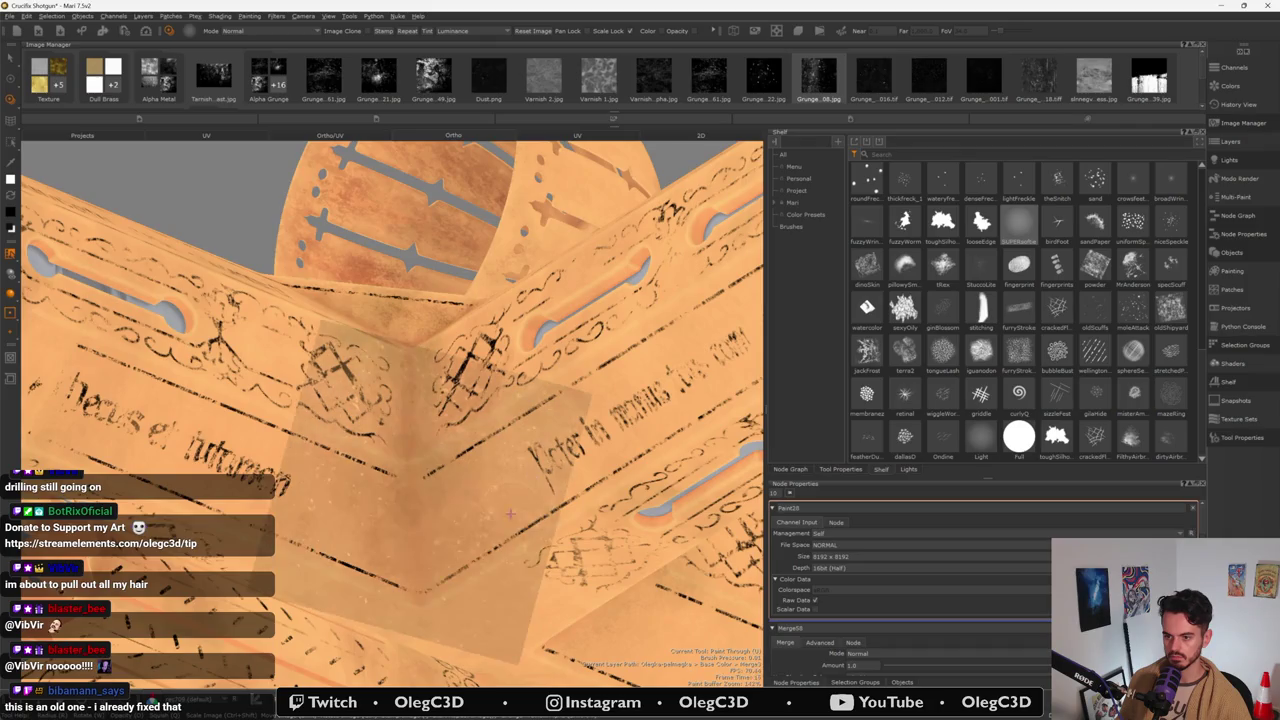
pyautogui.press('BackSpace')
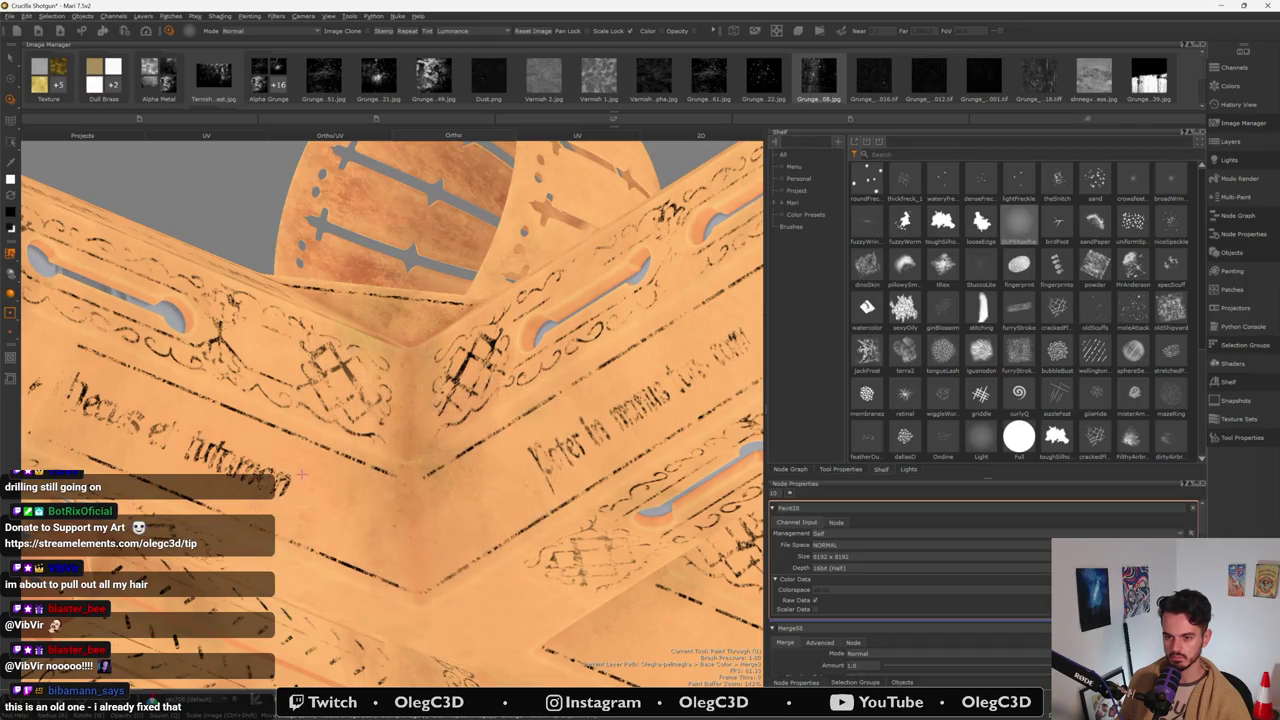
pyautogui.click(404, 503)
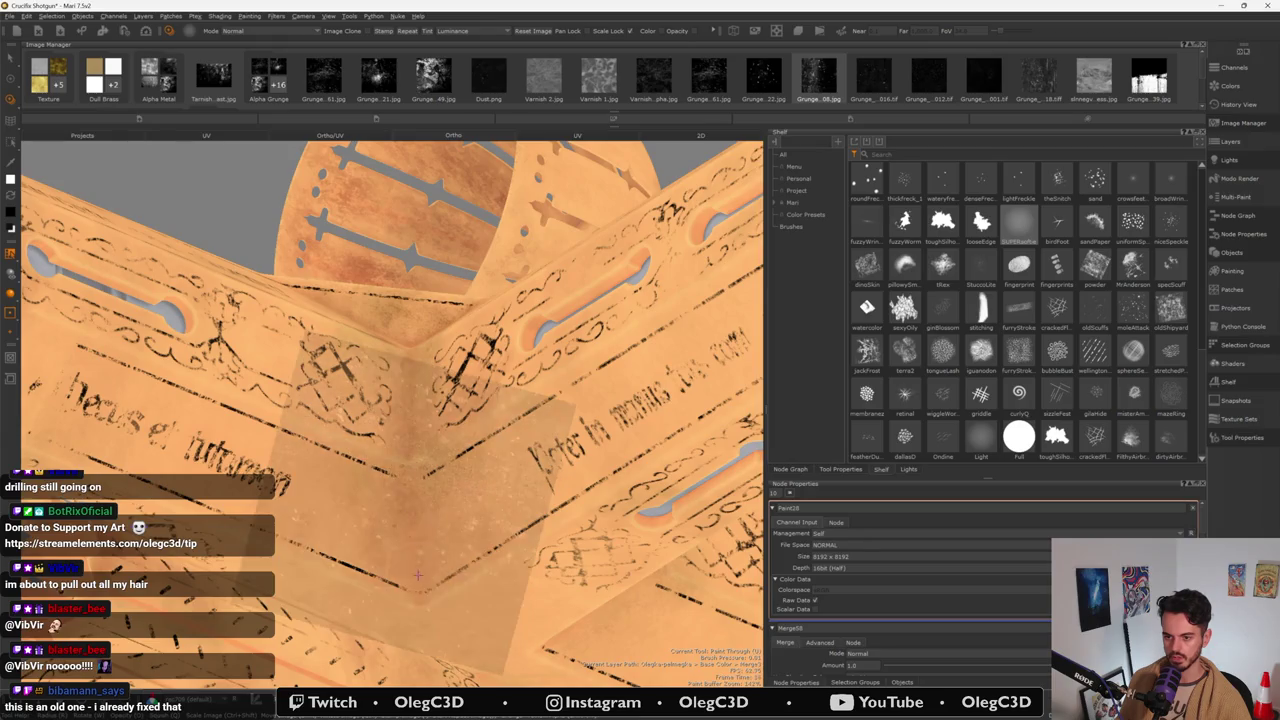
pyautogui.click(425, 591)
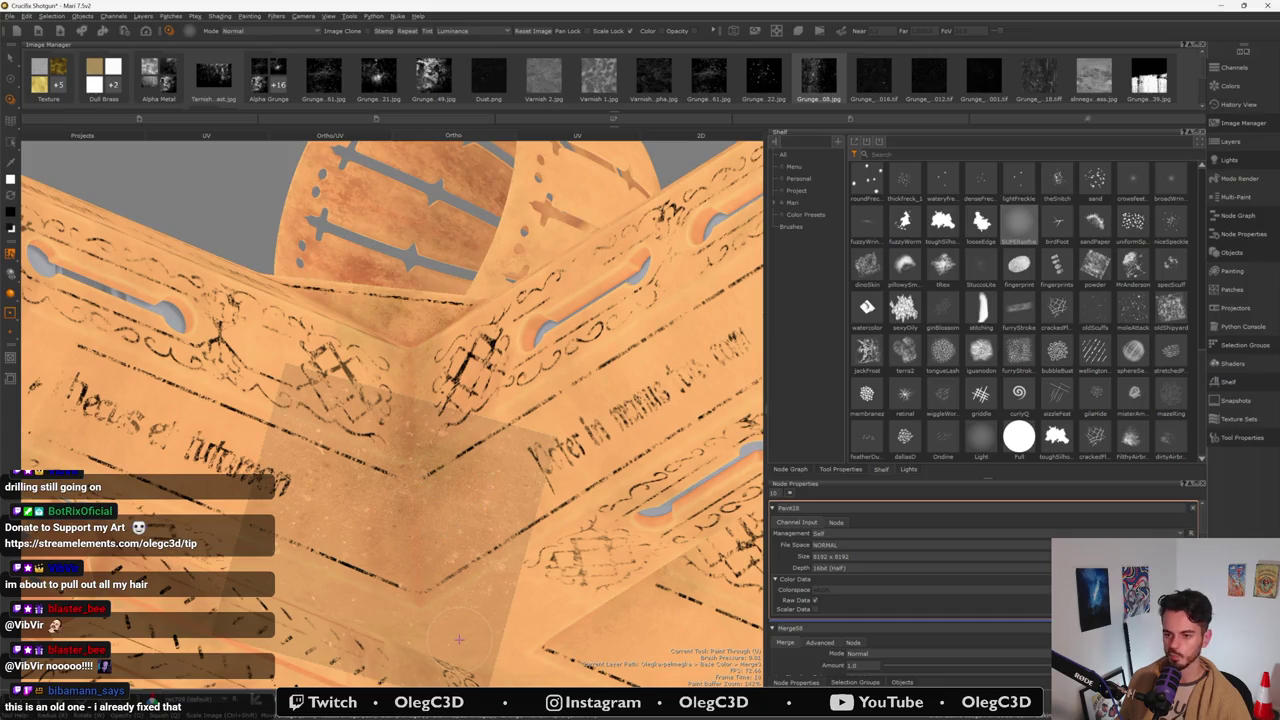
# - Zoom out, stamp grunge at the cross joint, and orbit around to inspect it
pyautogui.moveTo(459, 638)
pyautogui.keyDown('alt'); pyautogui.mouseDown()
pyautogui.moveTo(476, 538)
pyautogui.moveTo(560, 500)
pyautogui.moveTo(445, 428)
pyautogui.moveTo(376, 428)
pyautogui.mouseUp(); pyautogui.keyUp('alt')
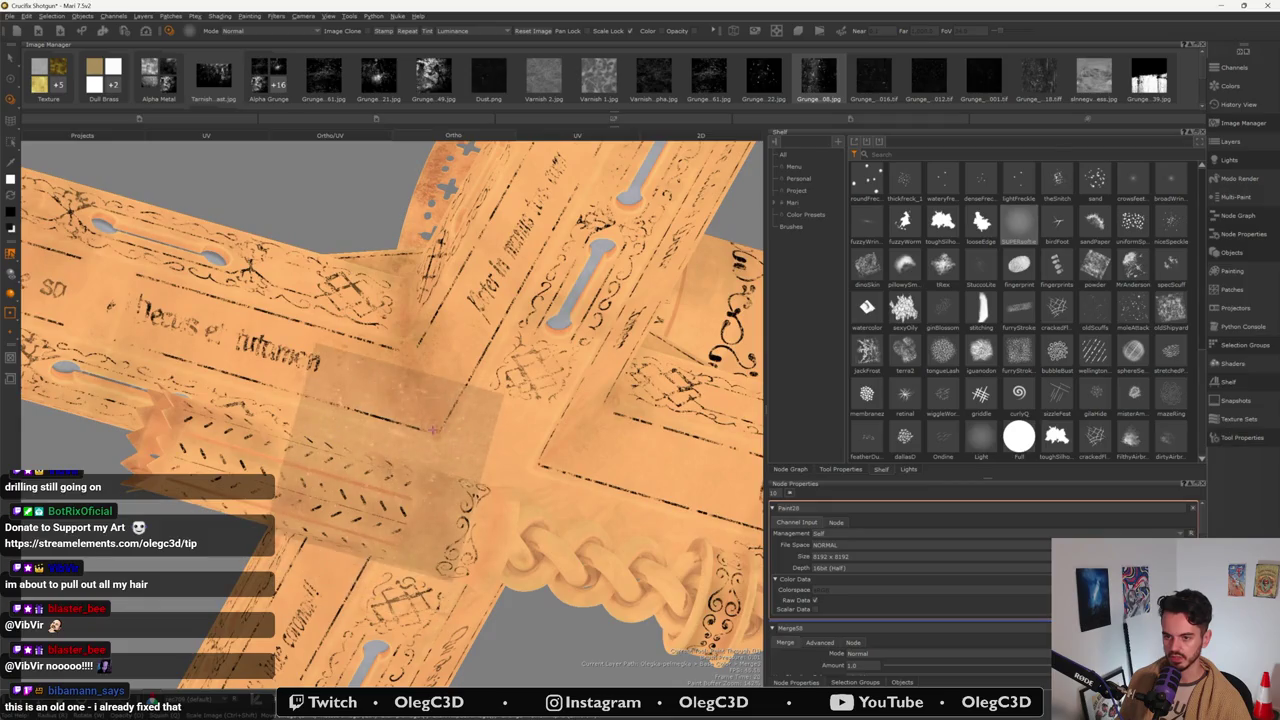
pyautogui.click(455, 400)
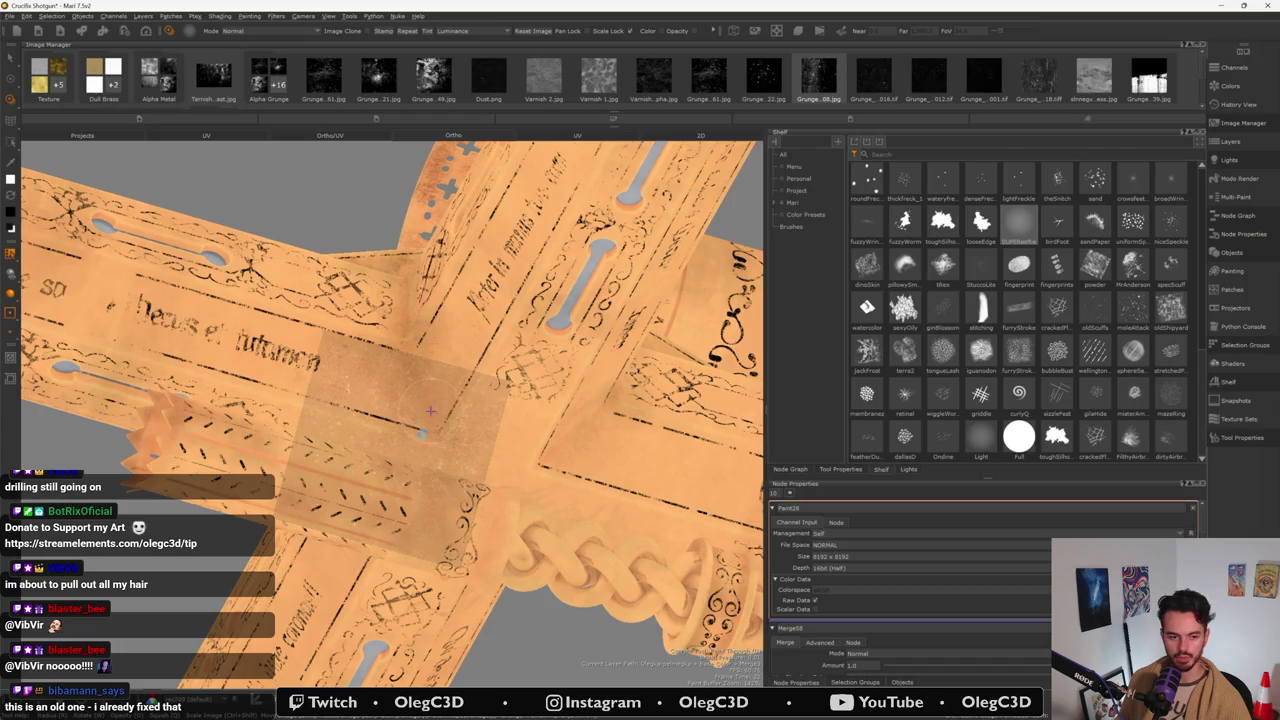
pyautogui.moveTo(431, 410)
pyautogui.keyDown('alt'); pyautogui.mouseDown()
pyautogui.moveTo(409, 413)
pyautogui.moveTo(437, 517)
pyautogui.mouseUp(); pyautogui.keyUp('alt')
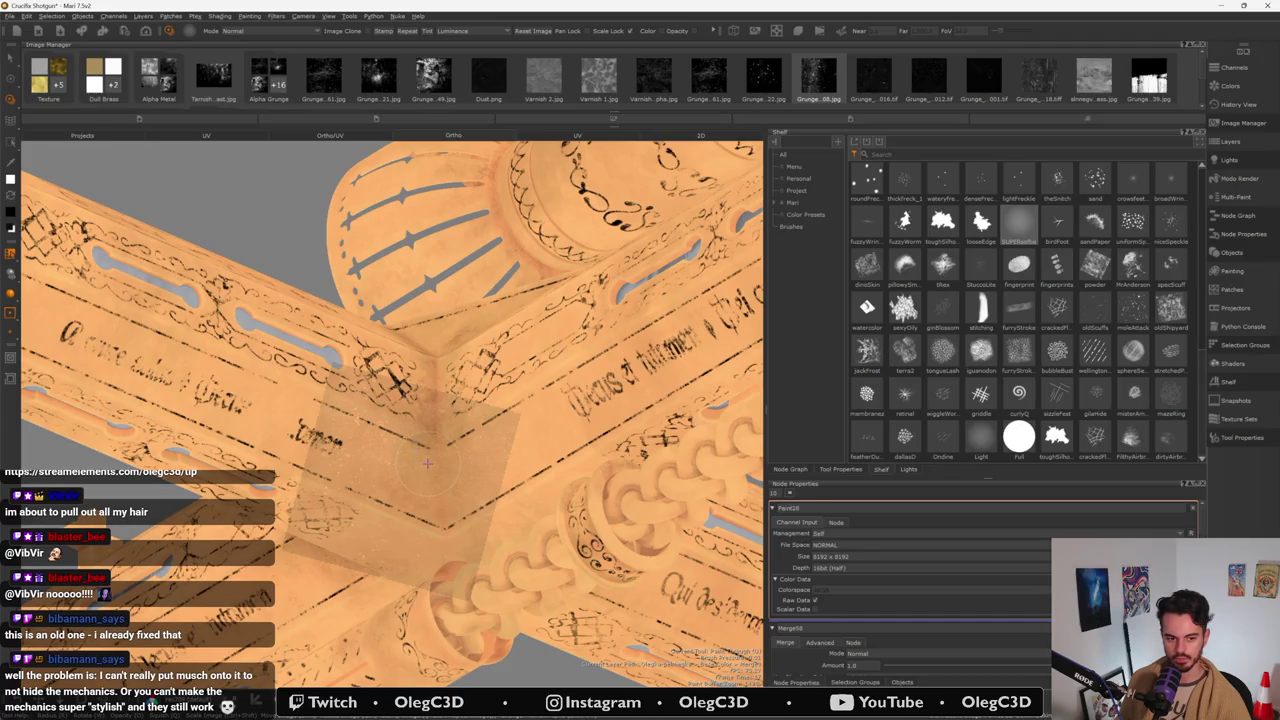
pyautogui.moveTo(427, 463)
pyautogui.keyDown('alt'); pyautogui.mouseDown()
pyautogui.moveTo(397, 527)
pyautogui.moveTo(390, 461)
pyautogui.mouseUp(); pyautogui.keyUp('alt')
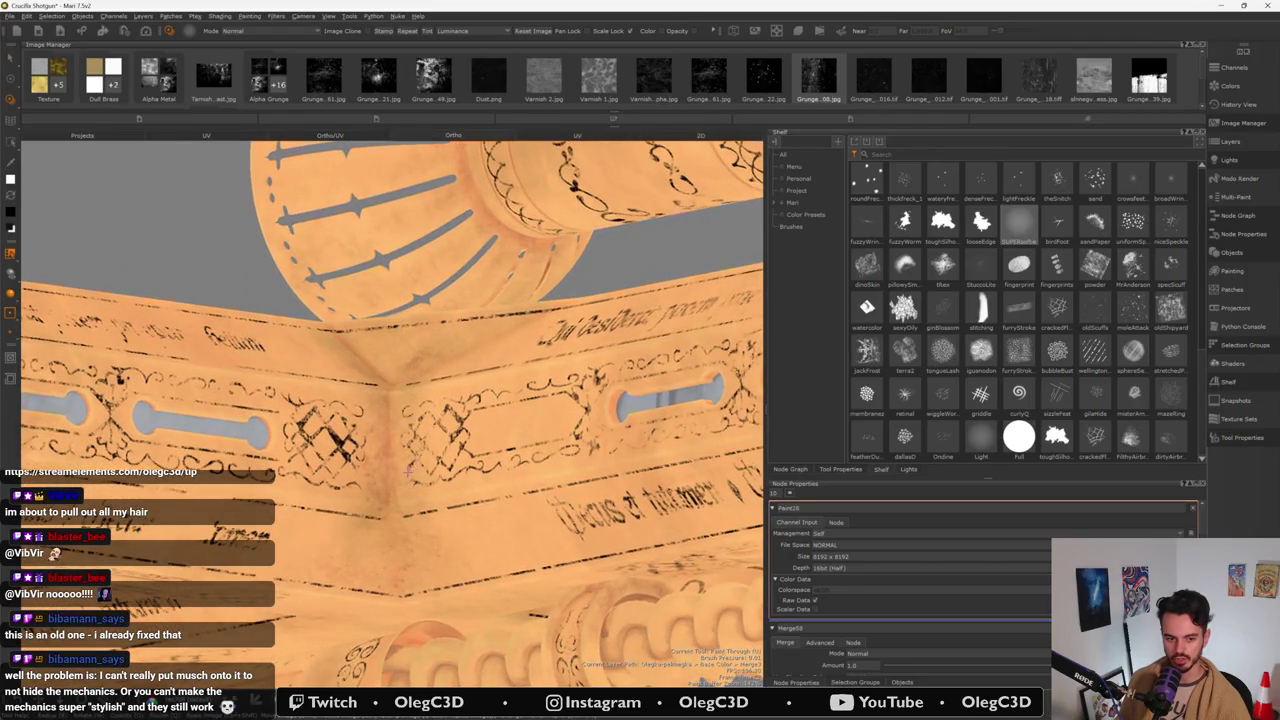
pyautogui.keyDown('alt'); pyautogui.moveTo(418, 456); pyautogui.dragTo(422, 466); pyautogui.keyUp('alt')
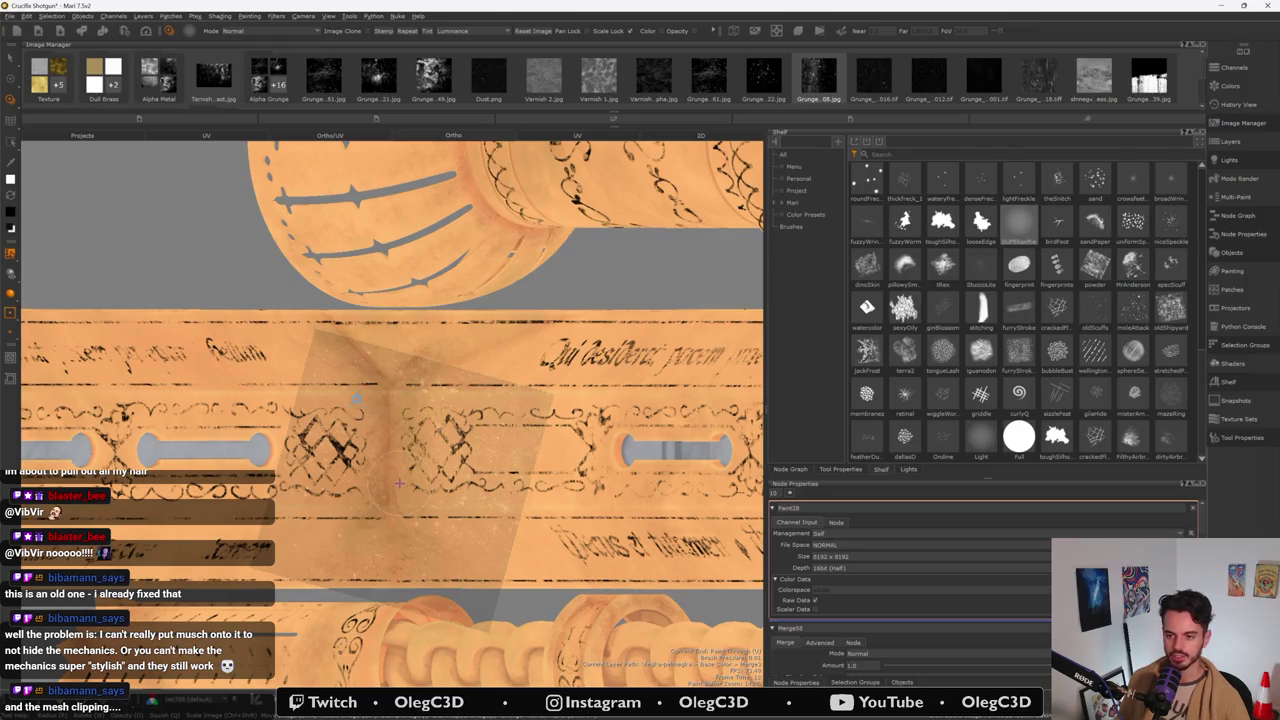
pyautogui.moveTo(398, 484); pyautogui.dragTo(387, 494, button='middle')
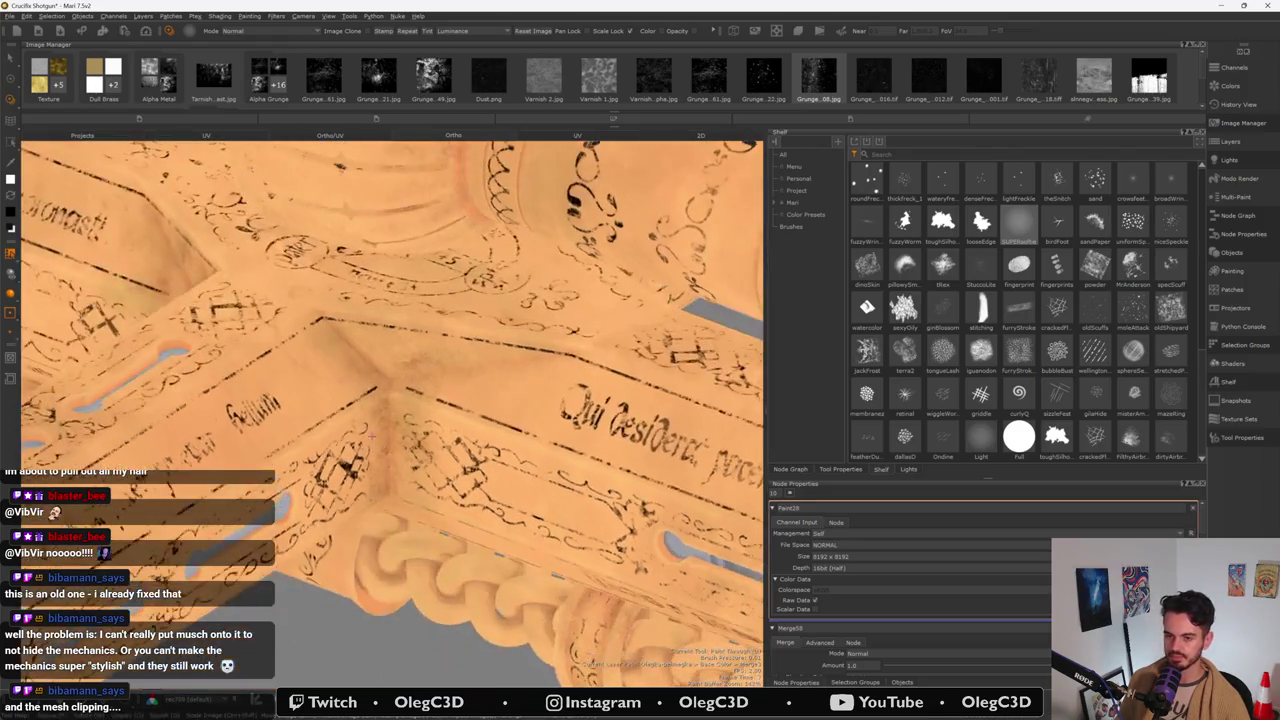
# - Stamp trial grunge patches on the parchment near the cross joint
pyautogui.press('BackSpace')
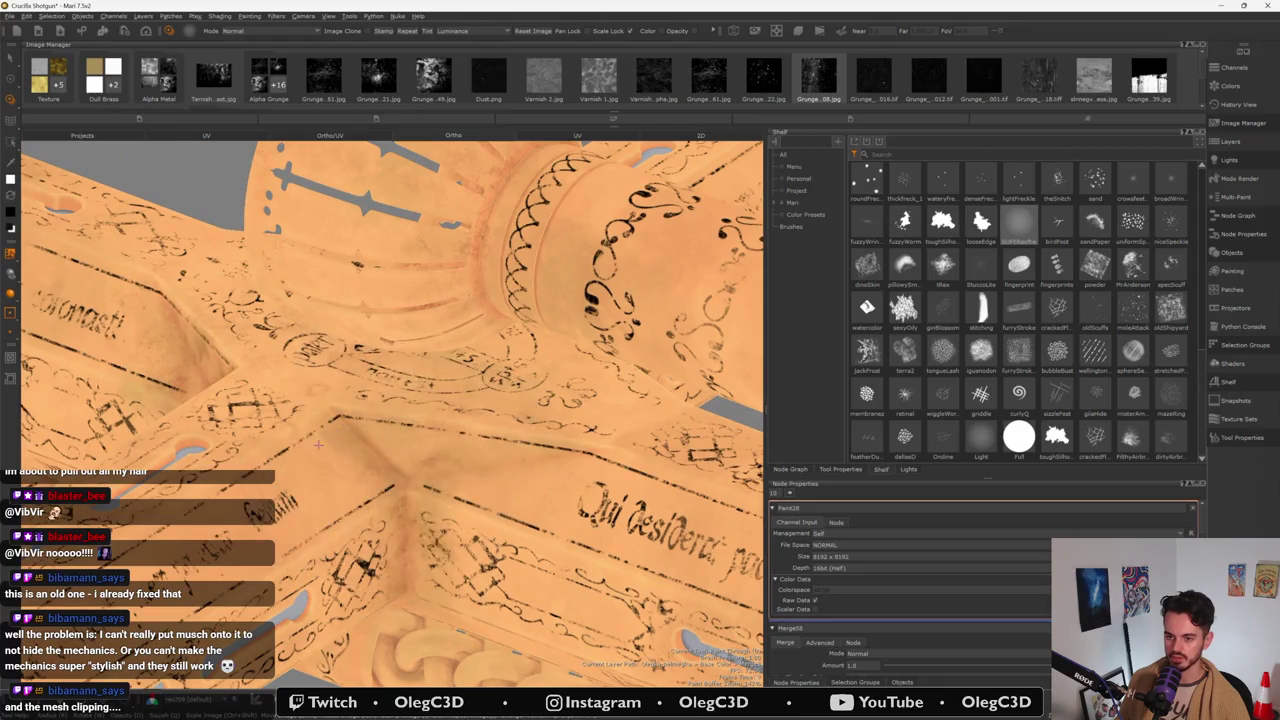
pyautogui.click(405, 432)
pyautogui.press('BackSpace')
pyautogui.click(436, 426)
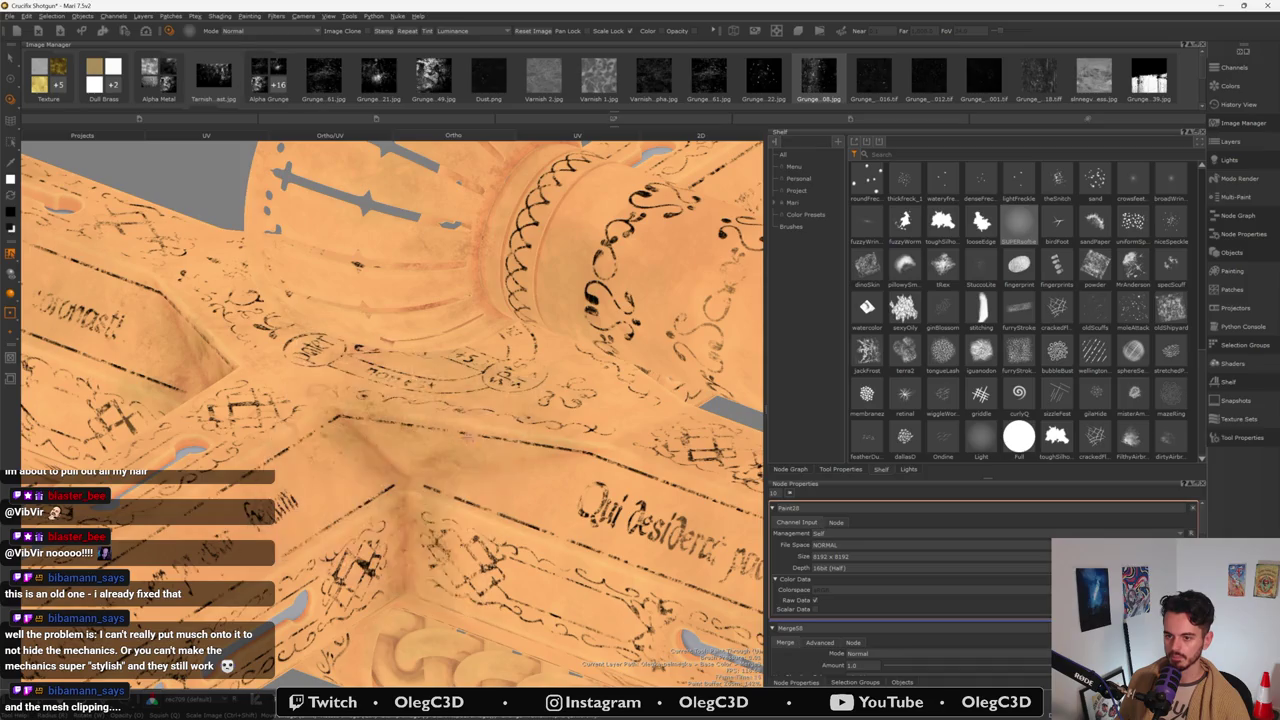
pyautogui.click(457, 465)
# - Undo and clear the grunge stamps, then preview the 'see through gameboy plastic' image results
pyautogui.press('BackSpace')
pyautogui.hotkey('ctrl', 'z')
pyautogui.press('BackSpace')
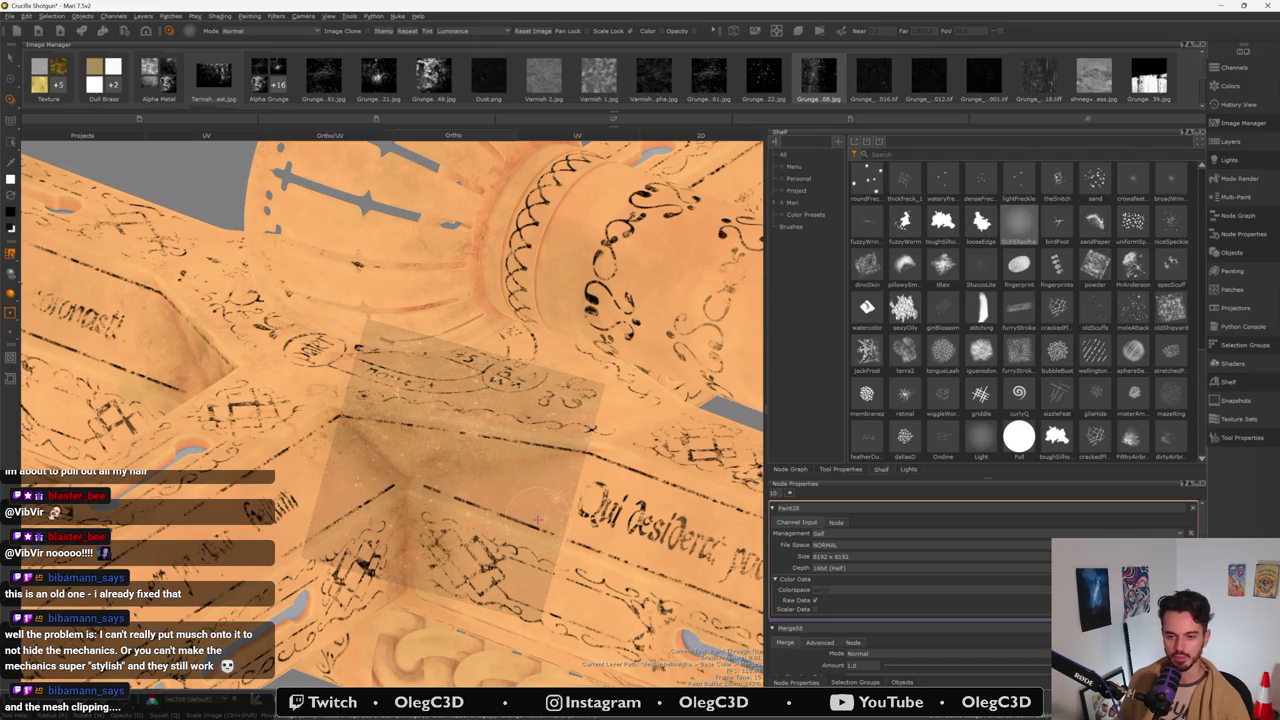
pyautogui.keyDown('alt'); pyautogui.moveTo(538, 519); pyautogui.dragTo(600, 480); pyautogui.keyUp('alt')
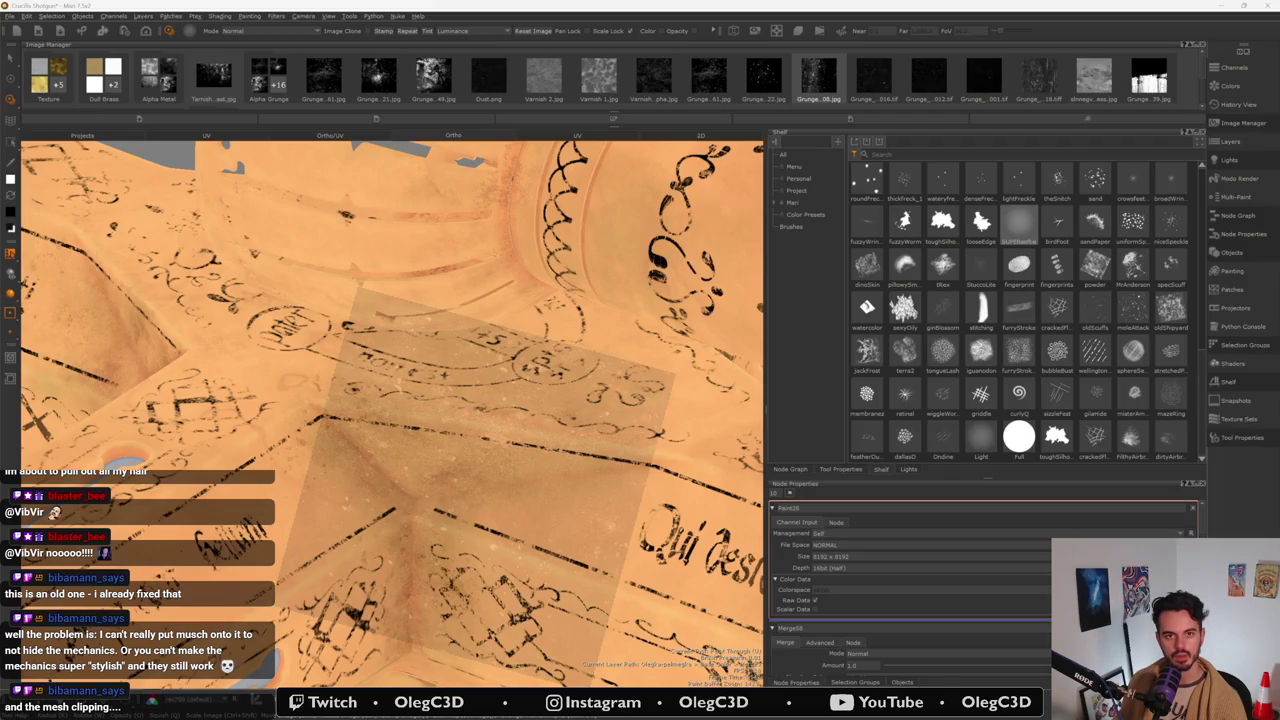
pyautogui.hotkey('alt', 'Tab')
pyautogui.click(229, 312)
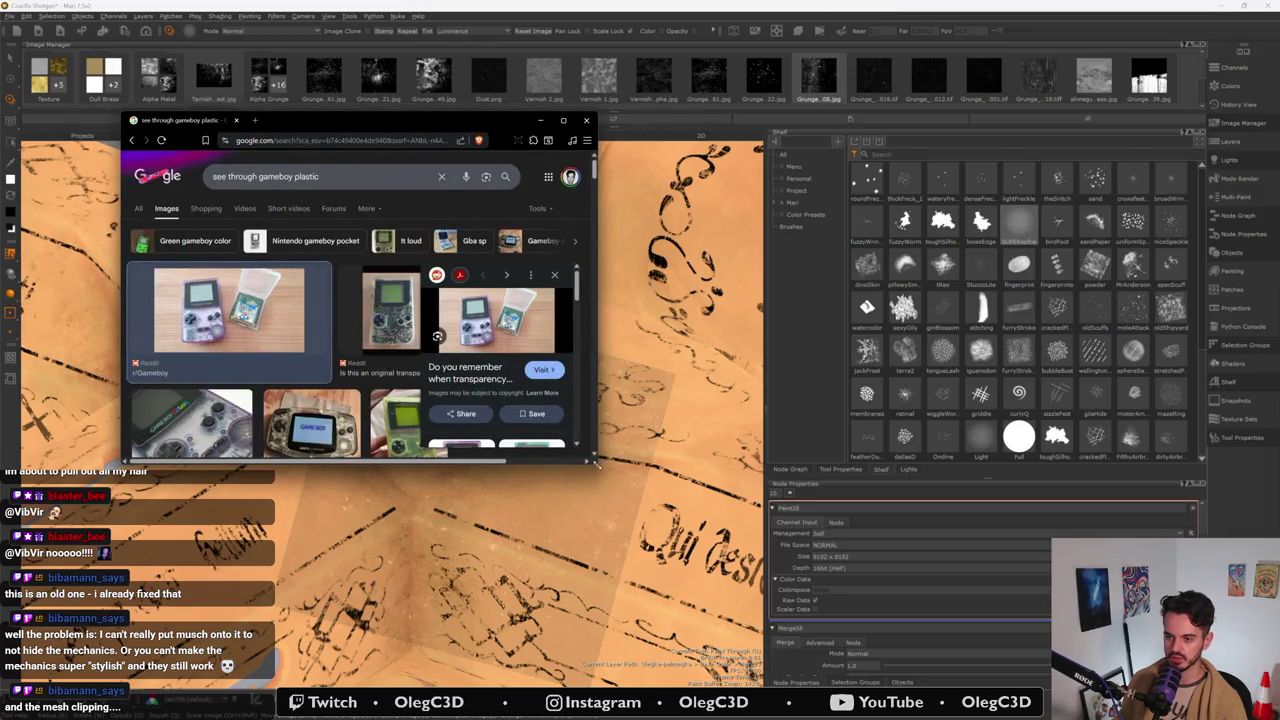
# - Enlarge the browser, preview several transparent Game Boy photos, then close it
pyautogui.moveTo(597, 465); pyautogui.dragTo(1030, 601)
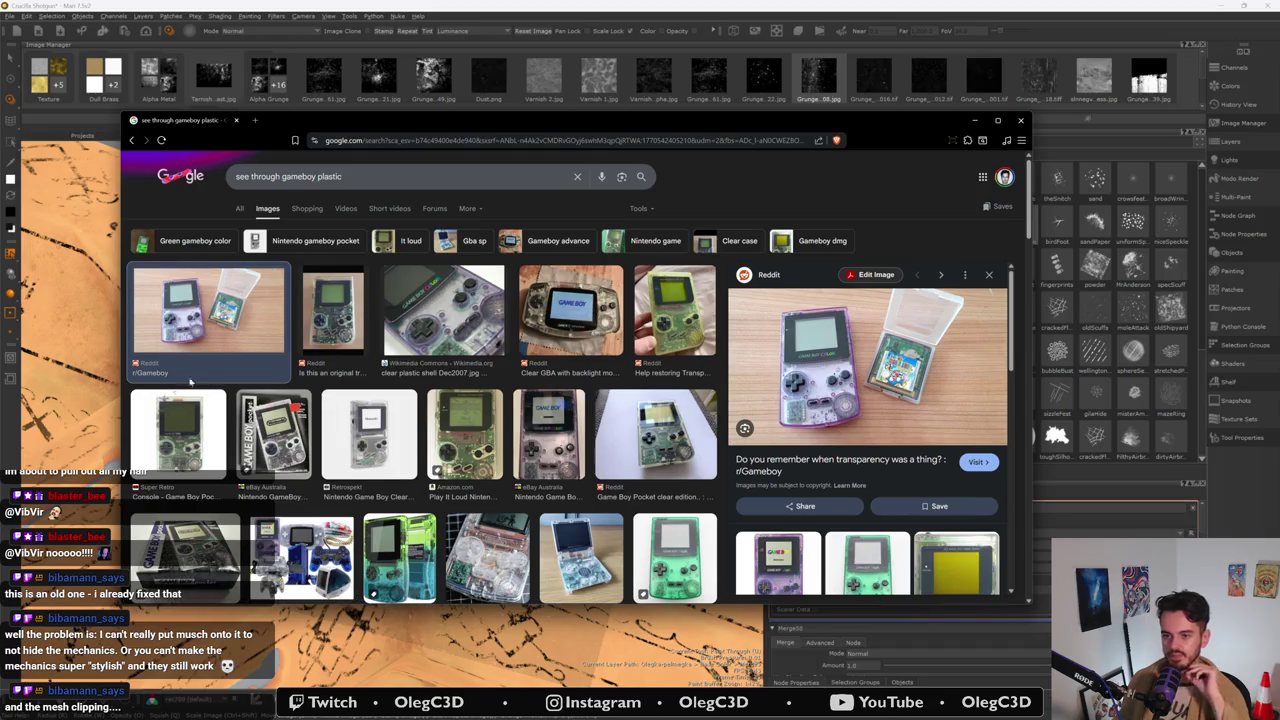
pyautogui.click(334, 326)
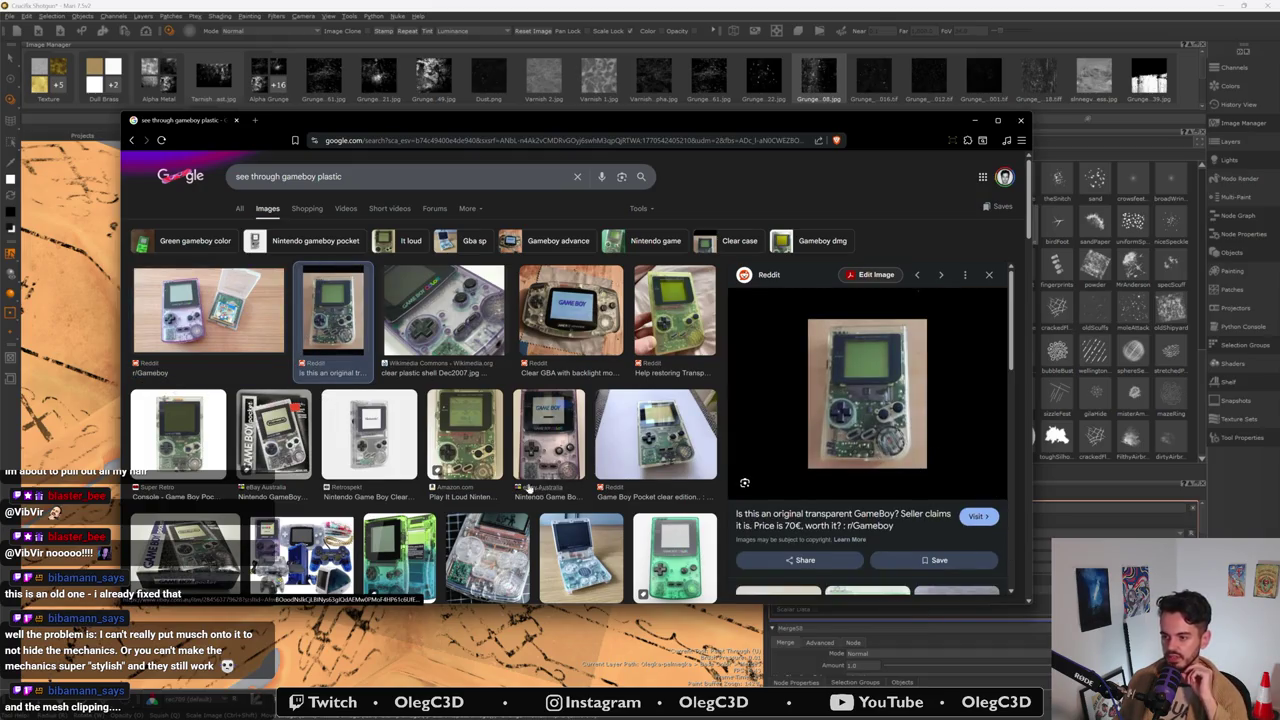
pyautogui.scroll(-4, 532, 491)
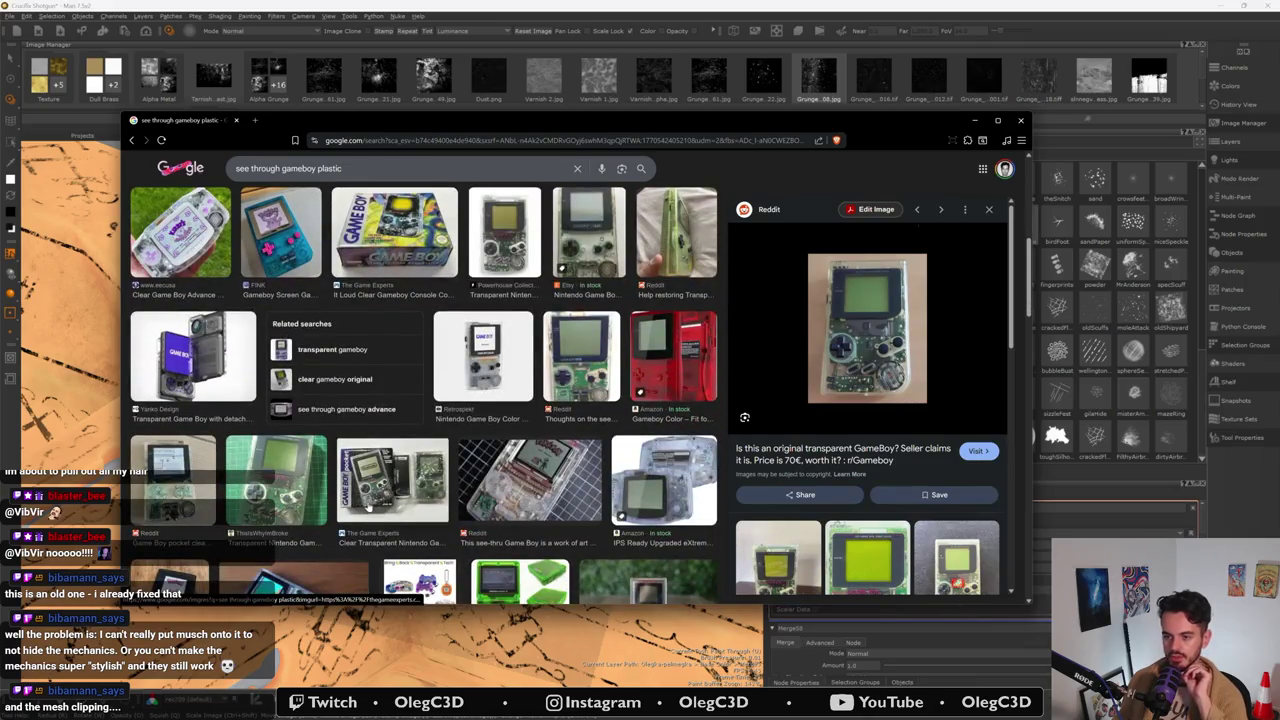
pyautogui.click(200, 388)
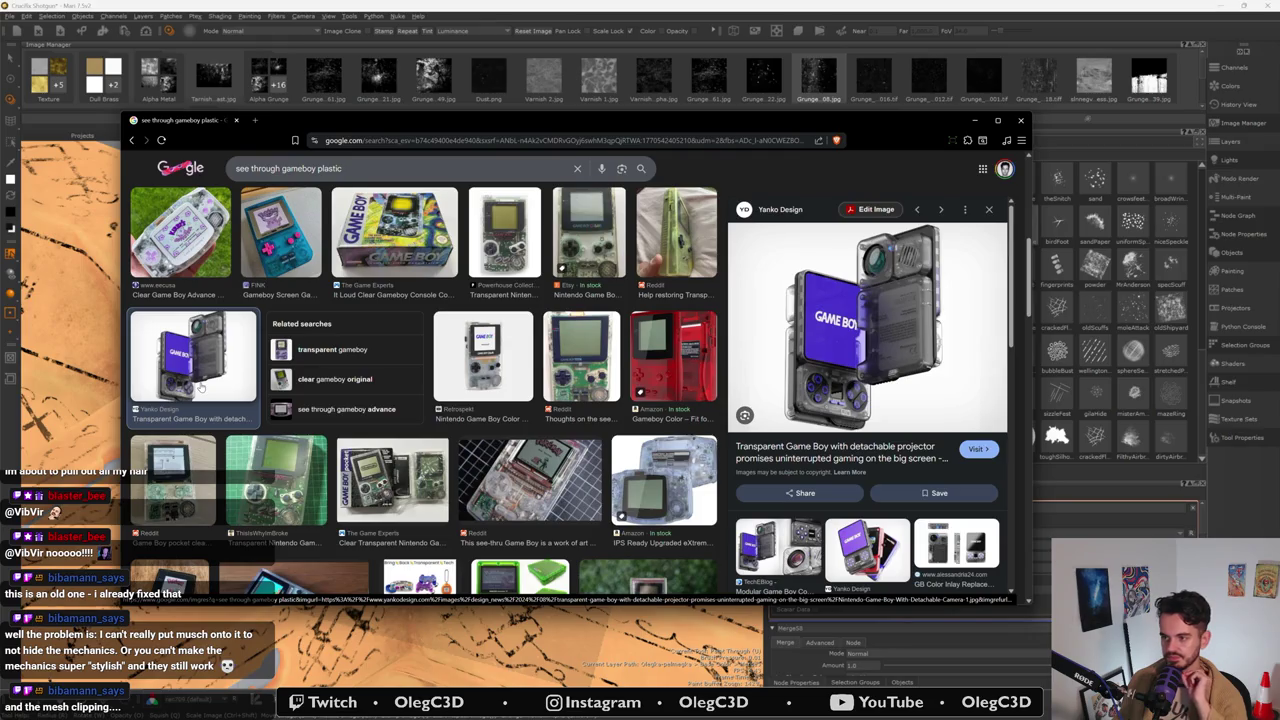
pyautogui.scroll(-1, 210, 390)
pyautogui.click(231, 391)
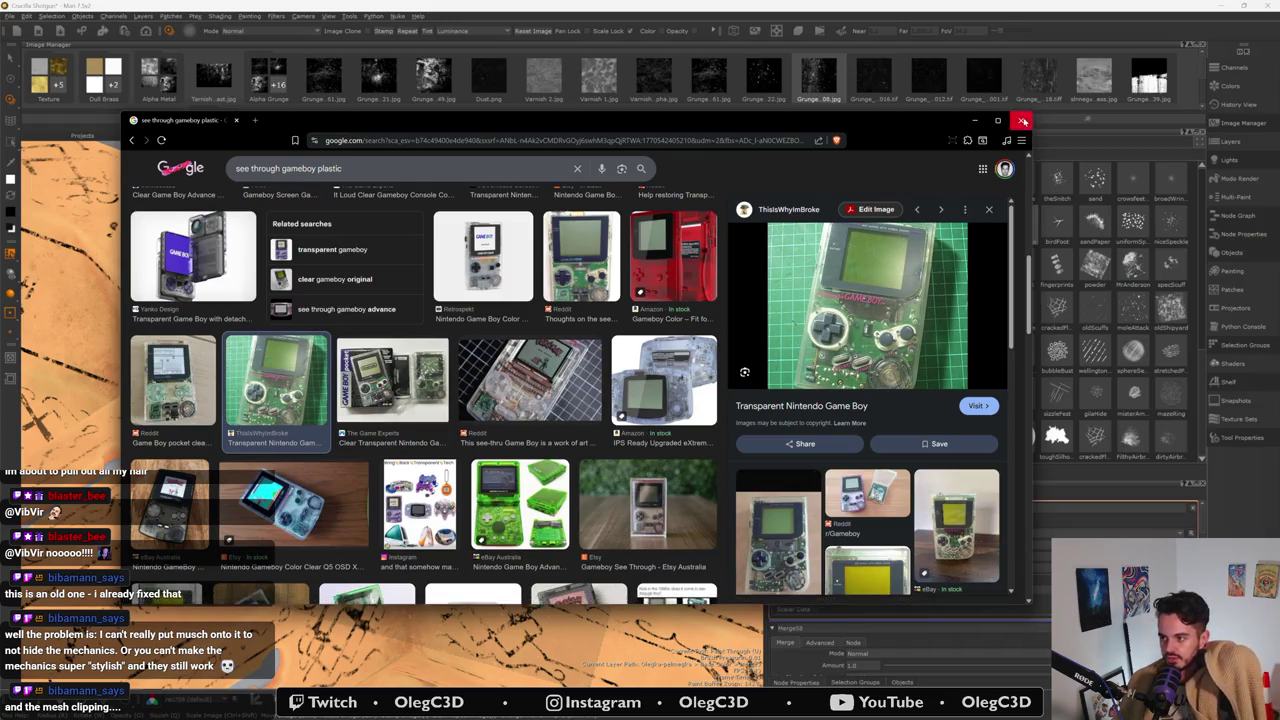
pyautogui.click(1014, 121)
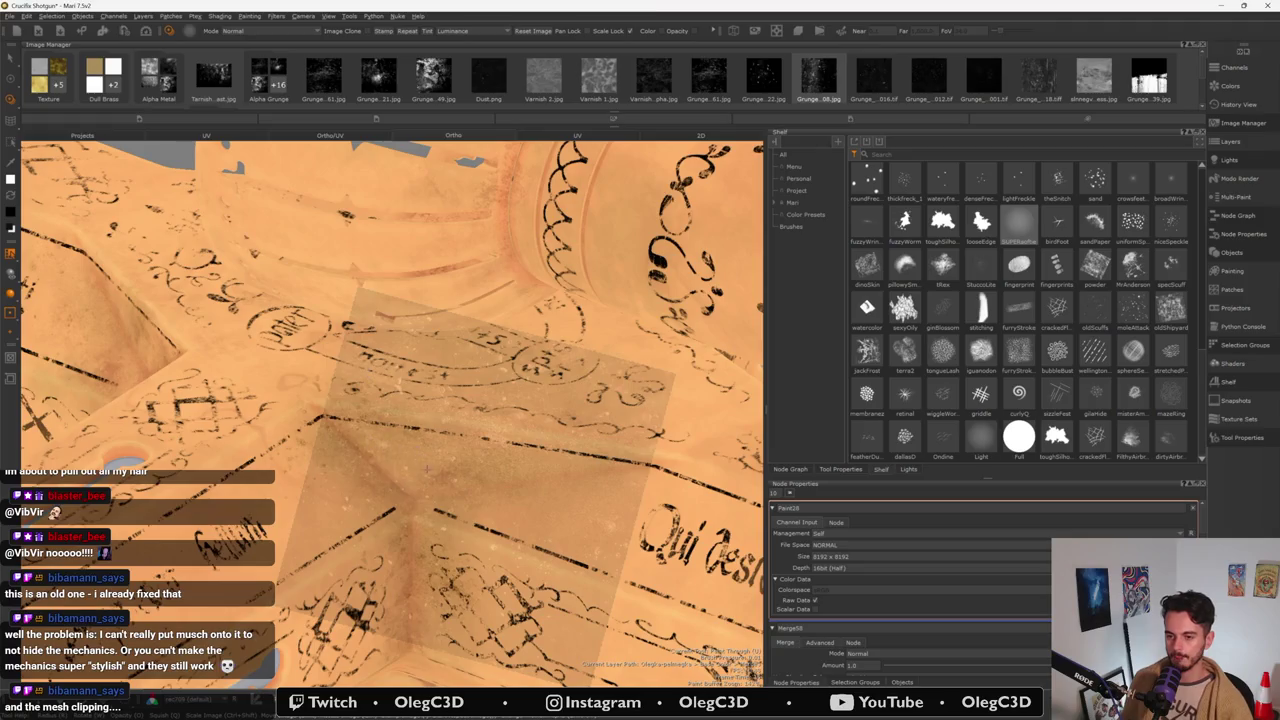
# - Orbit and zoom out to see the whole shotgun from a different angle
pyautogui.keyDown('ctrl'); pyautogui.moveTo(427, 468); pyautogui.dragTo(446, 541, button='middle'); pyautogui.keyUp('ctrl')
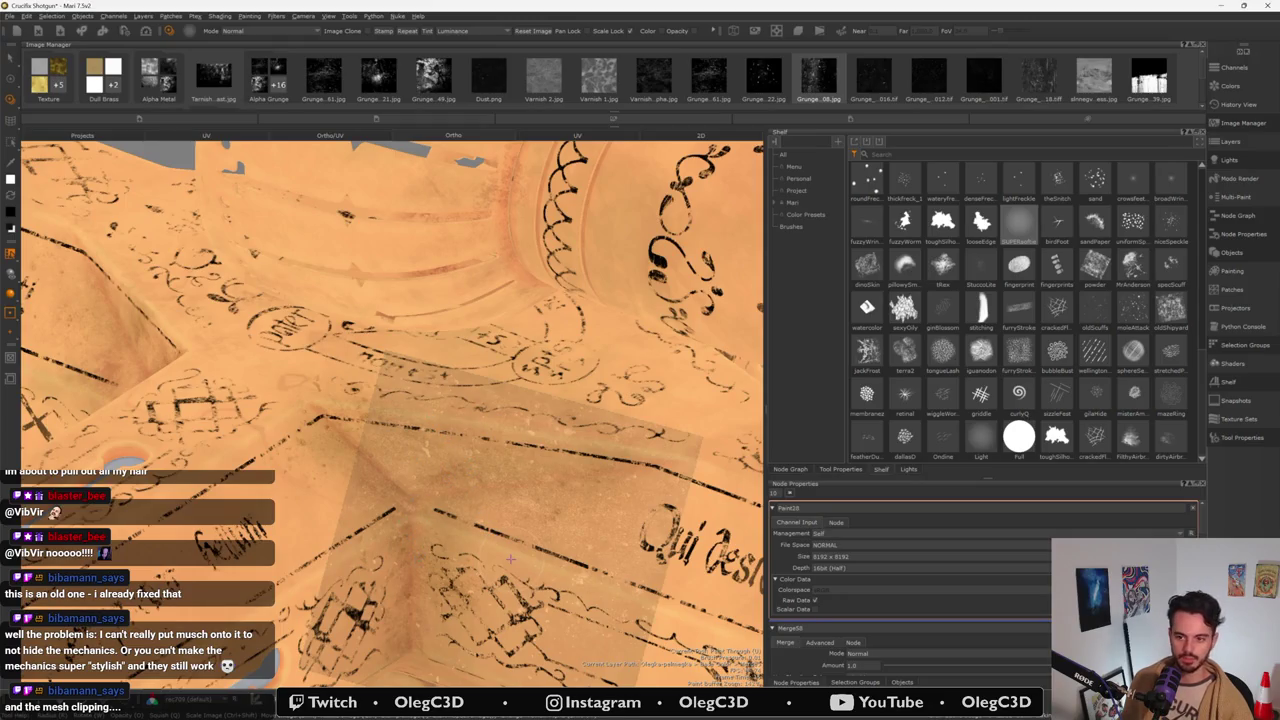
pyautogui.moveTo(510, 559); pyautogui.dragTo(512, 519, button='middle')
pyautogui.moveTo(432, 512); pyautogui.dragTo(420, 470, button='middle')
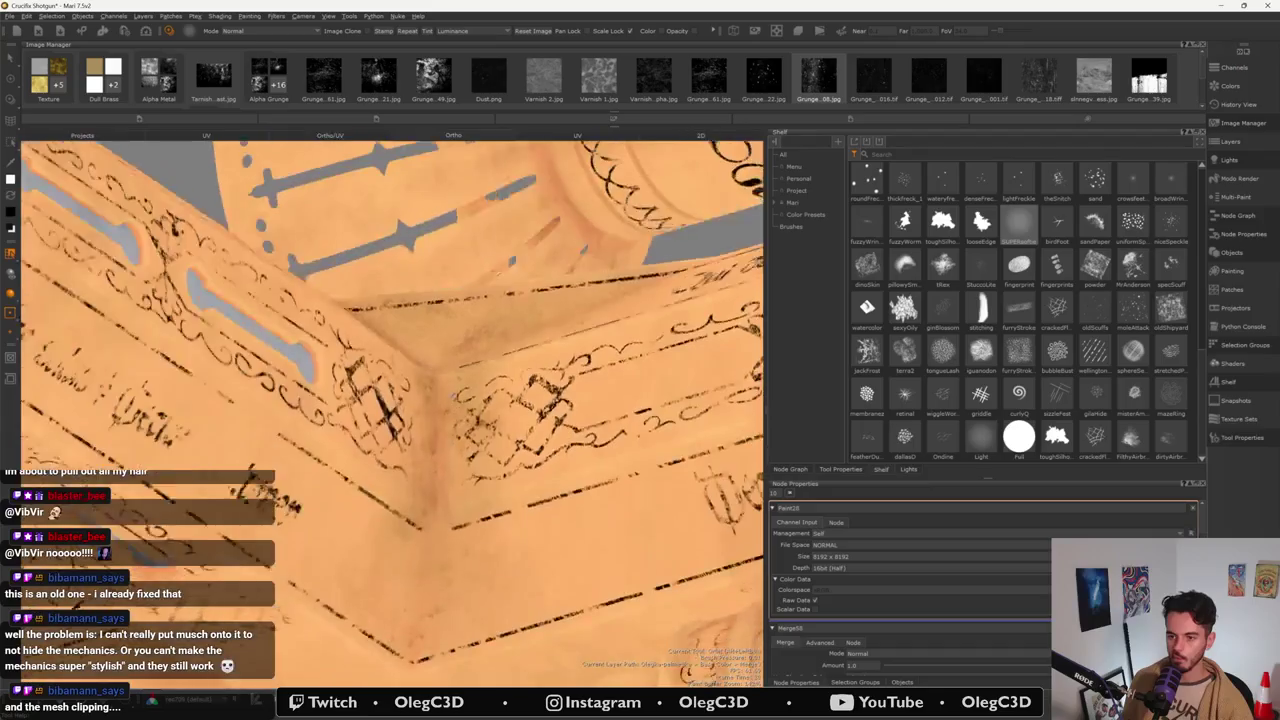
pyautogui.scroll(-5, 420, 470)
pyautogui.moveTo(420, 470)
pyautogui.keyDown('alt'); pyautogui.mouseDown()
pyautogui.moveTo(663, 500)
pyautogui.moveTo(600, 470)
pyautogui.moveTo(404, 515)
pyautogui.mouseUp(); pyautogui.keyUp('alt')
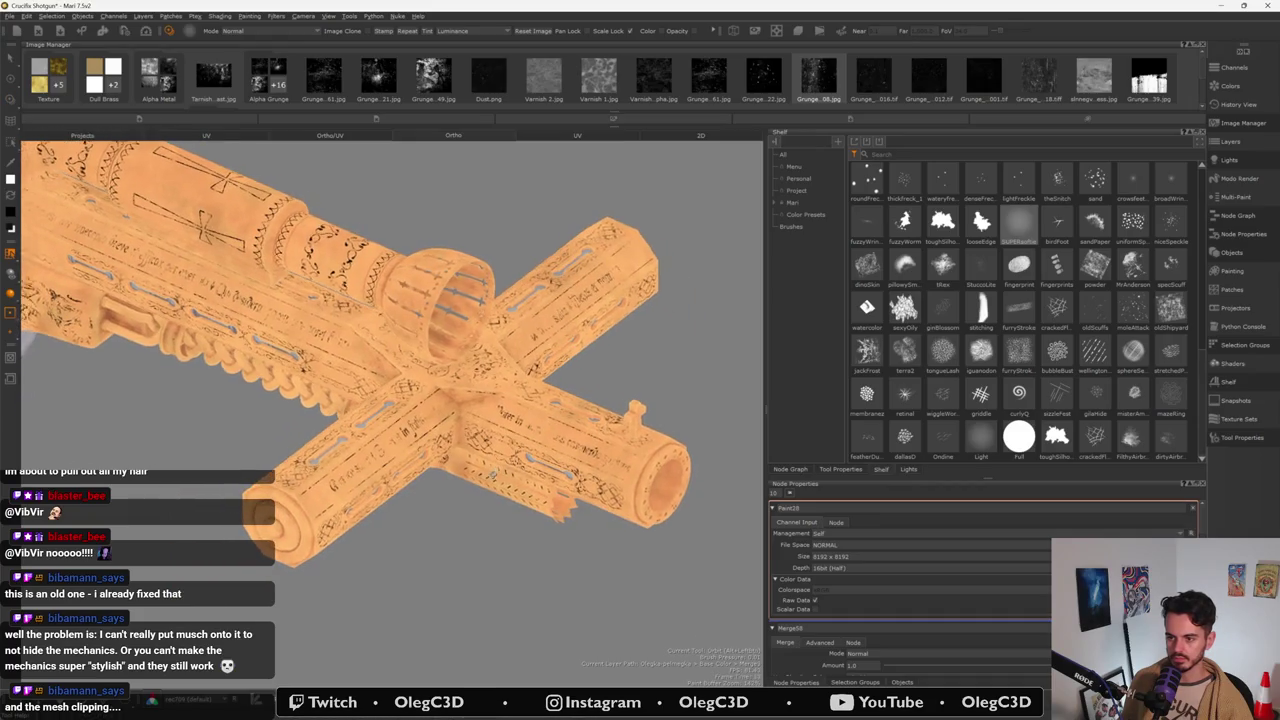
pyautogui.scroll(-2, 404, 515)
# - Zoom back in and orbit to look into the flared, slotted barrel end
pyautogui.scroll(2, 430, 460)
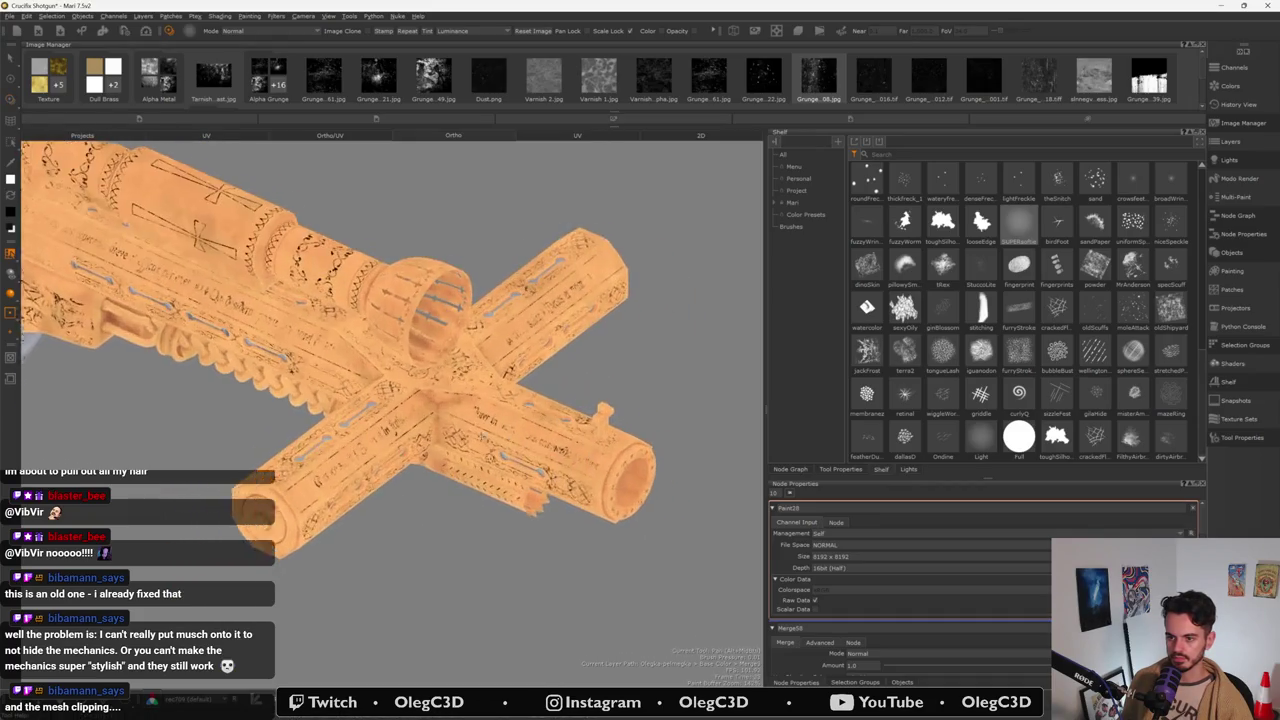
pyautogui.scroll(2, 395, 430)
pyautogui.scroll(2, 395, 440)
pyautogui.scroll(2, 397, 449)
pyautogui.moveTo(397, 448)
pyautogui.keyDown('alt'); pyautogui.mouseDown()
pyautogui.moveTo(356, 425)
pyautogui.moveTo(380, 470)
pyautogui.mouseUp(); pyautogui.keyUp('alt')
pyautogui.keyDown('alt'); pyautogui.moveTo(380, 470); pyautogui.dragTo(407, 520, button='middle'); pyautogui.keyUp('alt')
pyautogui.keyDown('alt'); pyautogui.moveTo(407, 520); pyautogui.dragTo(467, 483); pyautogui.keyUp('alt')
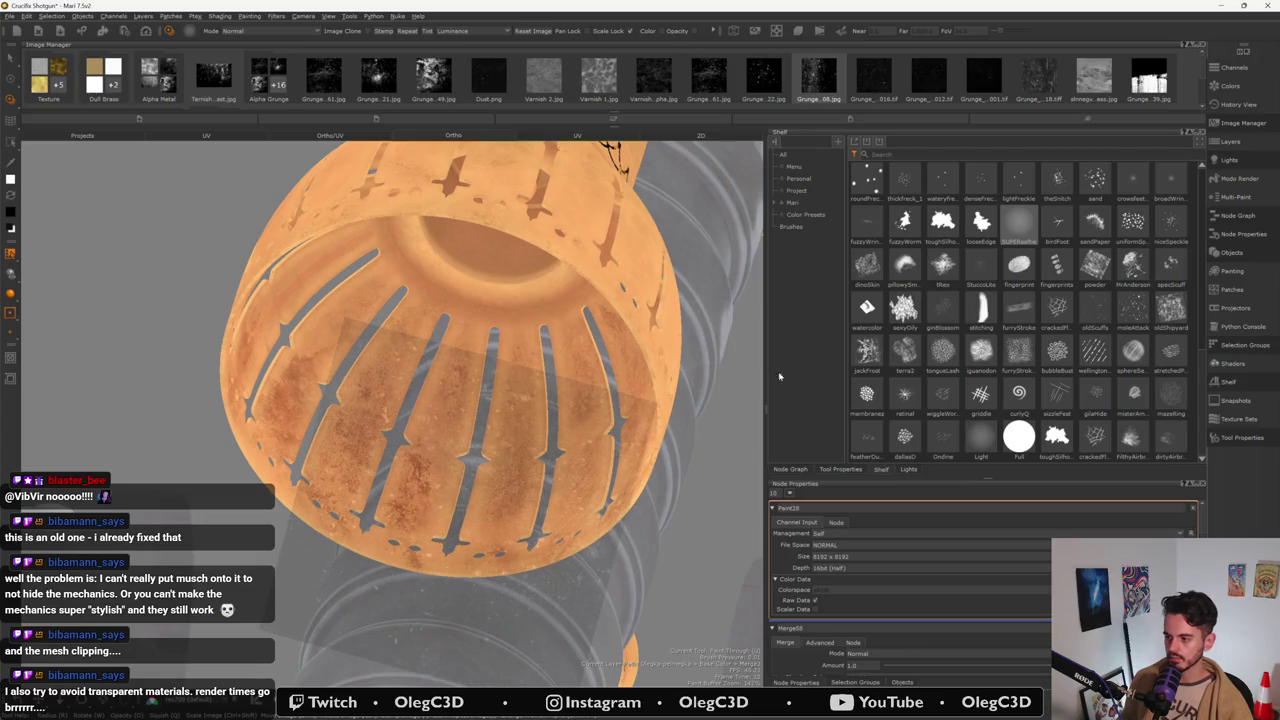
# - Open the Selection Groups list and select HolyShotgun_Flashlight_Housing
pyautogui.click(902, 682)
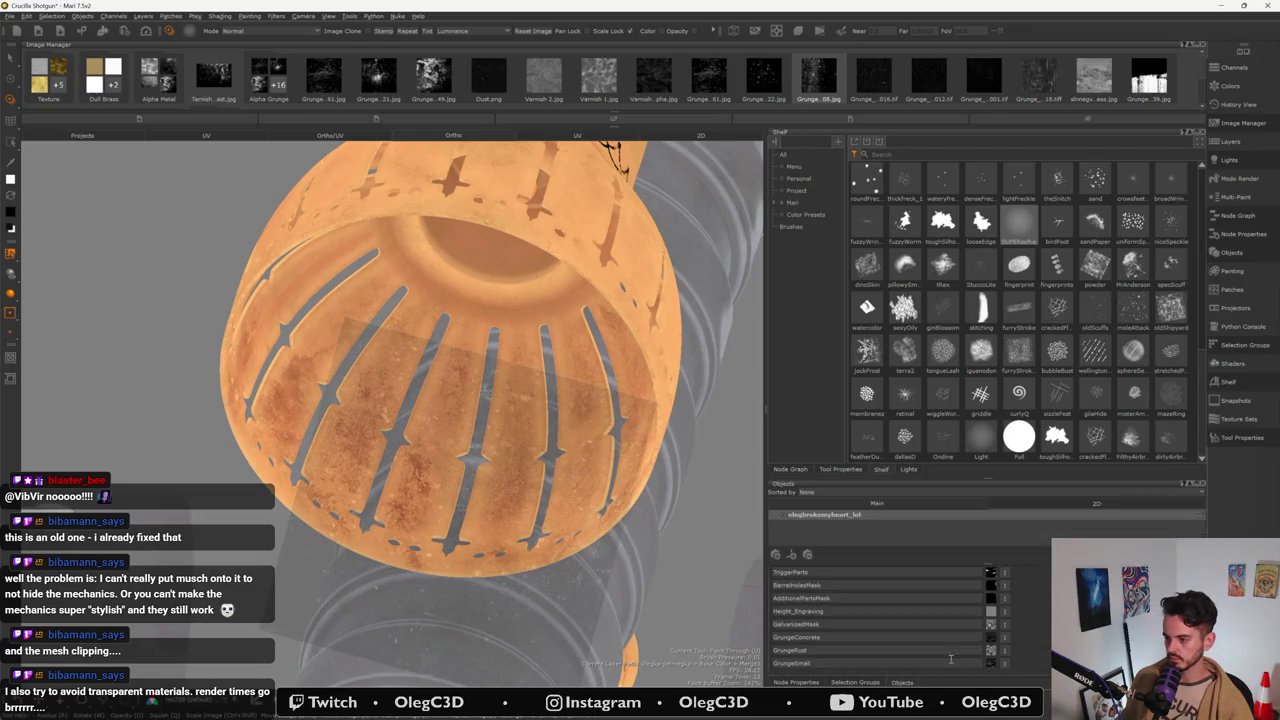
pyautogui.click(870, 681)
pyautogui.click(1197, 523)
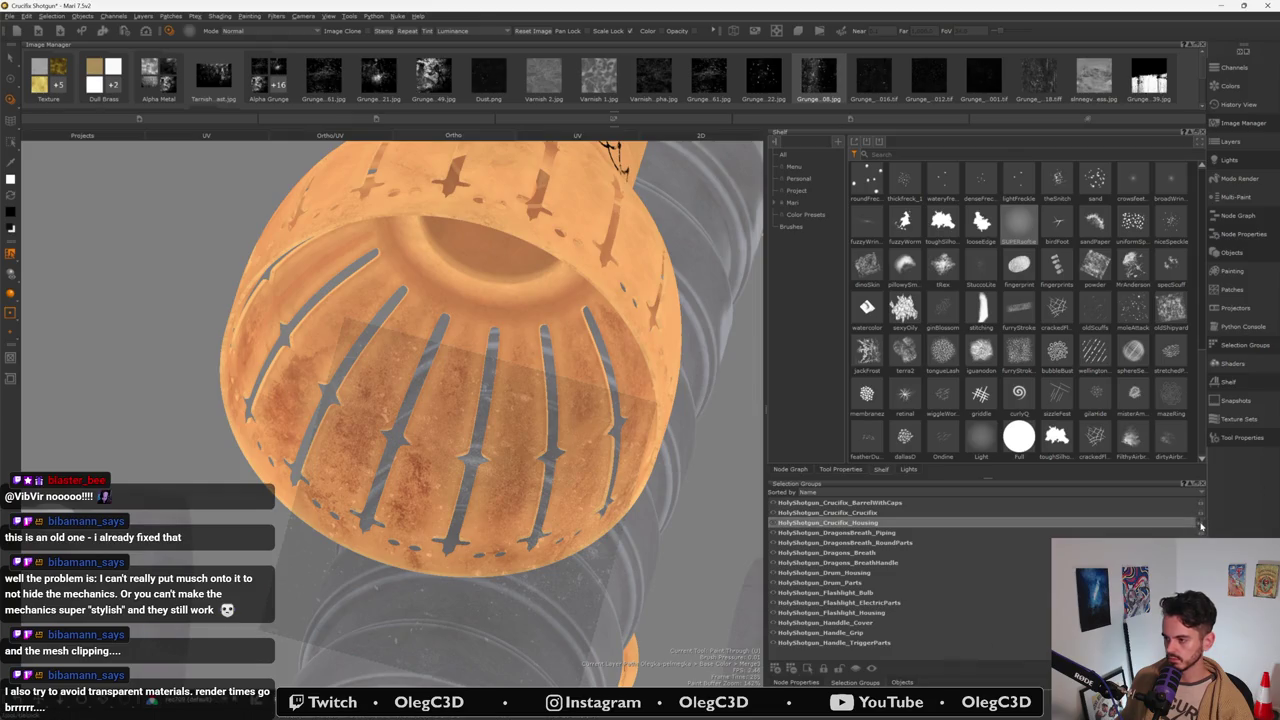
pyautogui.click(820, 582)
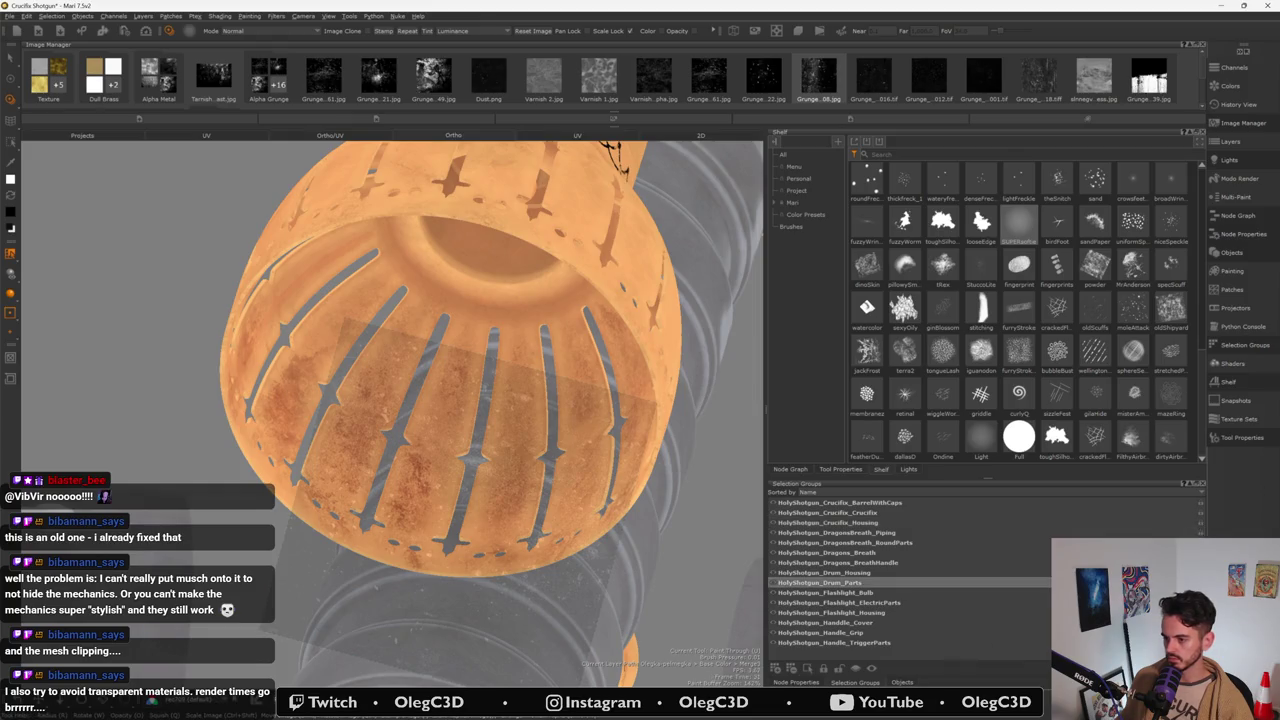
pyautogui.click(918, 614)
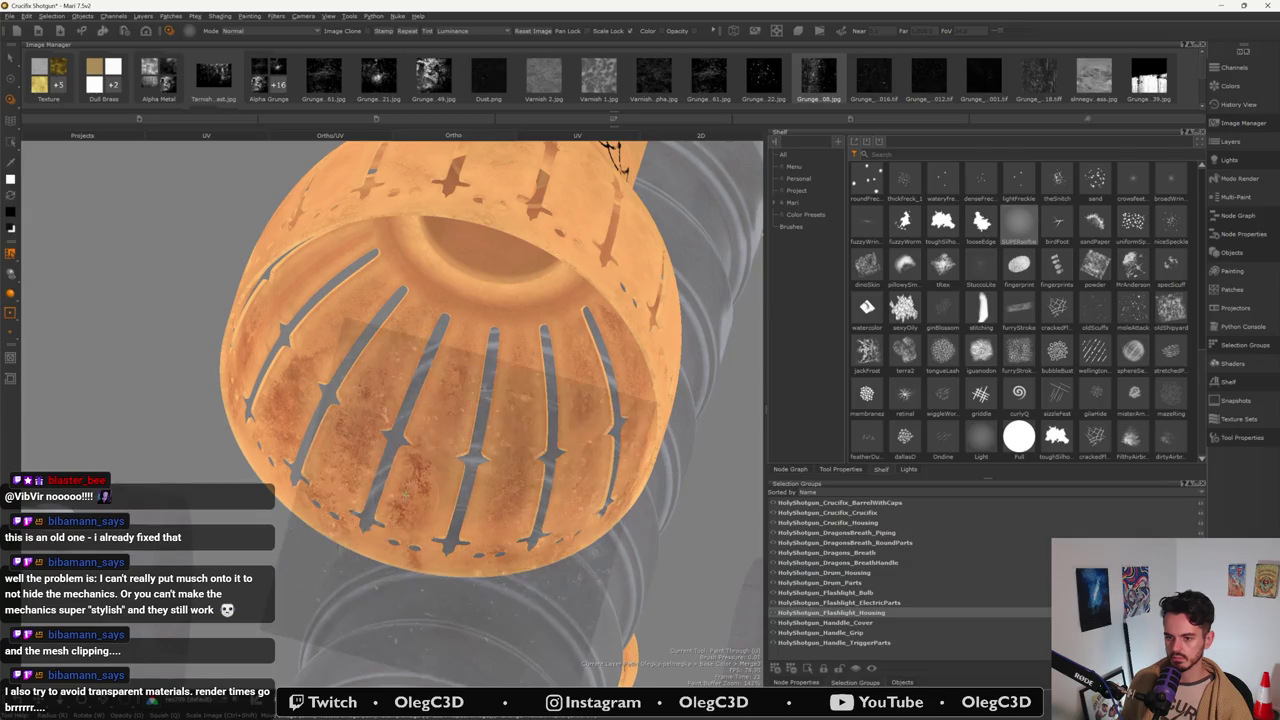
# - Paint rusty grunge through onto the housing's lower shell, clearing the square patch
pyautogui.moveTo(454, 450); pyautogui.dragTo(330, 461)
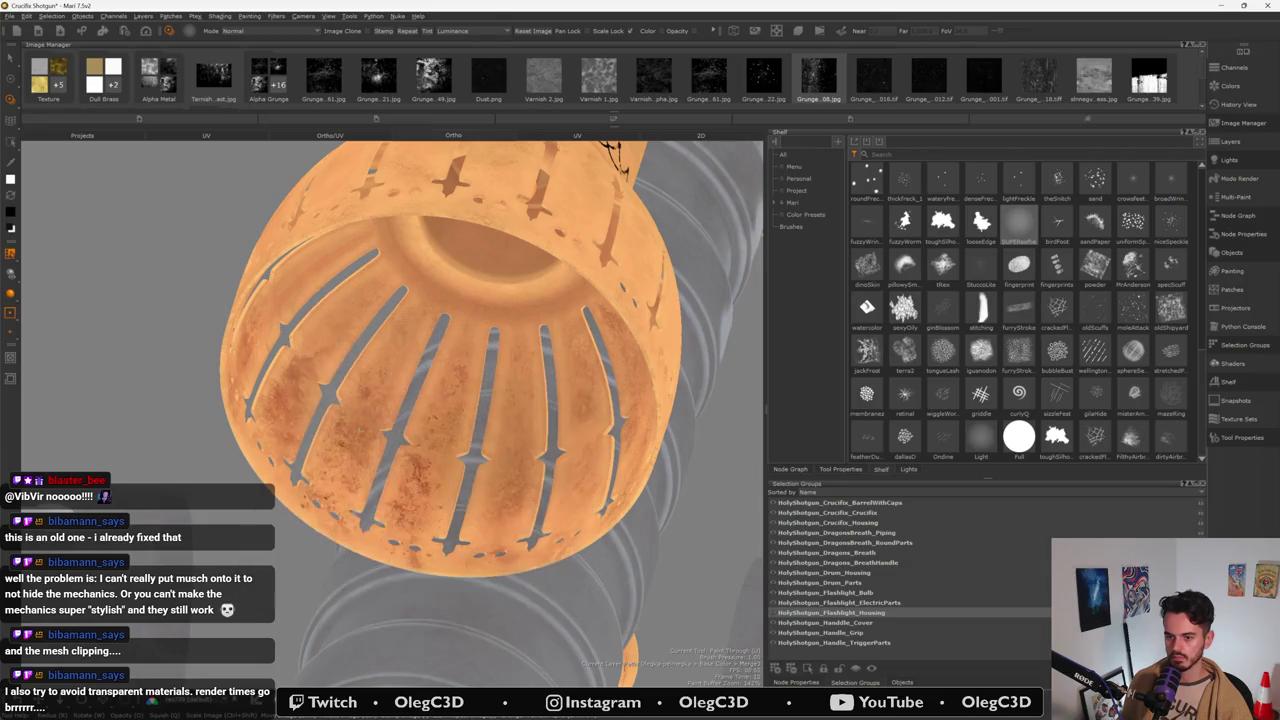
pyautogui.moveTo(386, 378)
pyautogui.mouseDown()
pyautogui.moveTo(372, 500)
pyautogui.moveTo(465, 561)
pyautogui.mouseUp()
pyautogui.moveTo(479, 510); pyautogui.dragTo(481, 516)
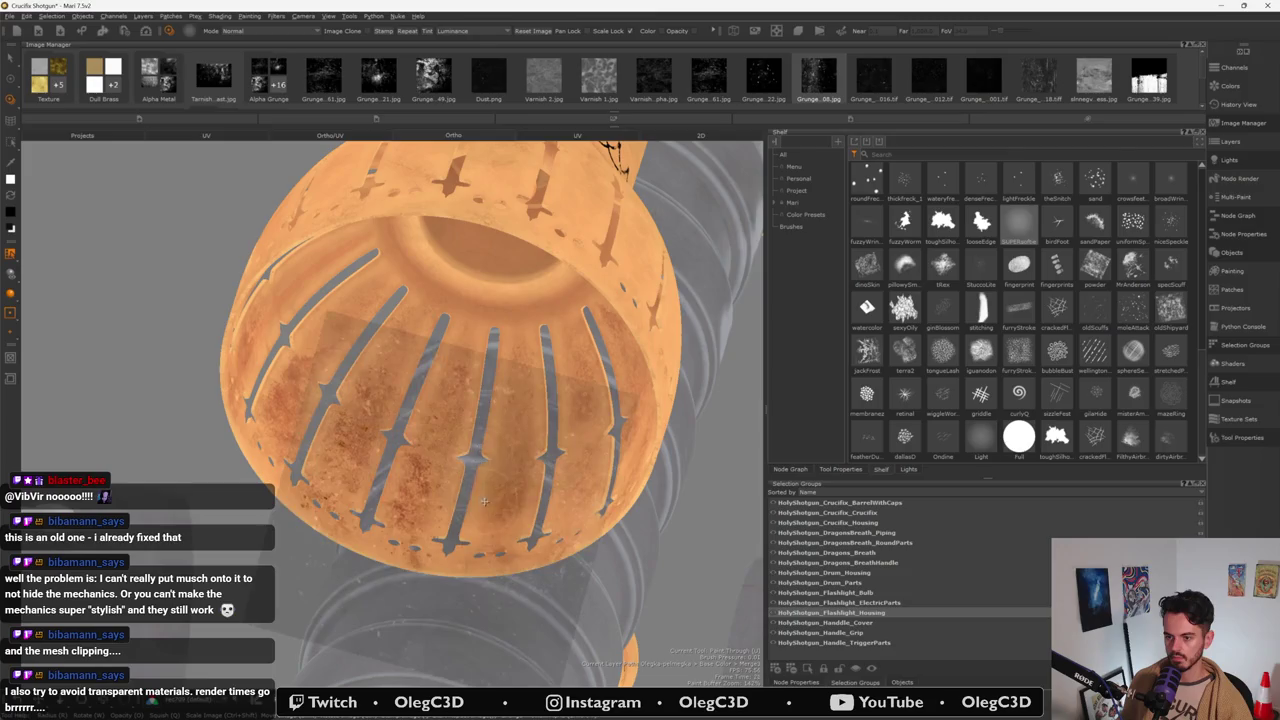
pyautogui.moveTo(509, 457); pyautogui.dragTo(519, 397)
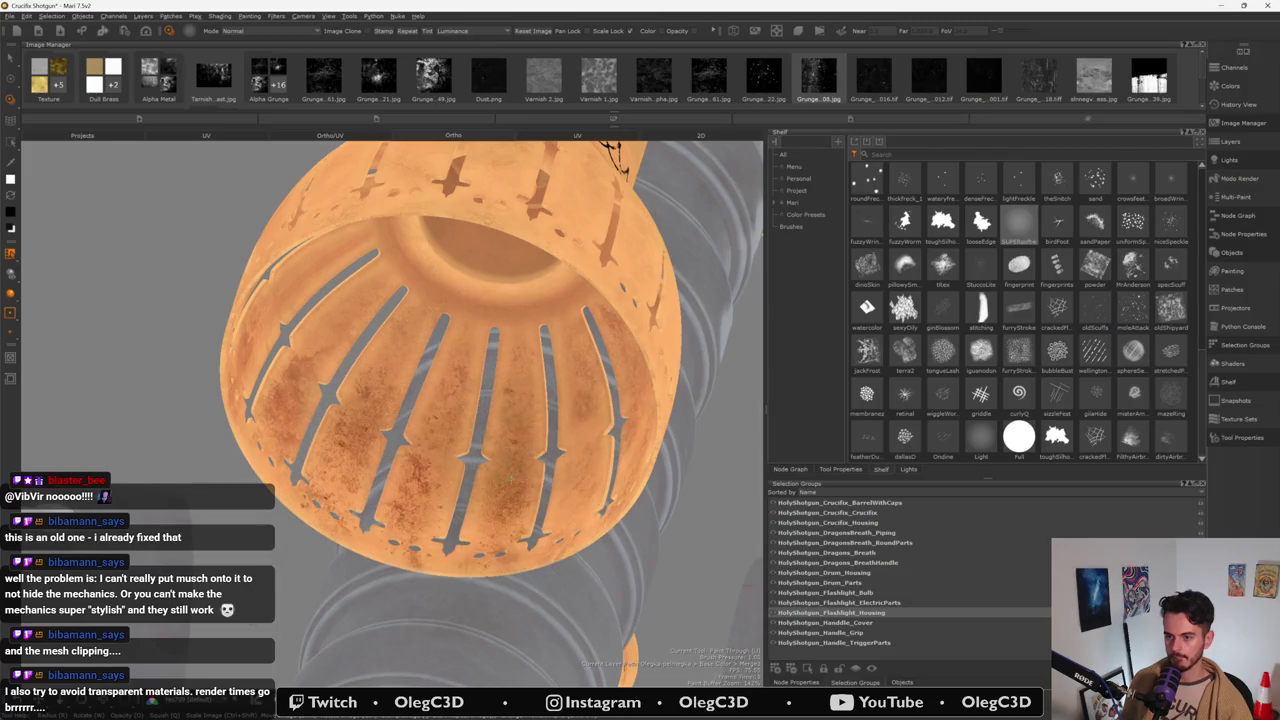
# - Paint darker grunge through the stencil onto the lower drum shell, then orbit to check it
pyautogui.moveTo(507, 498); pyautogui.dragTo(504, 518)
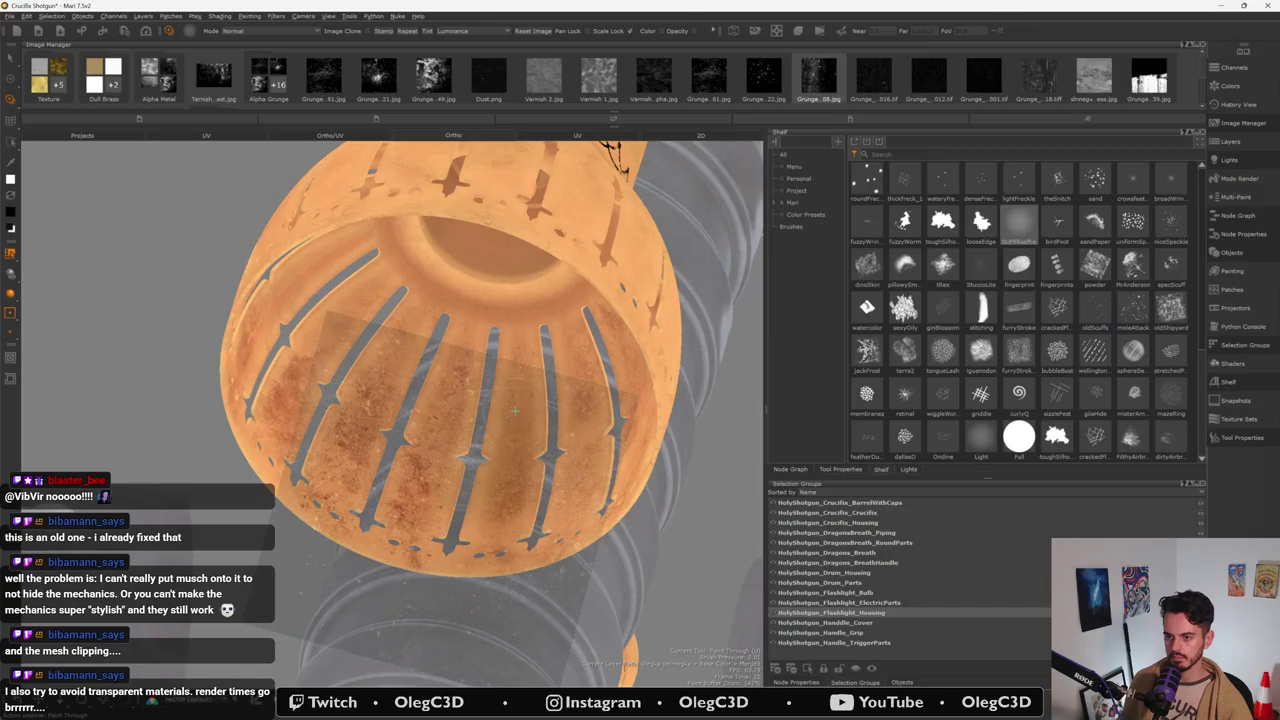
pyautogui.moveTo(516, 394); pyautogui.dragTo(514, 514)
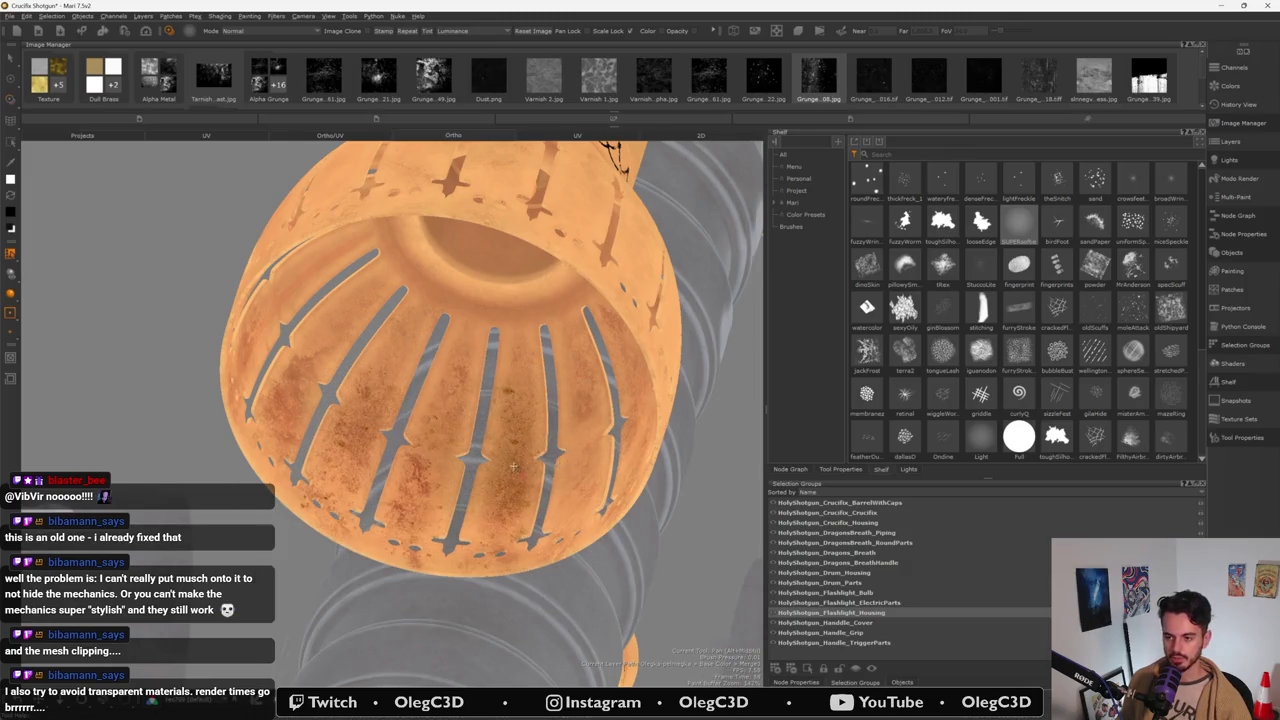
pyautogui.keyDown('alt'); pyautogui.moveTo(471, 483); pyautogui.dragTo(400, 500); pyautogui.keyUp('alt')
pyautogui.moveTo(519, 461)
pyautogui.keyDown('alt'); pyautogui.mouseDown()
pyautogui.moveTo(490, 505)
pyautogui.moveTo(477, 489)
pyautogui.mouseUp(); pyautogui.keyUp('alt')
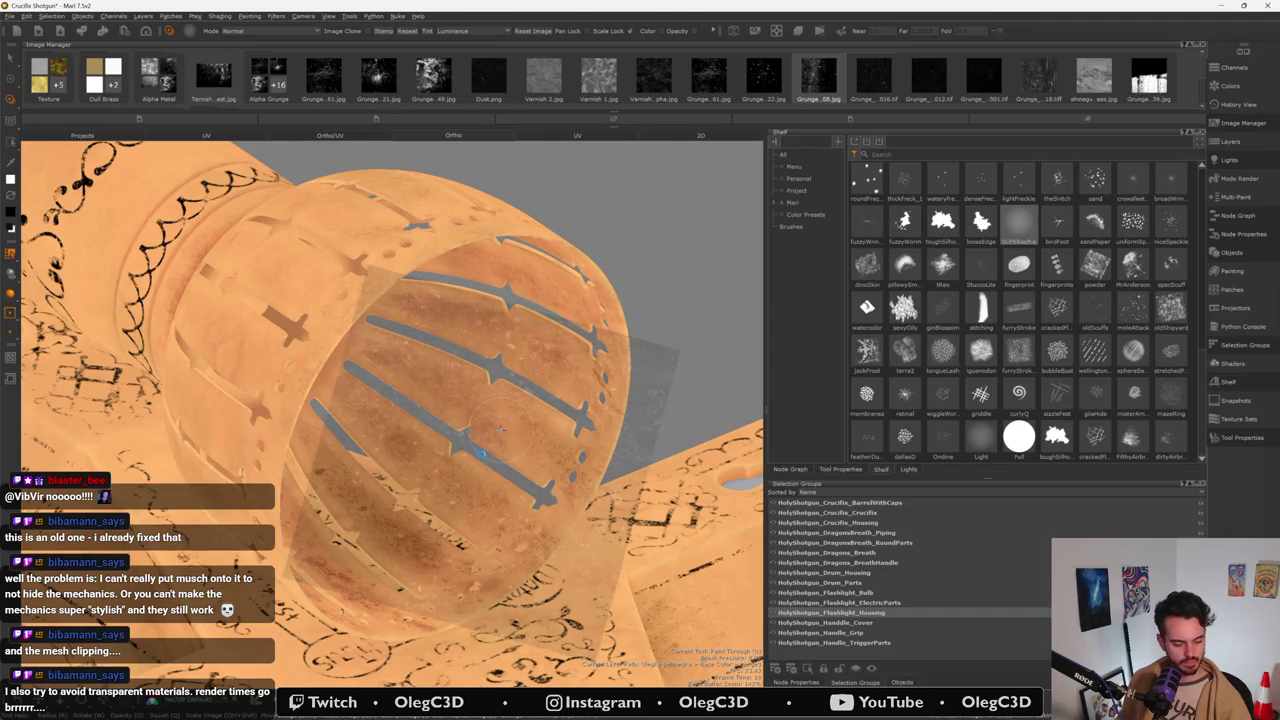
pyautogui.moveTo(501, 429); pyautogui.dragTo(525, 468, button='middle')
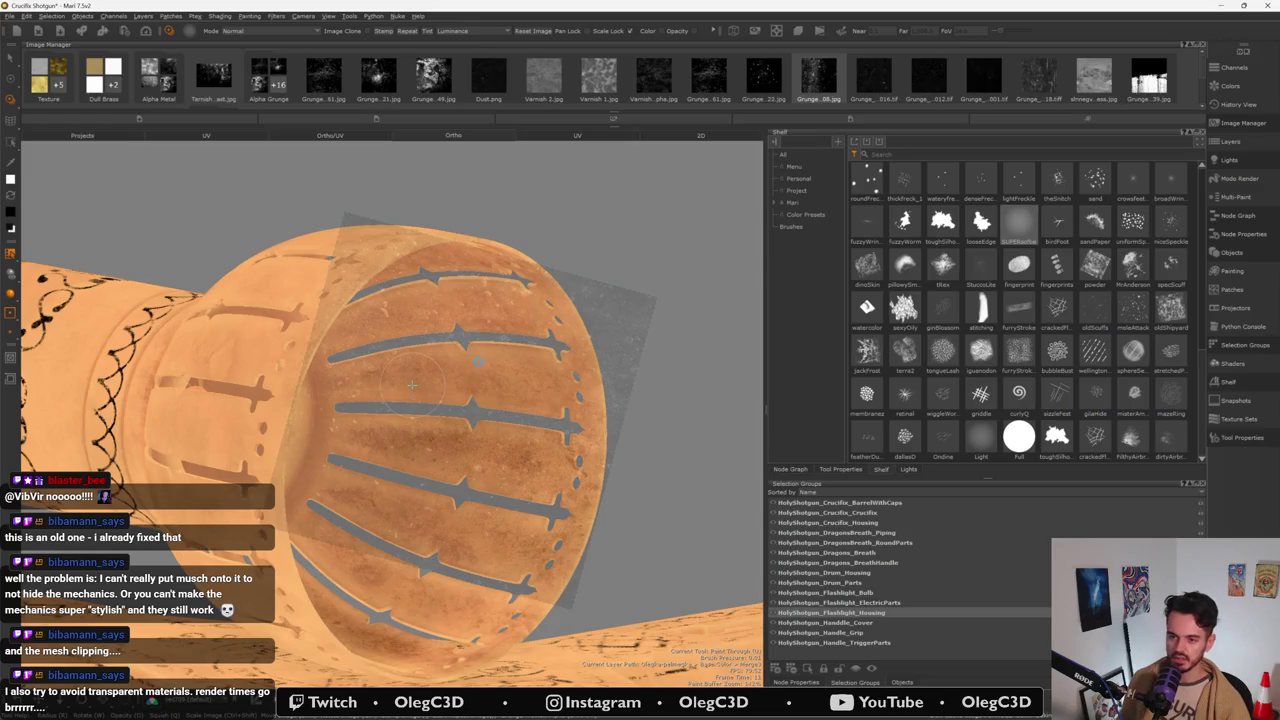
pyautogui.moveTo(411, 384)
pyautogui.keyDown('alt'); pyautogui.mouseDown()
pyautogui.moveTo(430, 320)
pyautogui.moveTo(481, 434)
pyautogui.moveTo(460, 400)
pyautogui.moveTo(426, 470)
pyautogui.mouseUp(); pyautogui.keyUp('alt')
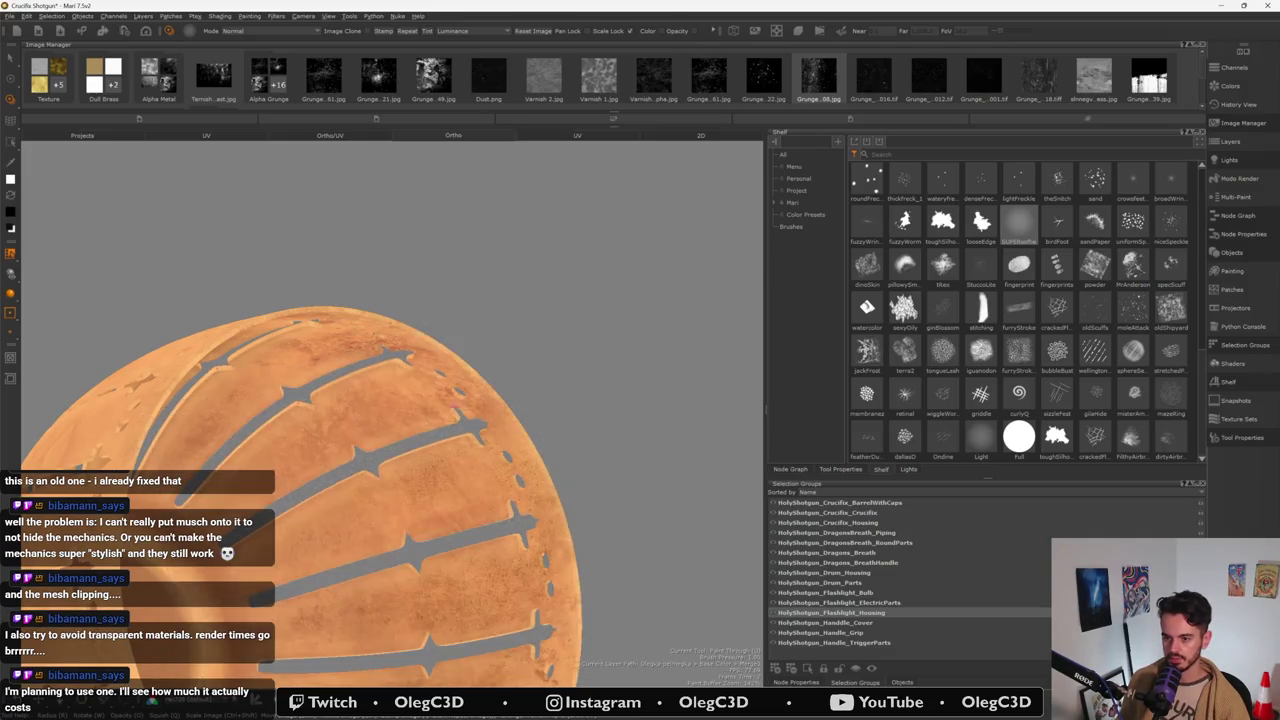
pyautogui.keyDown('alt'); pyautogui.moveTo(490, 429); pyautogui.dragTo(430, 401); pyautogui.keyUp('alt')
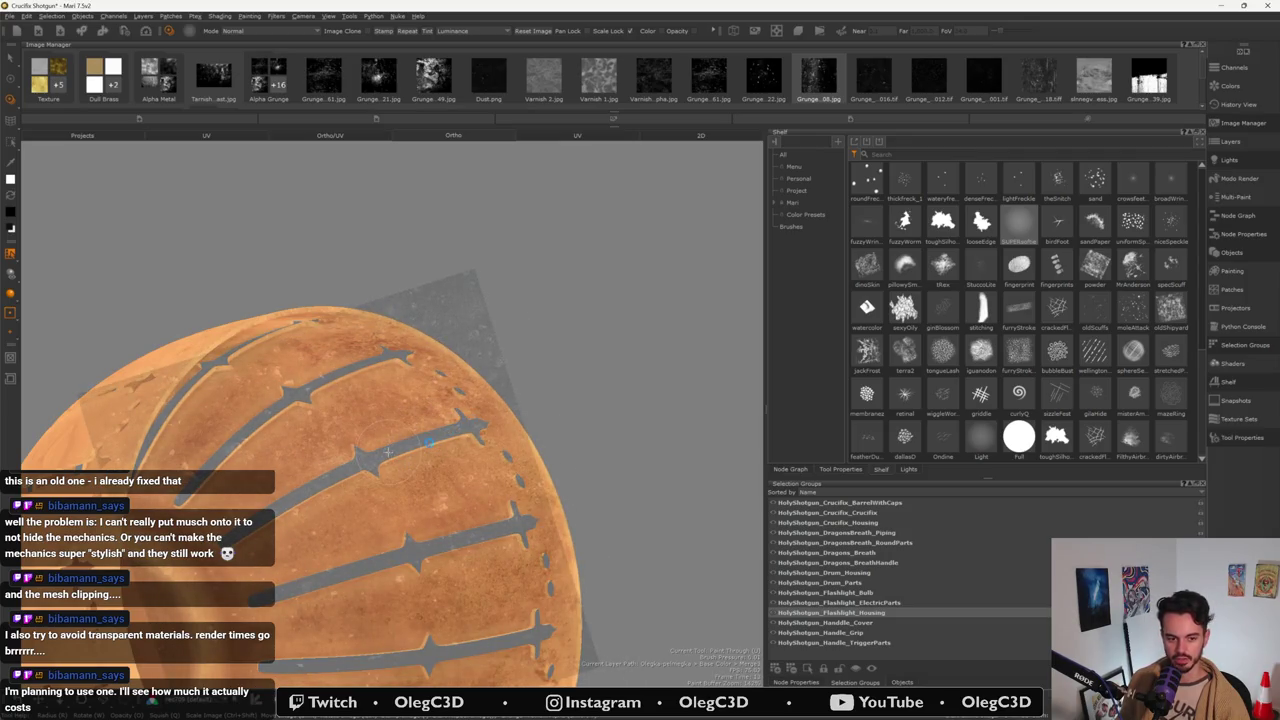
pyautogui.scroll(2, 388, 451)
pyautogui.scroll(2, 388, 451)
pyautogui.scroll(3, 388, 451)
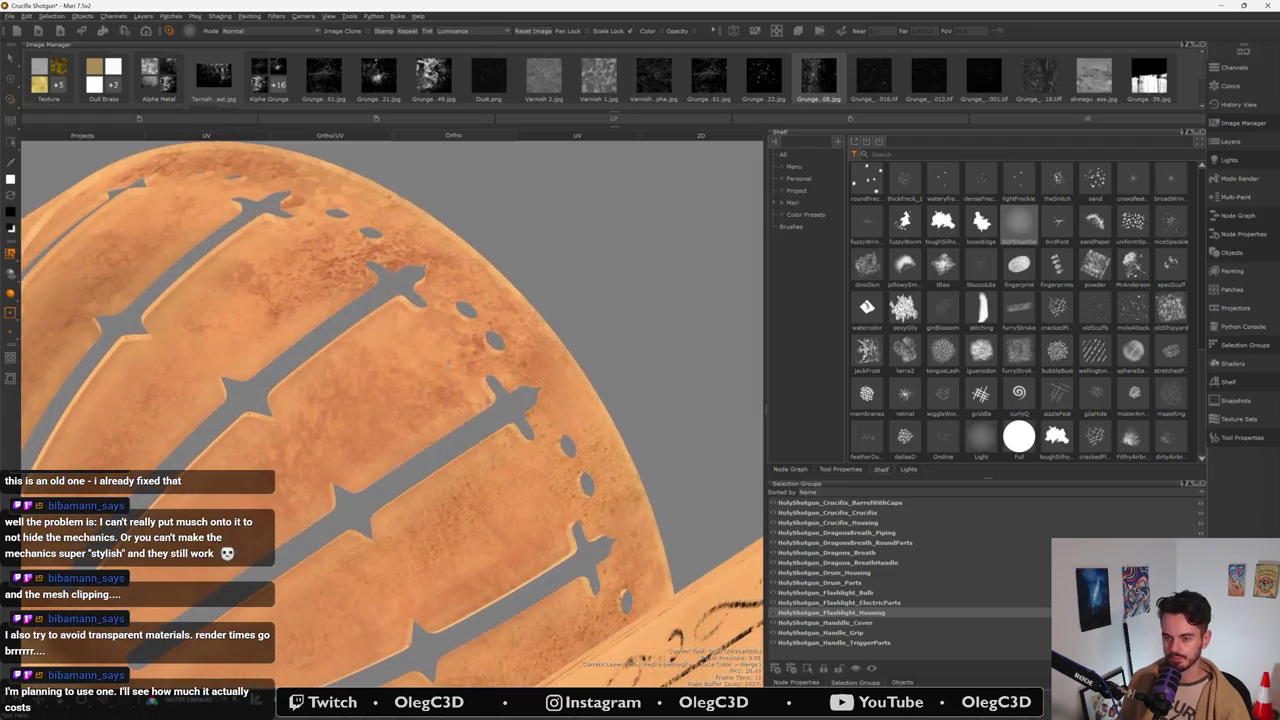
pyautogui.keyDown('alt'); pyautogui.moveTo(388, 451); pyautogui.dragTo(502, 357); pyautogui.keyUp('alt')
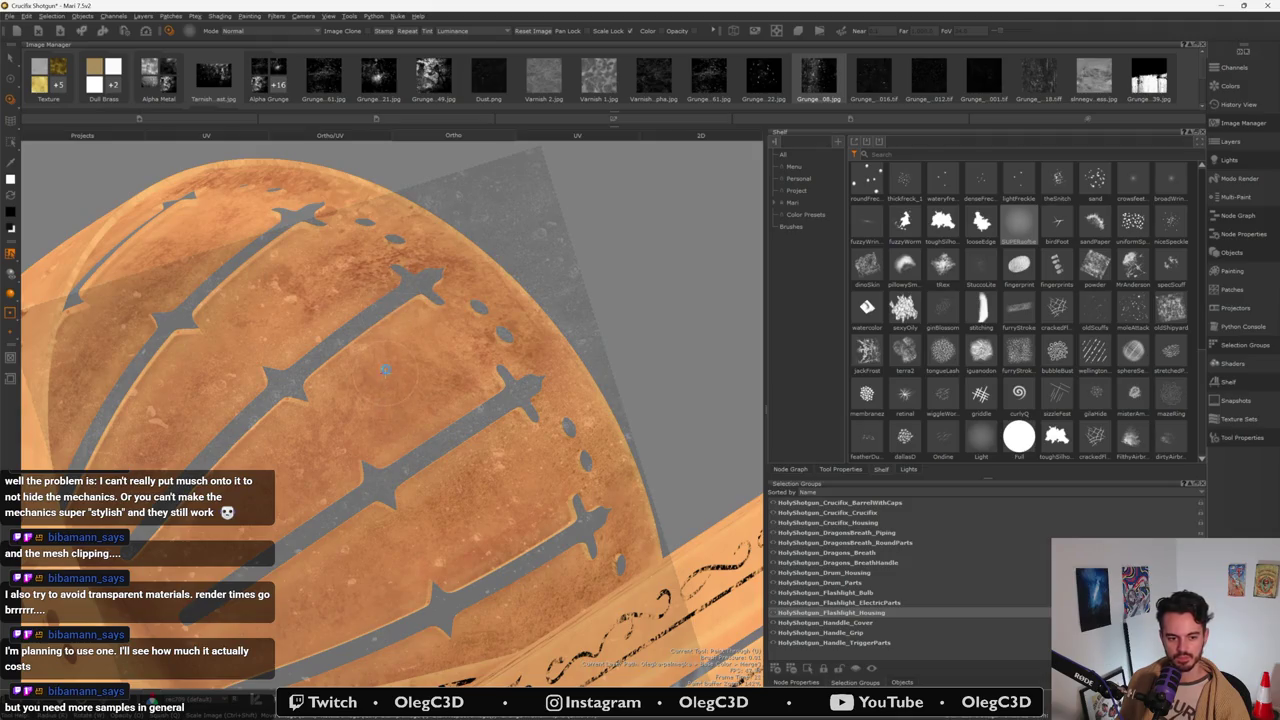
pyautogui.moveTo(385, 373)
pyautogui.keyDown('alt'); pyautogui.mouseDown()
pyautogui.moveTo(459, 446)
pyautogui.moveTo(445, 397)
pyautogui.mouseUp(); pyautogui.keyUp('alt')
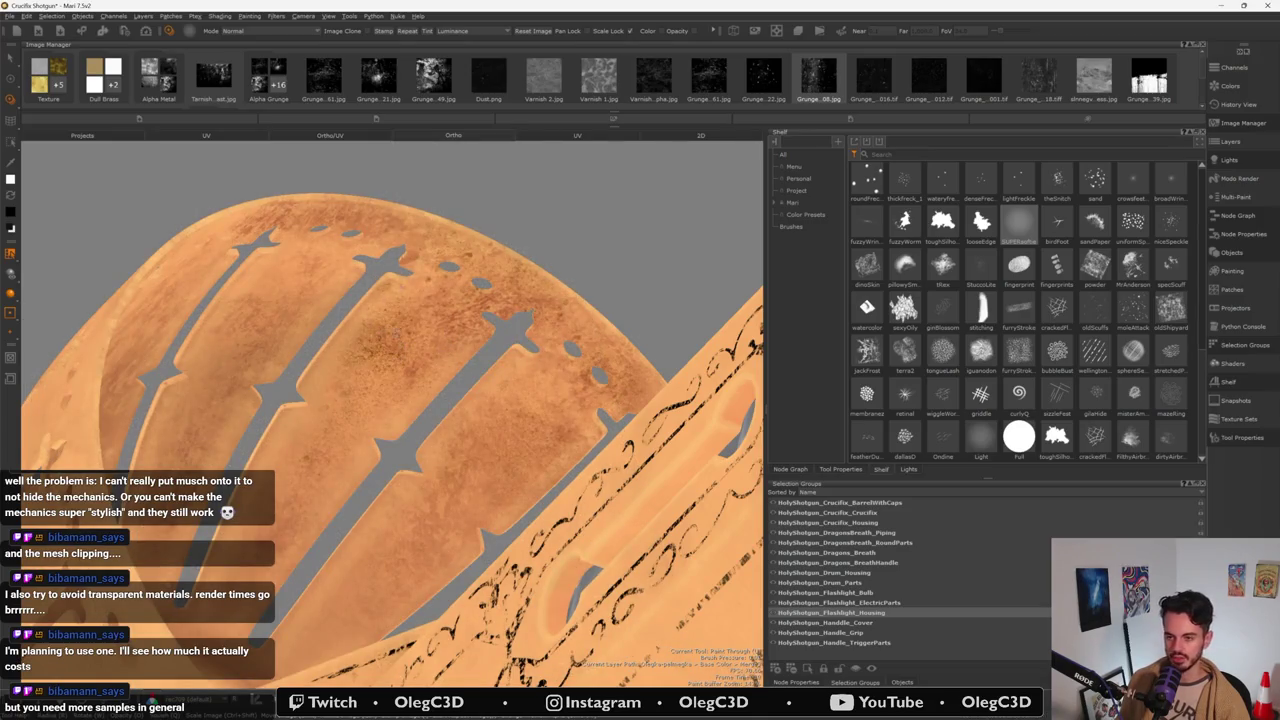
pyautogui.keyDown('alt'); pyautogui.moveTo(380, 410); pyautogui.dragTo(453, 409); pyautogui.keyUp('alt')
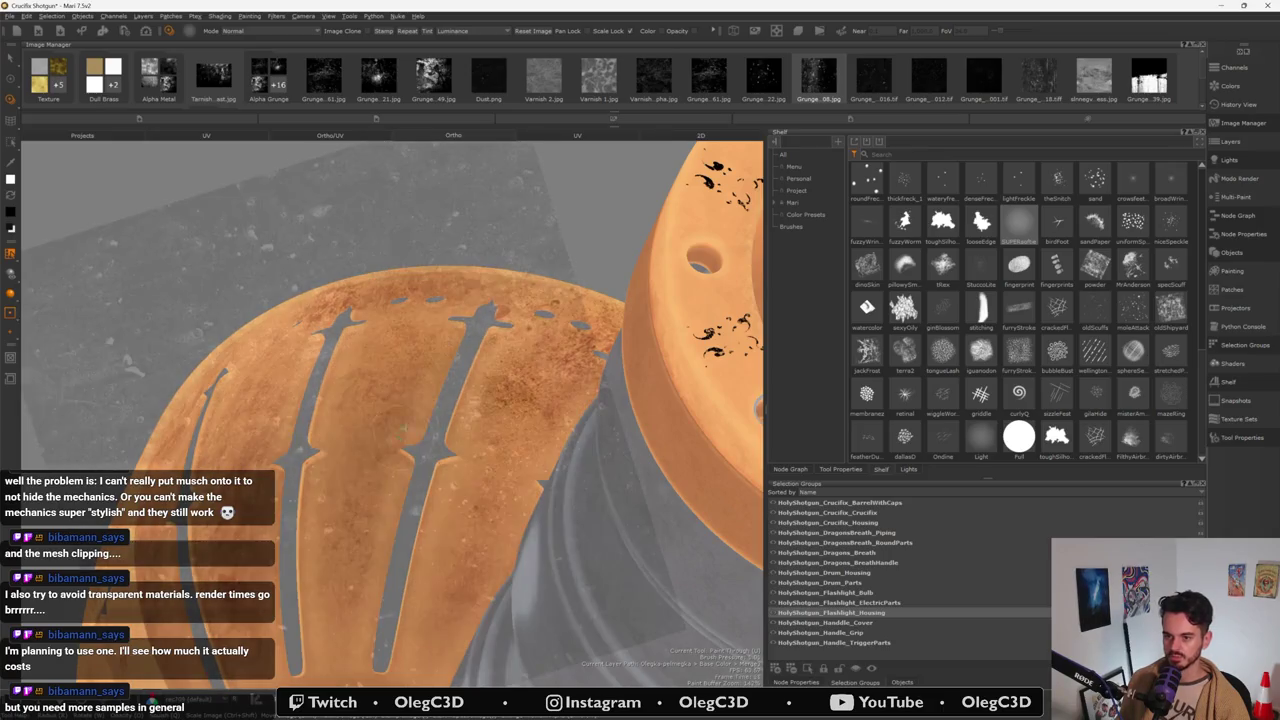
pyautogui.moveTo(413, 408)
pyautogui.mouseDown(button='middle')
pyautogui.moveTo(445, 428)
pyautogui.moveTo(347, 435)
pyautogui.mouseUp(button='middle')
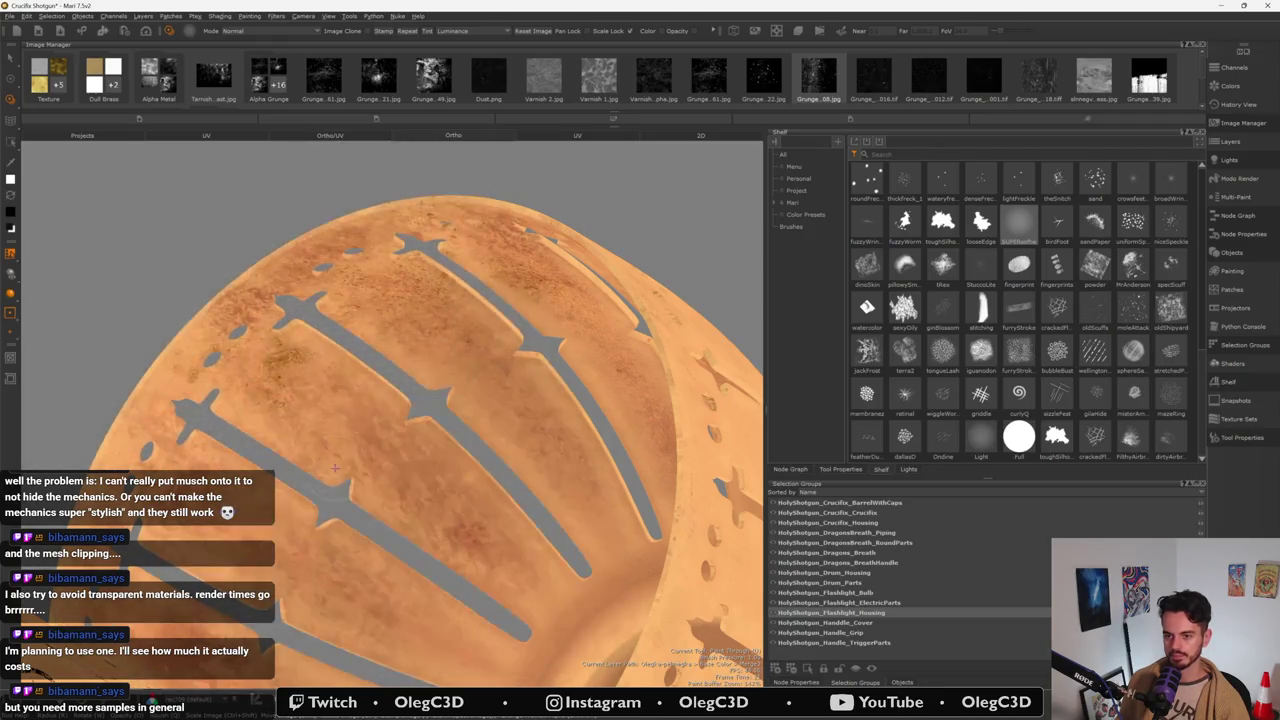
# - Check the grunge stencil placement and paint grunge speckling onto the slotted disc
pyautogui.press('s')
pyautogui.moveTo(358, 478)
pyautogui.keyDown('alt'); pyautogui.mouseDown()
pyautogui.moveTo(377, 419)
pyautogui.moveTo(45, 409)
pyautogui.mouseUp(); pyautogui.keyUp('alt')
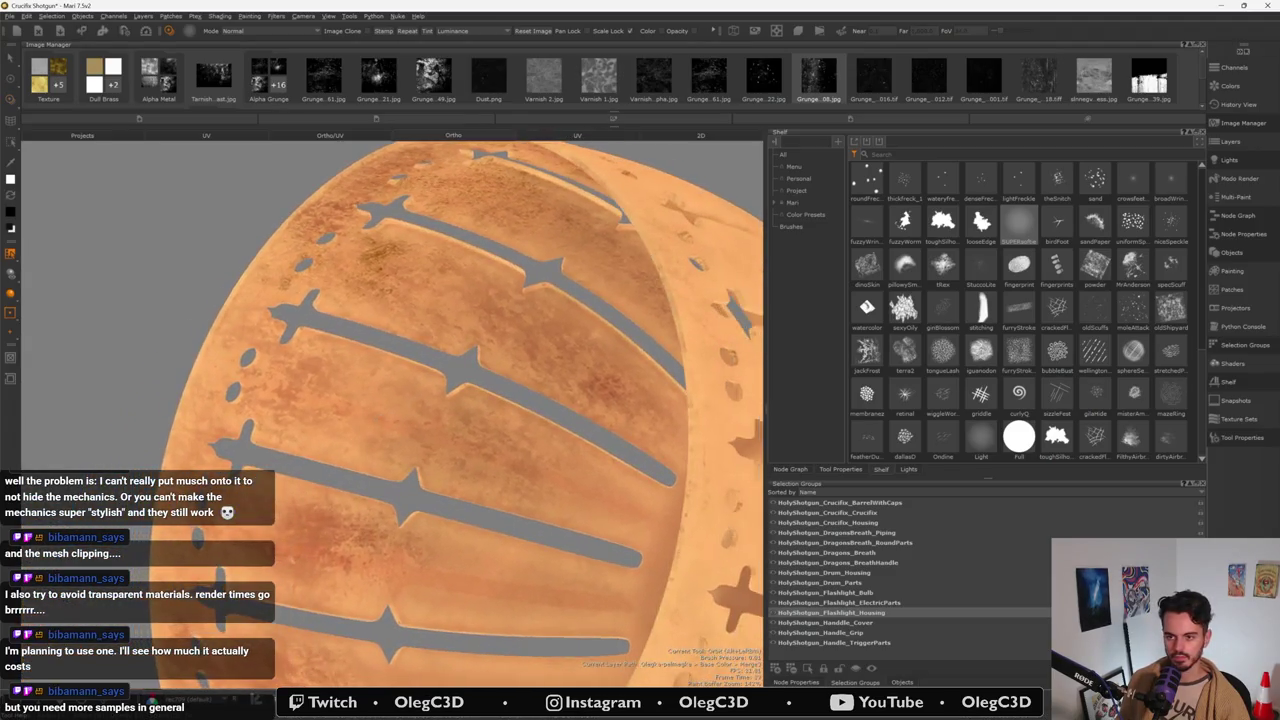
pyautogui.press('s')
pyautogui.press('s')
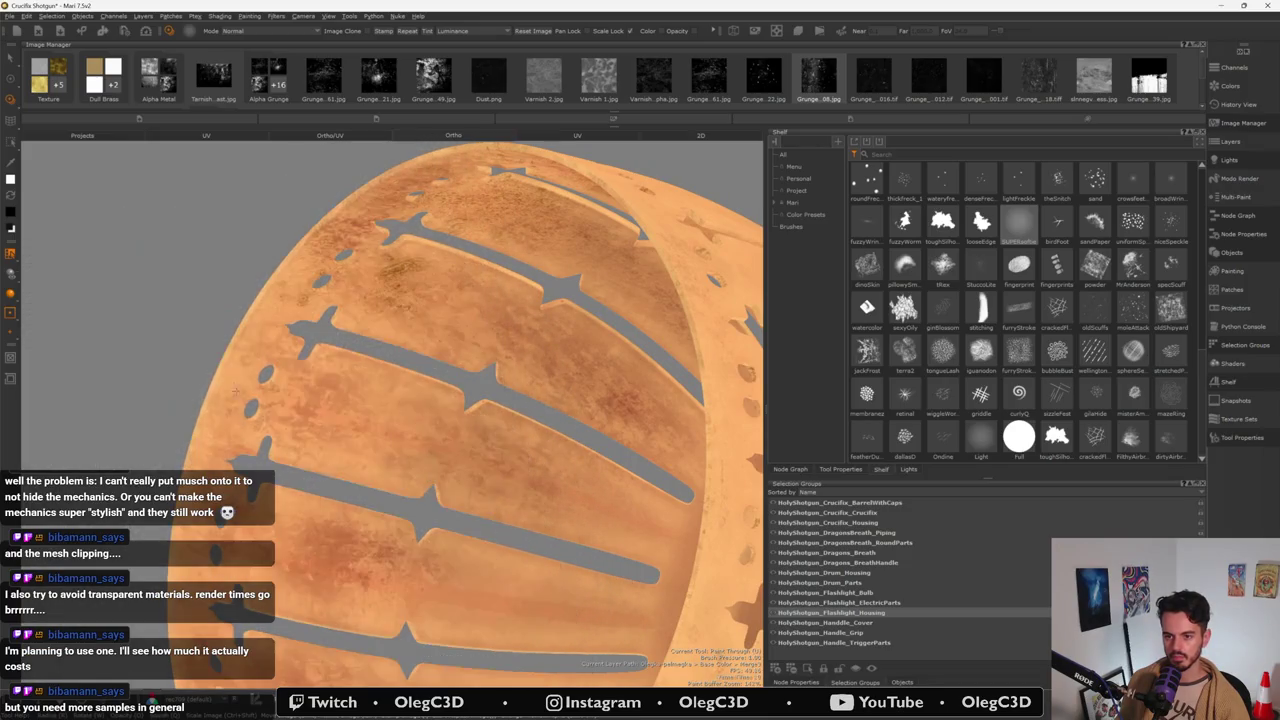
pyautogui.press('s')
pyautogui.press('s')
pyautogui.press('s')
pyautogui.press('s')
pyautogui.press('s')
pyautogui.press('s')
pyautogui.press('s')
pyautogui.press('s')
pyautogui.press('s')
pyautogui.press('s')
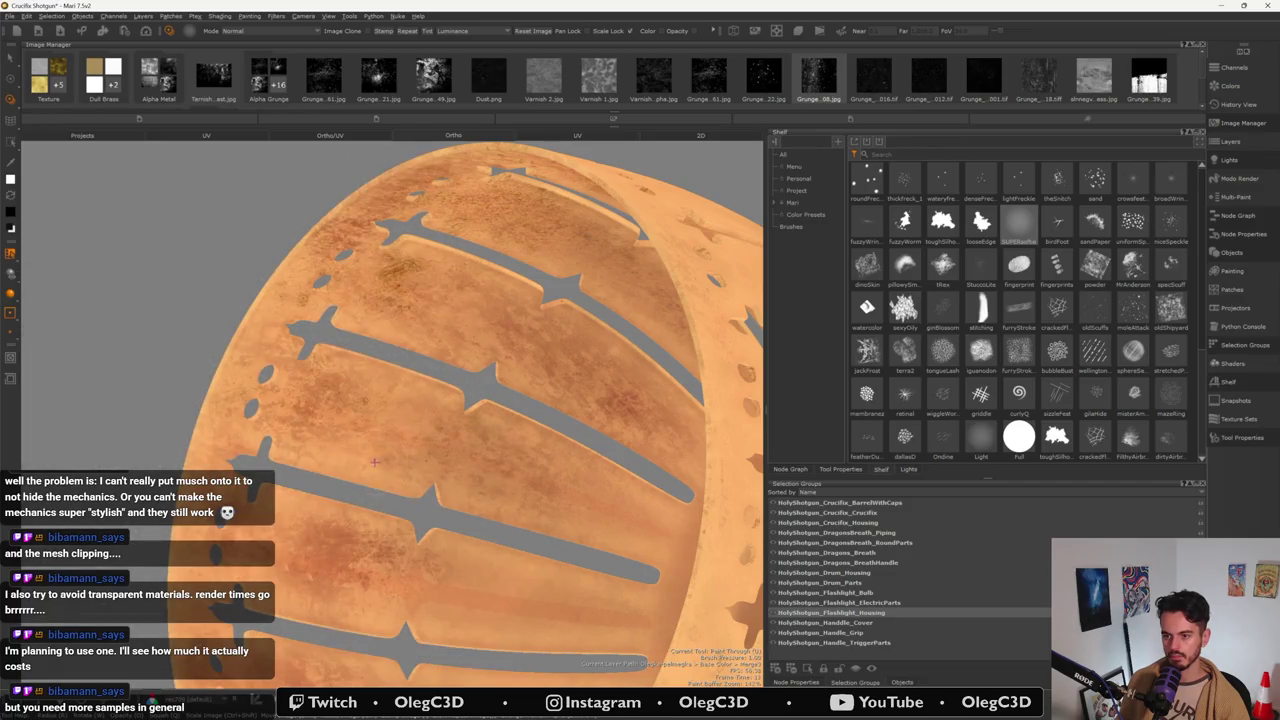
pyautogui.press('s')
pyautogui.press('s')
pyautogui.click(408, 594)
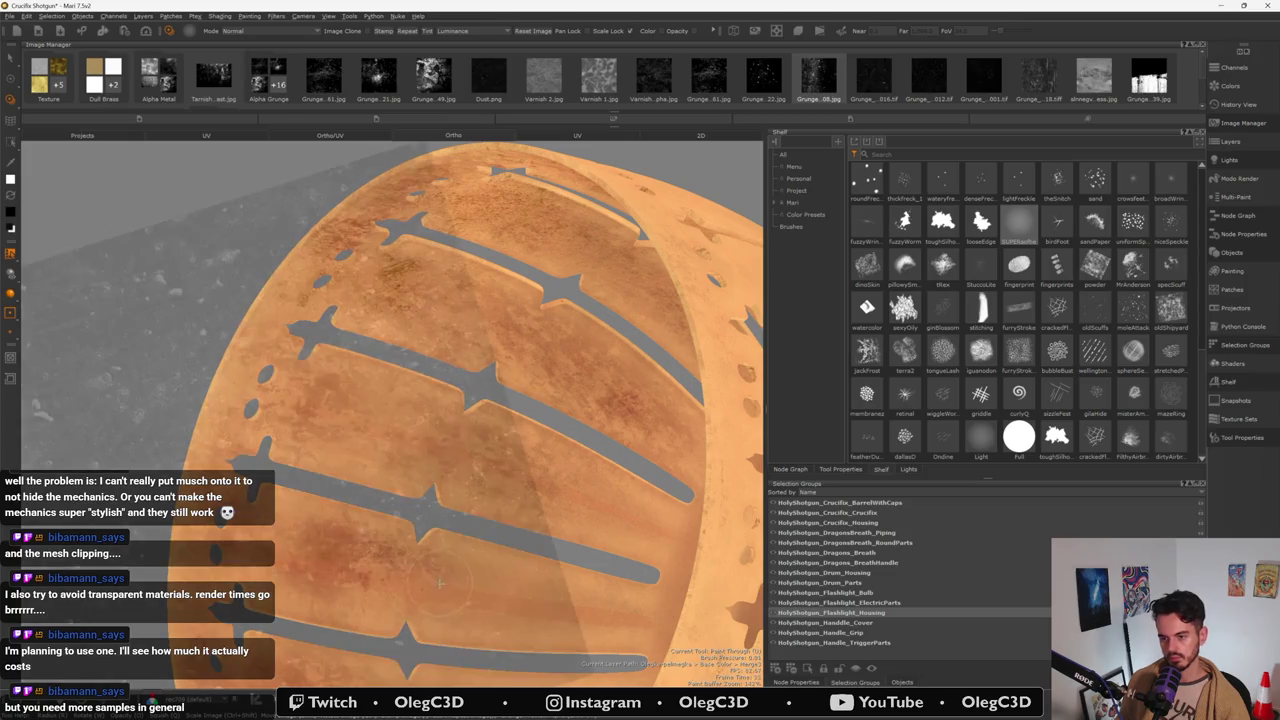
pyautogui.click(448, 574)
pyautogui.click(308, 472)
pyautogui.keyDown('alt'); pyautogui.moveTo(333, 483); pyautogui.dragTo(480, 420); pyautogui.keyUp('alt')
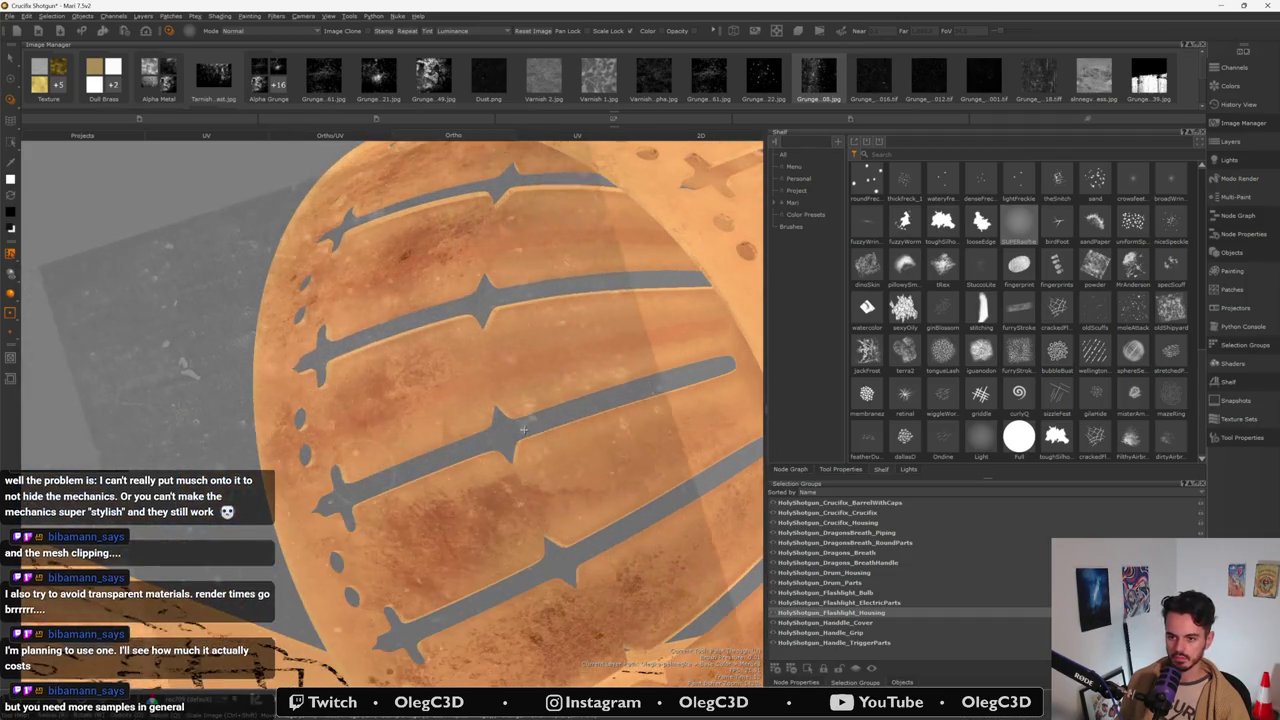
# - Bake the painted grunge, orbit out, and bring up the brass shotgun reference board
pyautogui.press('b')
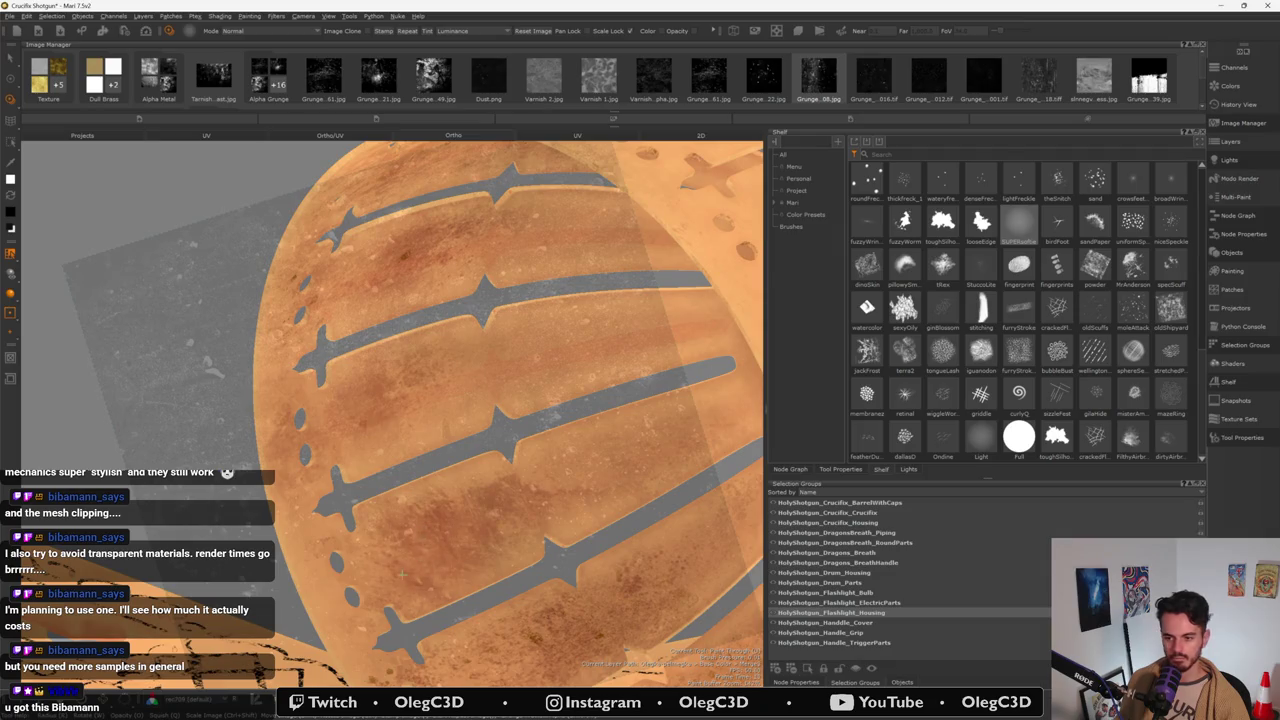
pyautogui.press('b')
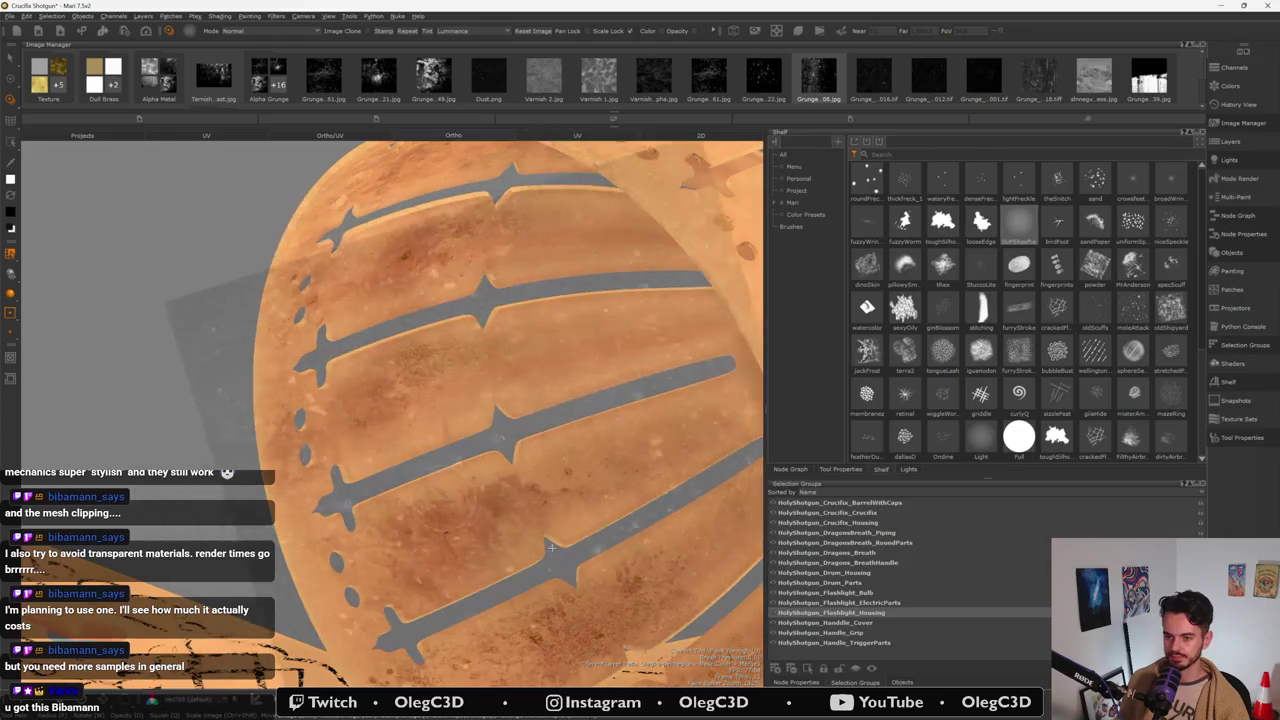
pyautogui.press('b')
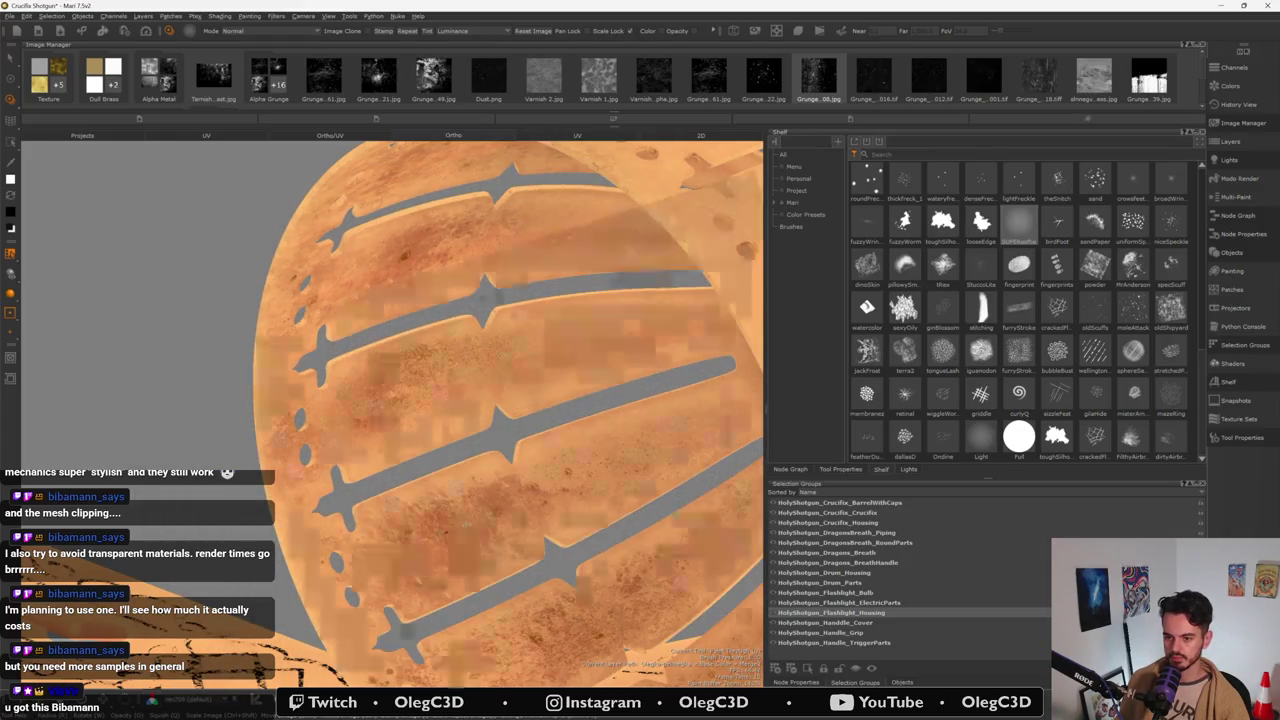
pyautogui.scroll(-2, 427, 511)
pyautogui.moveTo(427, 511)
pyautogui.keyDown('alt'); pyautogui.mouseDown()
pyautogui.moveTo(412, 520)
pyautogui.moveTo(560, 500)
pyautogui.mouseUp(); pyautogui.keyUp('alt')
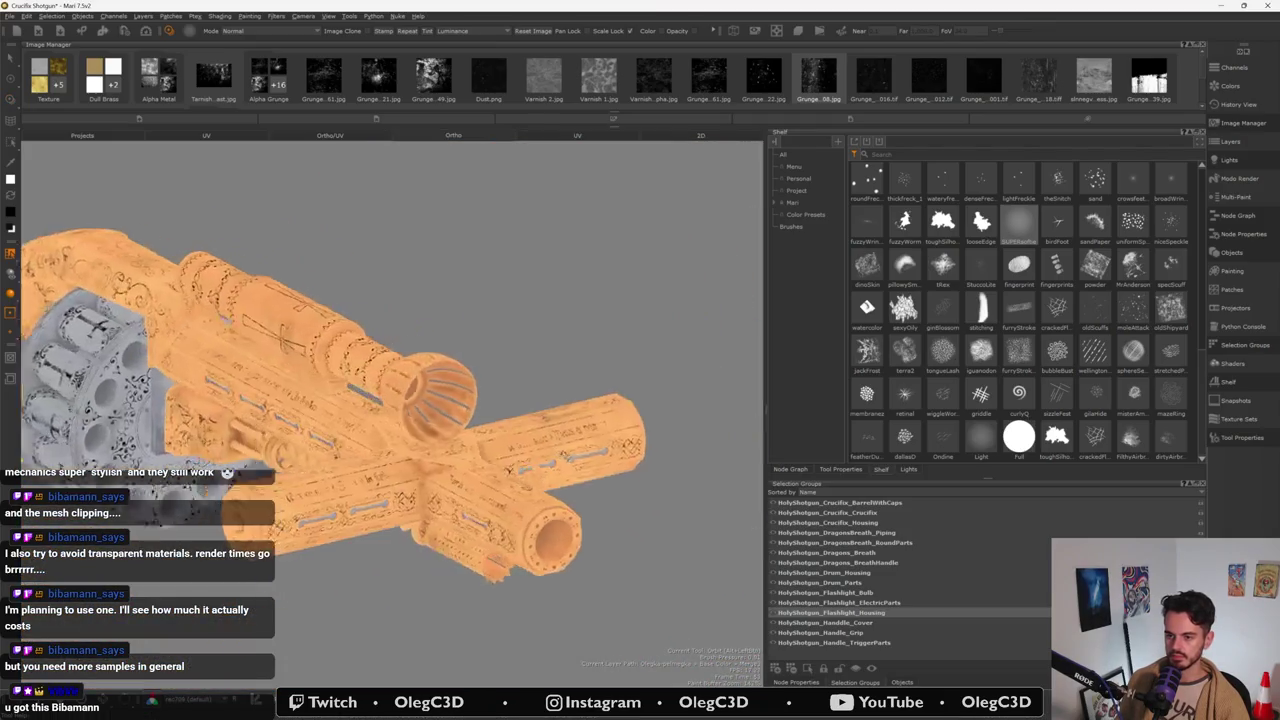
pyautogui.keyDown('alt'); pyautogui.moveTo(413, 432); pyautogui.dragTo(465, 418); pyautogui.keyUp('alt')
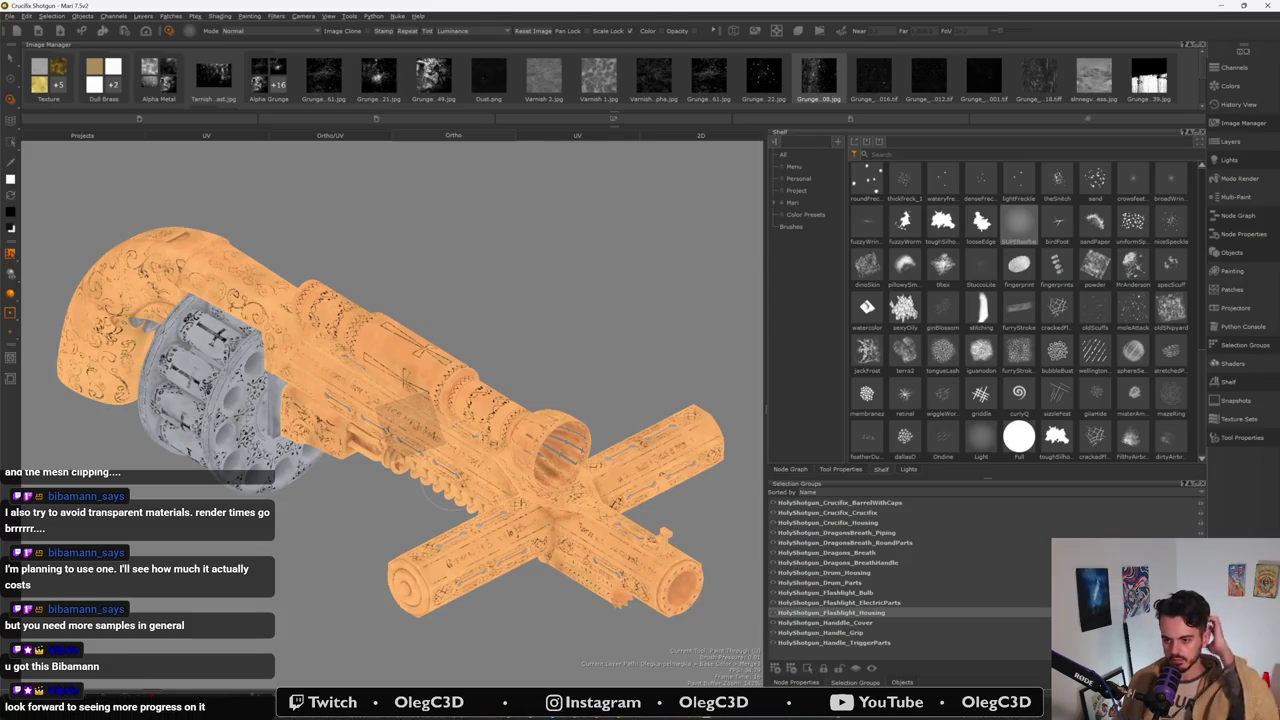
pyautogui.hotkey('alt', 'Tab')
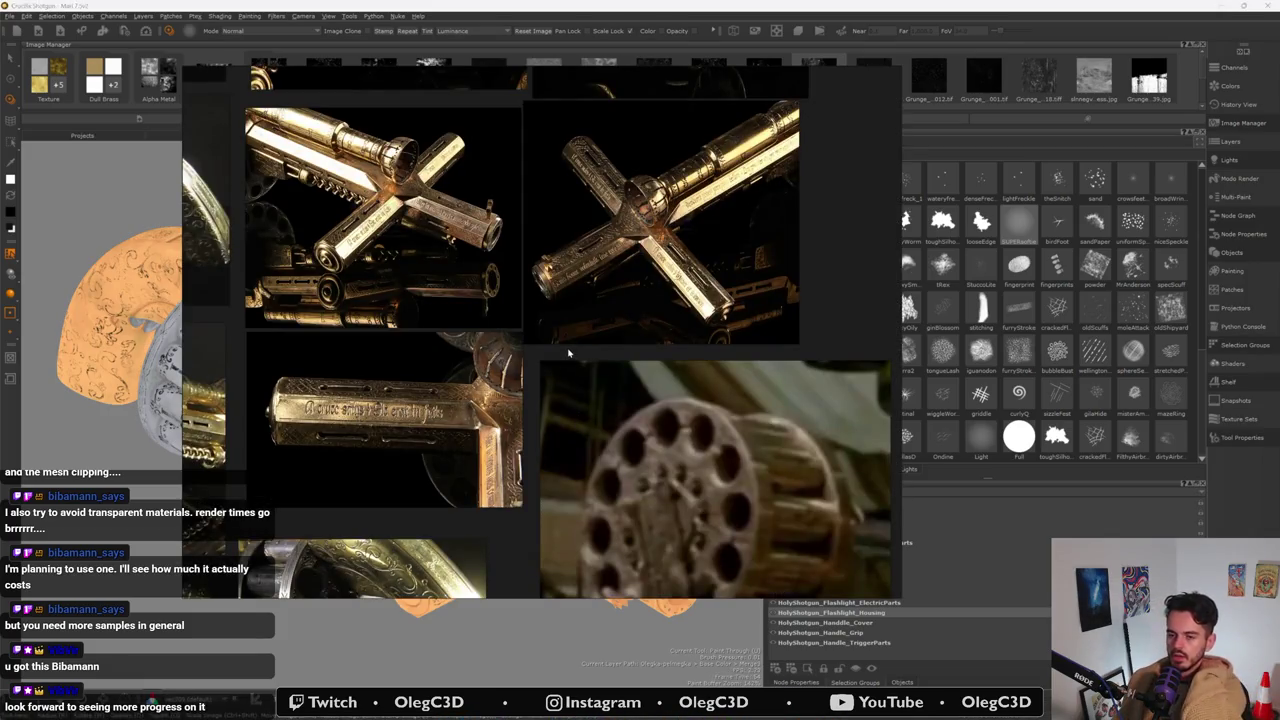
# - Zoom into the engraved 'A cruce salus' lettering on the reference and pan across it
pyautogui.scroll(3, 446, 392)
pyautogui.scroll(2, 446, 392)
pyautogui.scroll(1, 446, 392)
pyautogui.scroll(1, 466, 372)
pyautogui.moveTo(466, 372); pyautogui.dragTo(651, 342, button='middle')
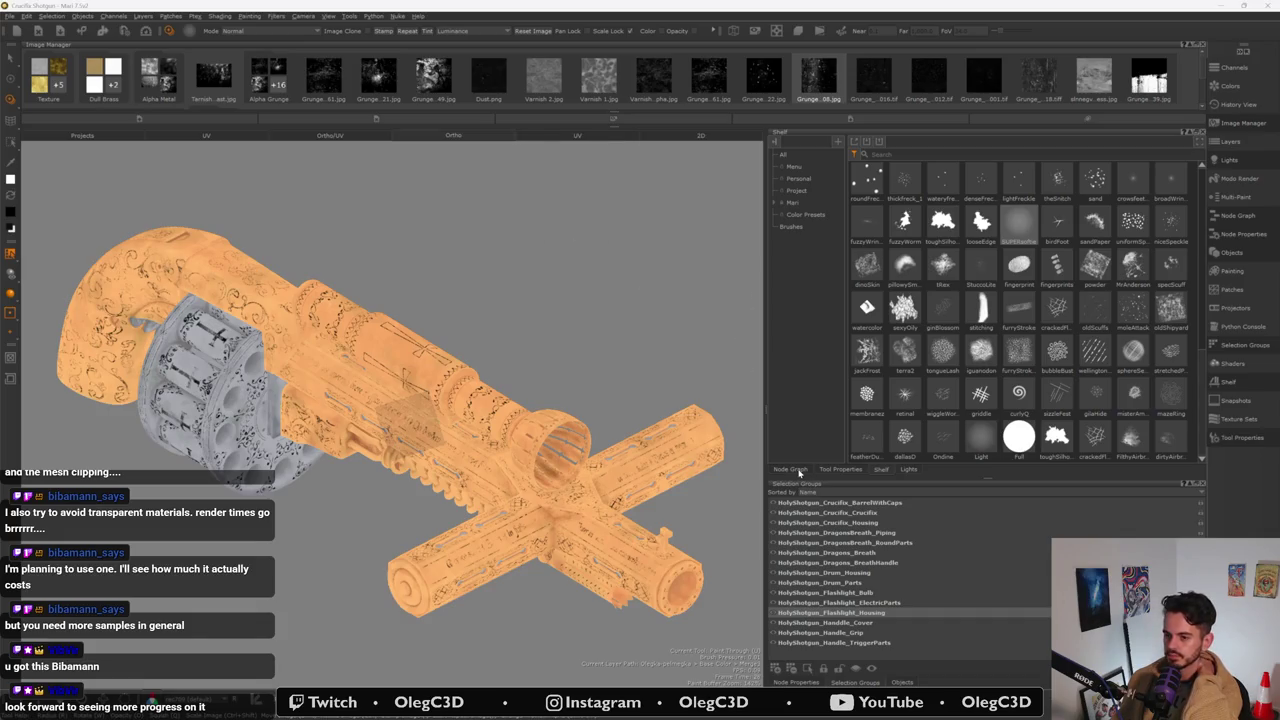
# - Show the Node Graph, orbit the shotgun to a side view, and open the Grunge_SA_018 texture
pyautogui.click(802, 470)
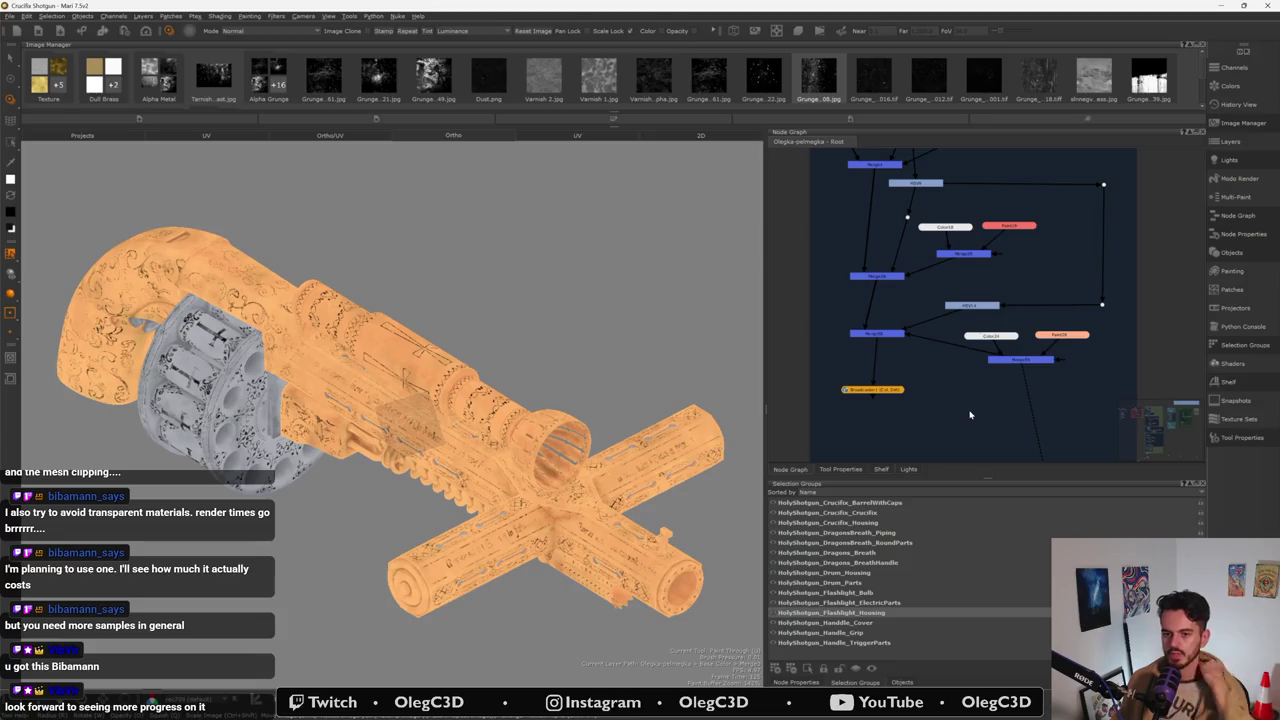
pyautogui.moveTo(441, 181)
pyautogui.keyDown('alt'); pyautogui.mouseDown()
pyautogui.moveTo(567, 225)
pyautogui.moveTo(396, 340)
pyautogui.moveTo(416, 581)
pyautogui.mouseUp(); pyautogui.keyUp('alt')
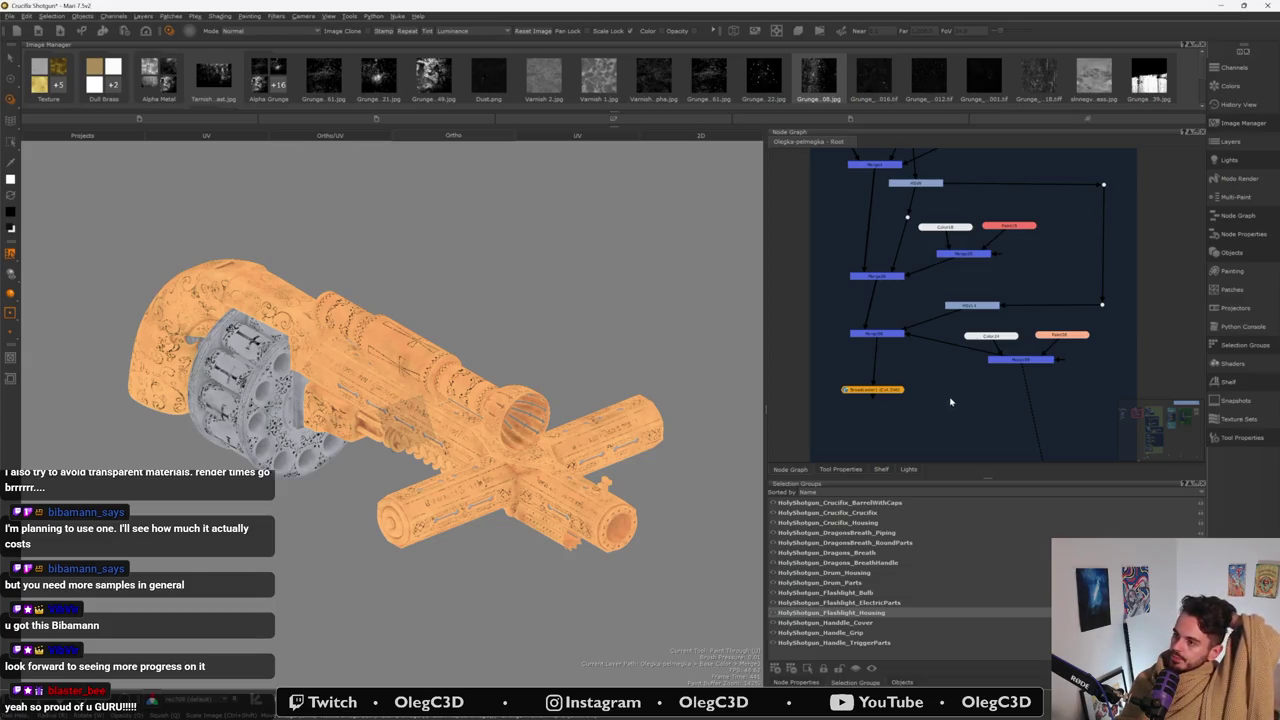
pyautogui.doubleClick(1038, 78)
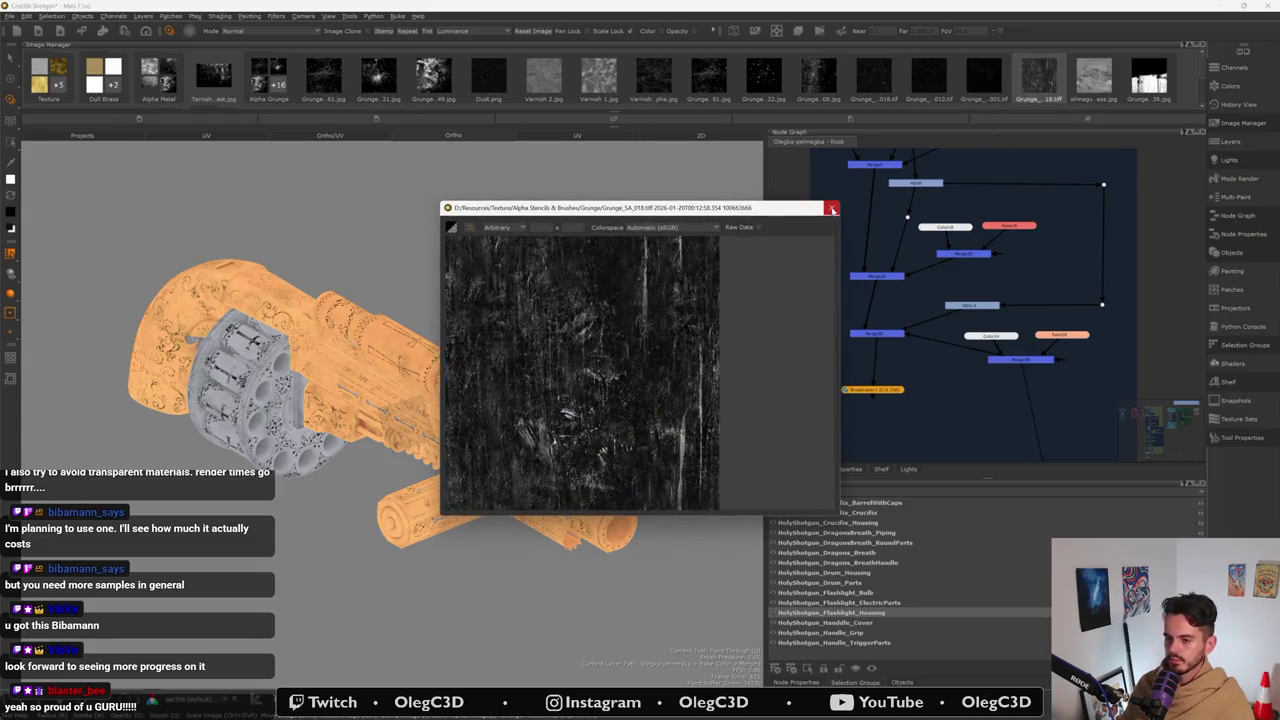
# - View the grunge texture as raw data, preview the Varnish 2 texture, then close the viewer
pyautogui.click(758, 227)
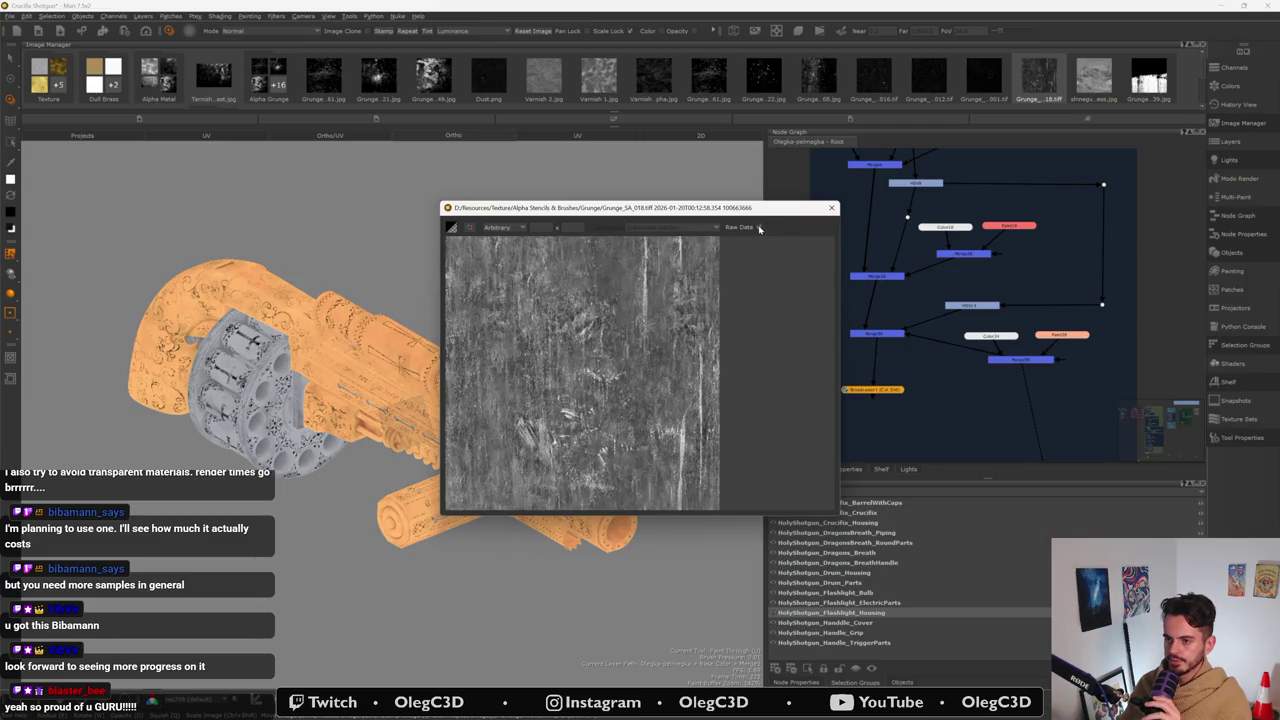
pyautogui.click(832, 208)
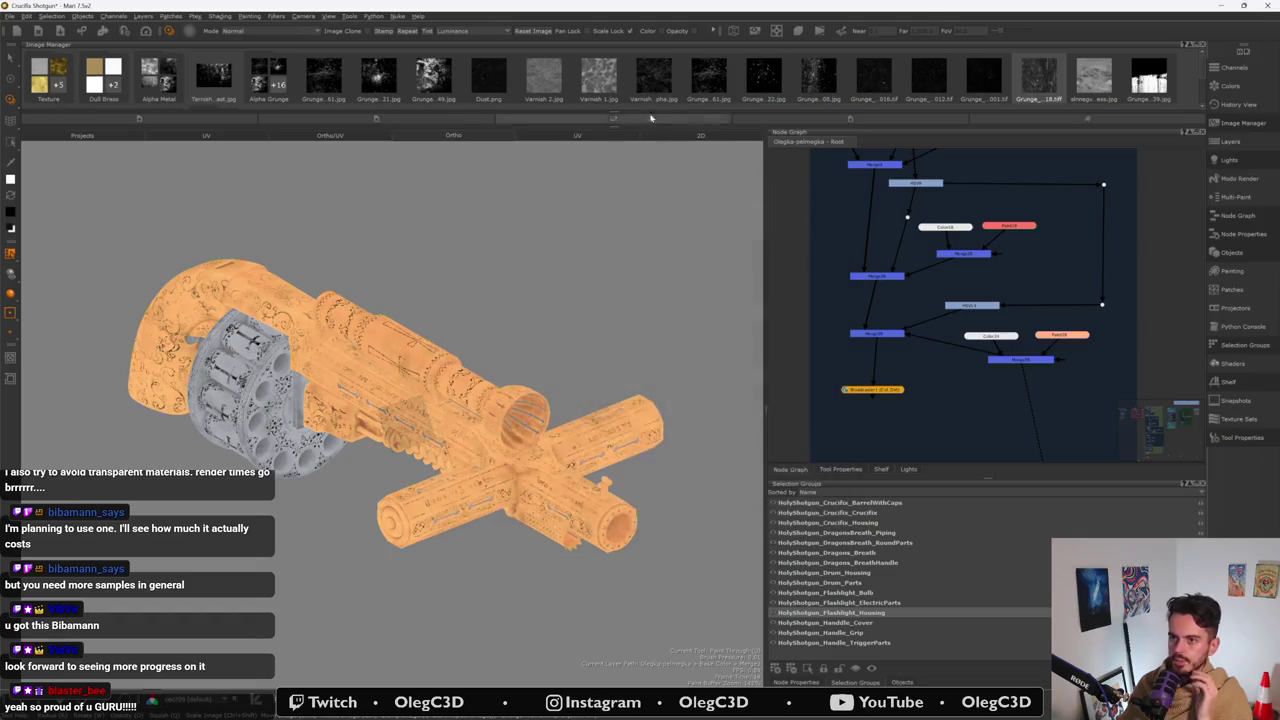
pyautogui.click(532, 92)
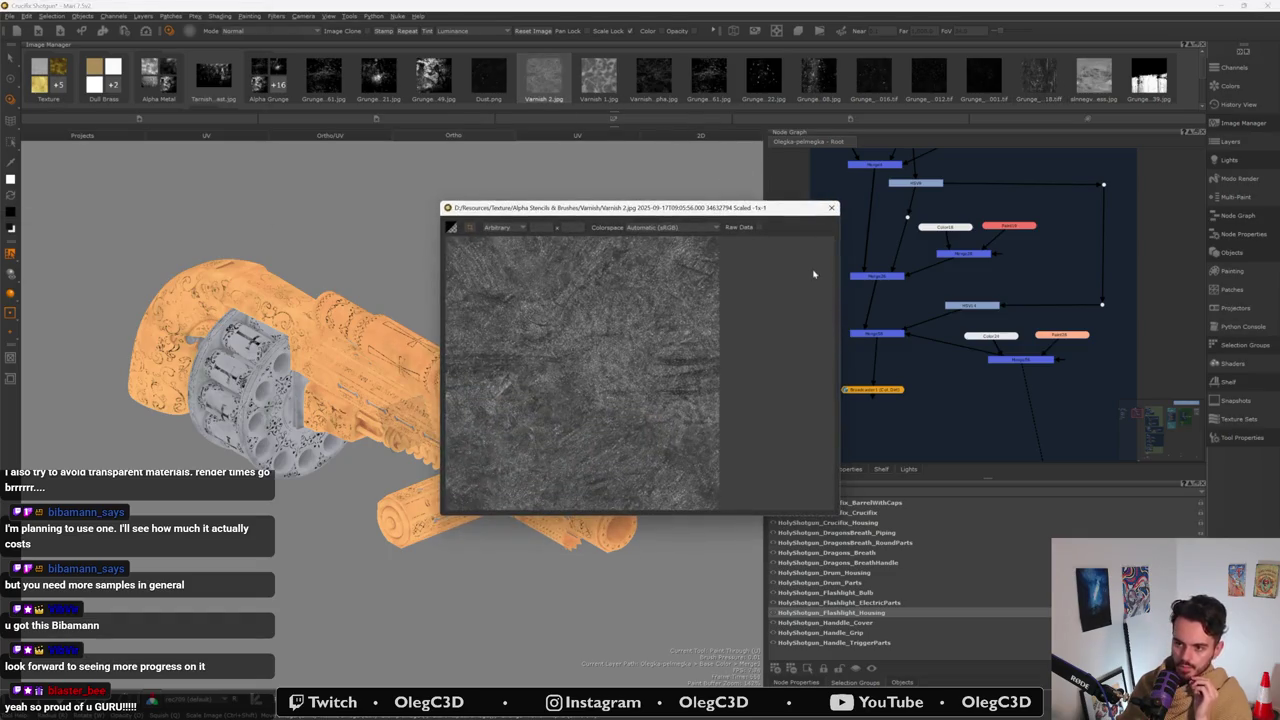
pyautogui.click(832, 208)
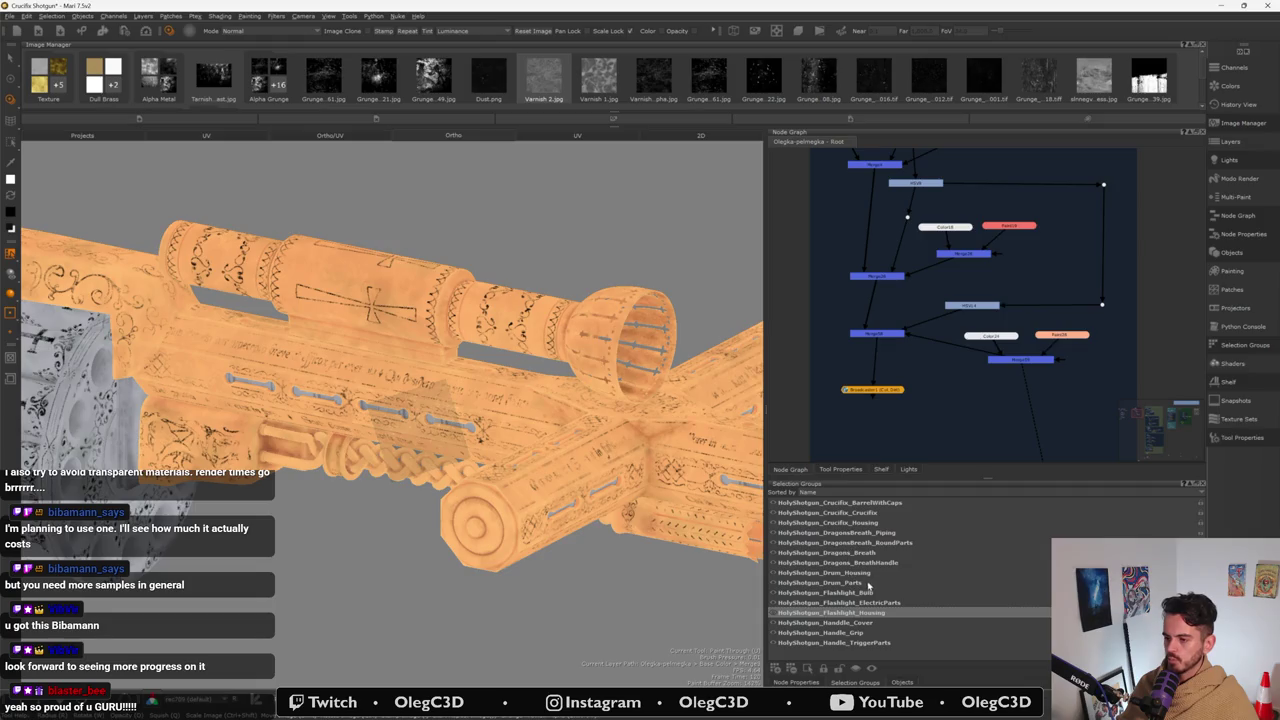
pyautogui.click(868, 514)
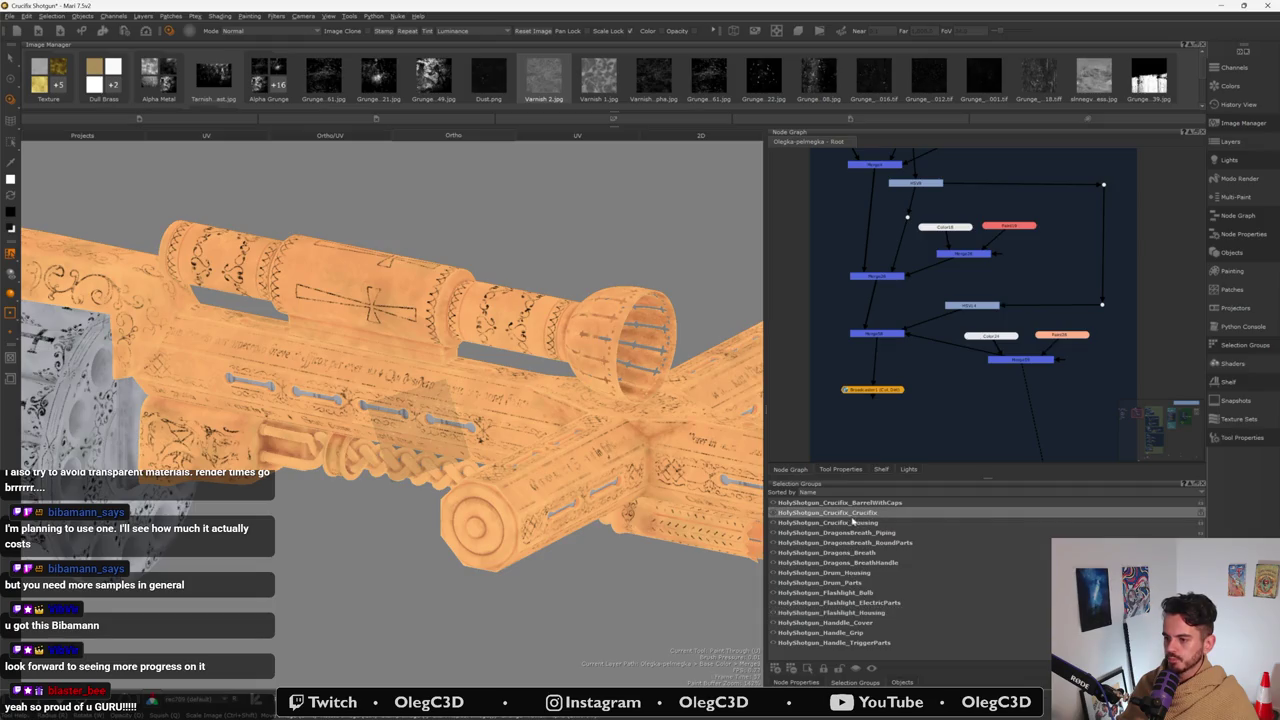
# - Toggle the Housing group's visibility, move the Broadcast node down, and select its feeding Merge
pyautogui.click(773, 513)
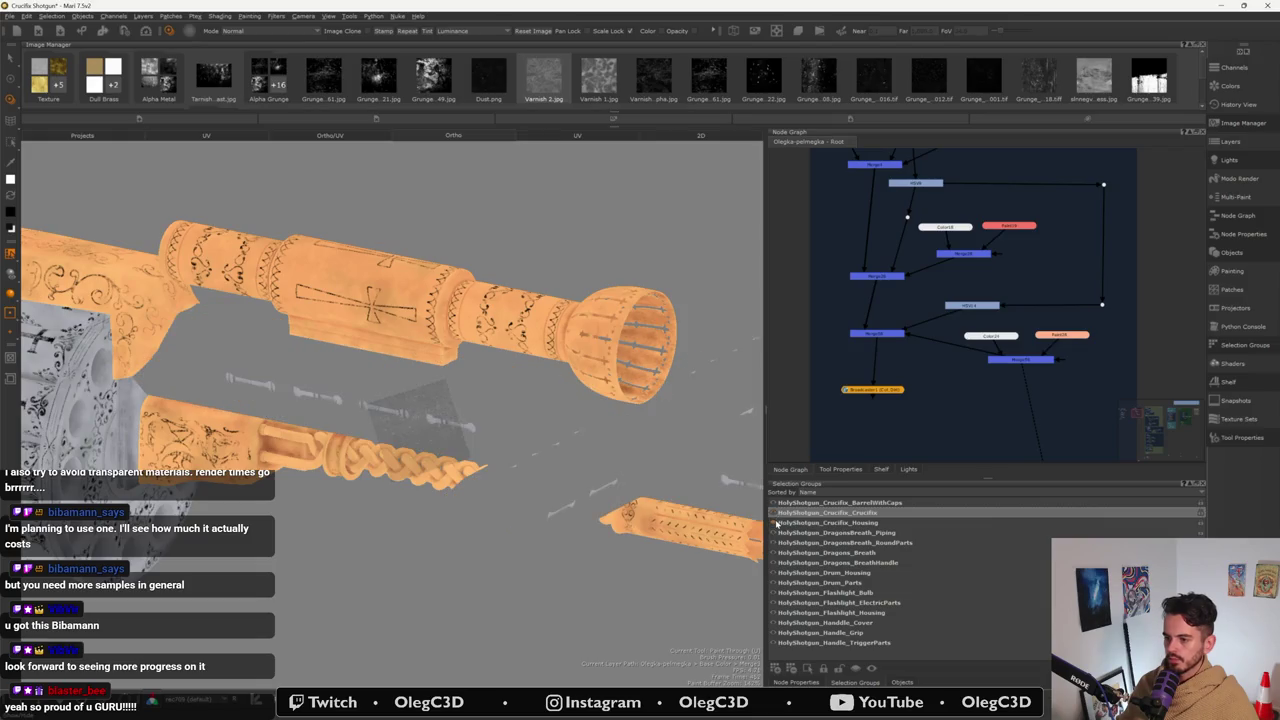
pyautogui.click(776, 523)
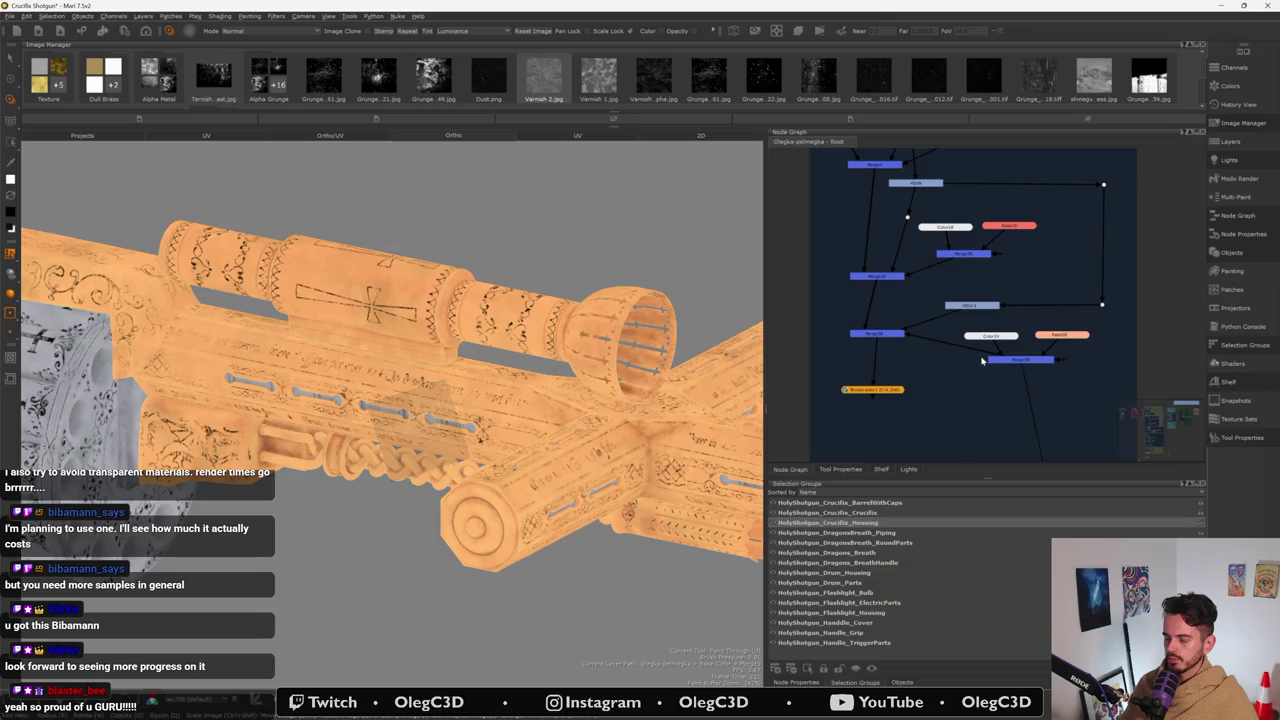
pyautogui.scroll(-2, 982, 363)
pyautogui.scroll(2, 966, 382)
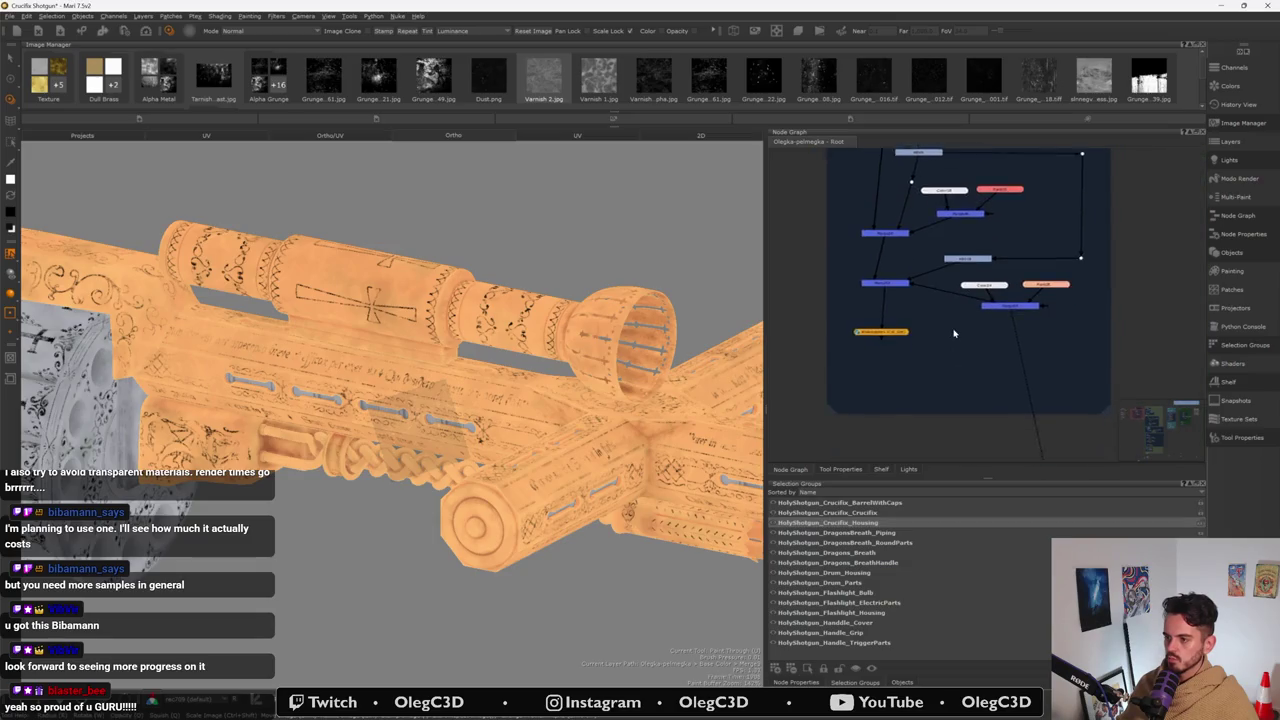
pyautogui.moveTo(891, 340); pyautogui.dragTo(893, 396)
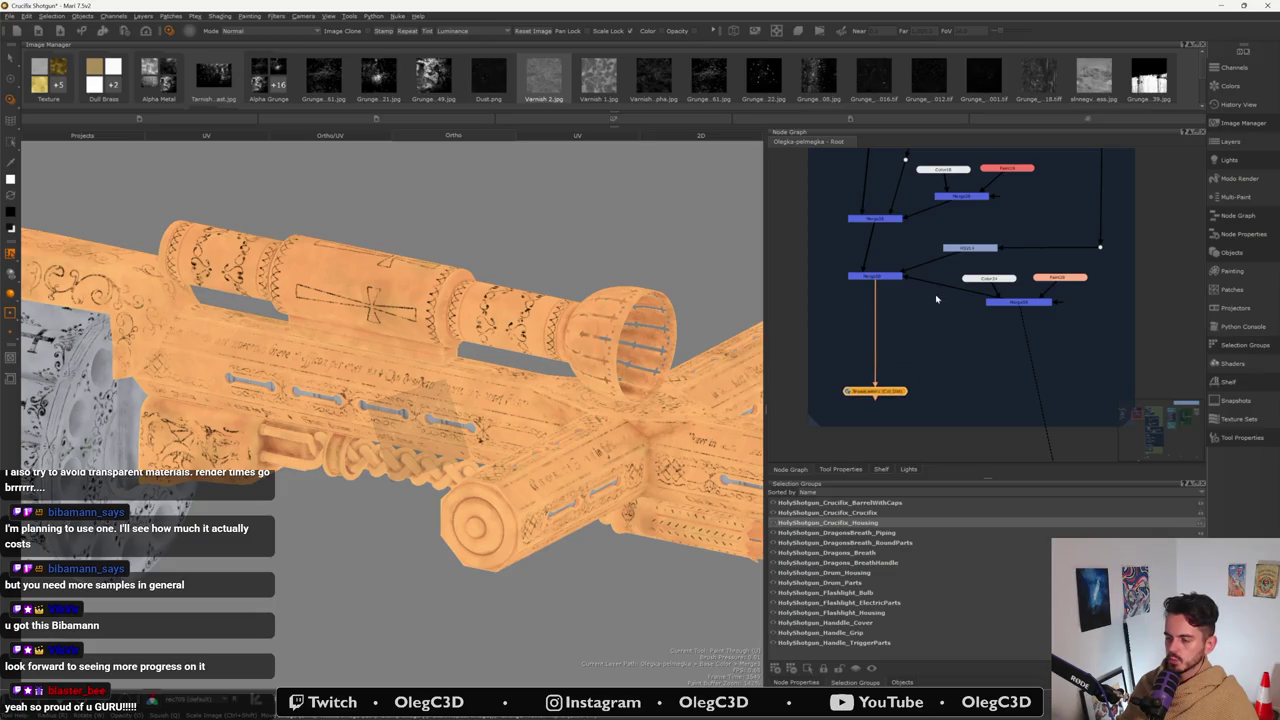
pyautogui.click(880, 279)
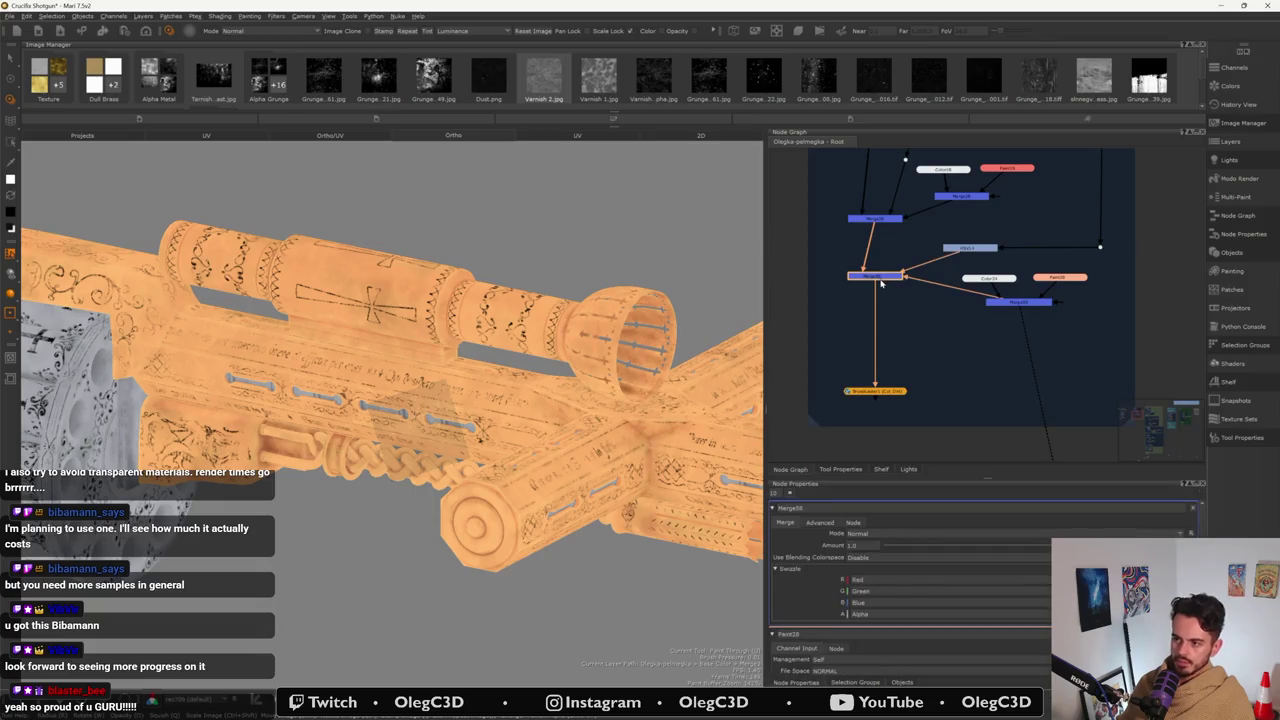
# - Rename the Merge58 node feeding the Broadcast node to 'Crevice Dirt'
pyautogui.doubleClick(880, 279)
pyautogui.write('Crevices')
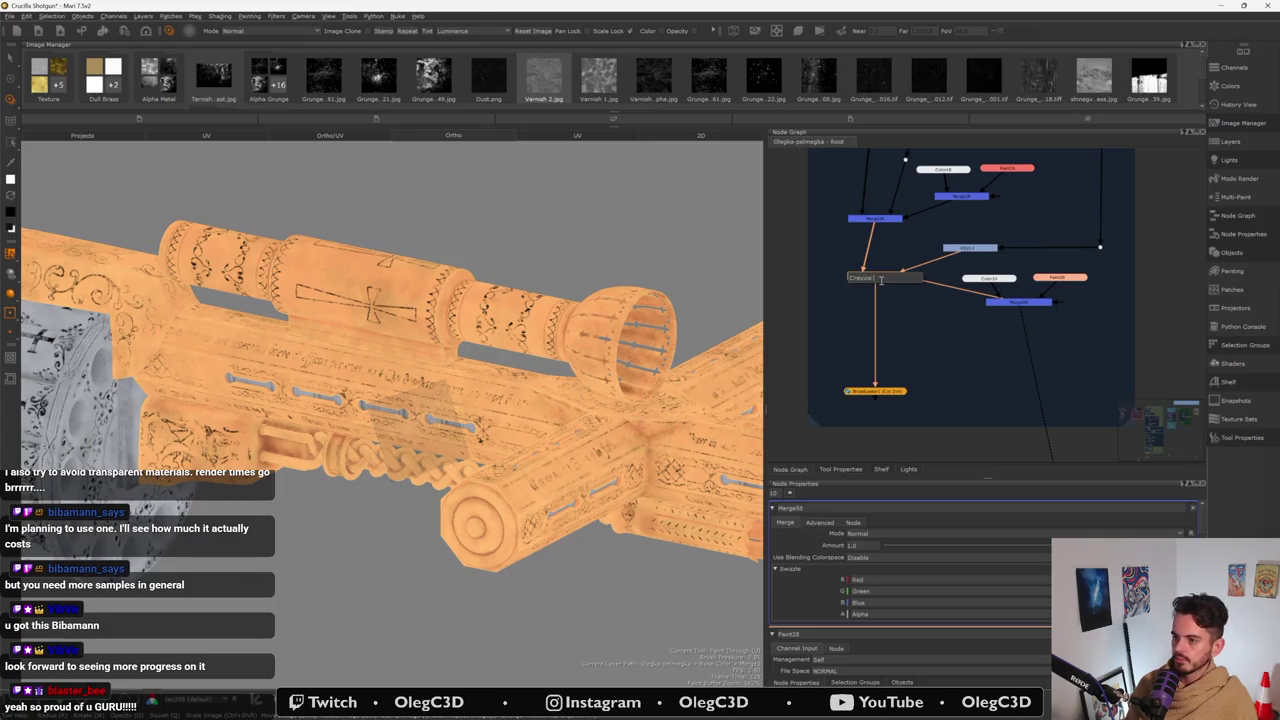
pyautogui.press('Return')
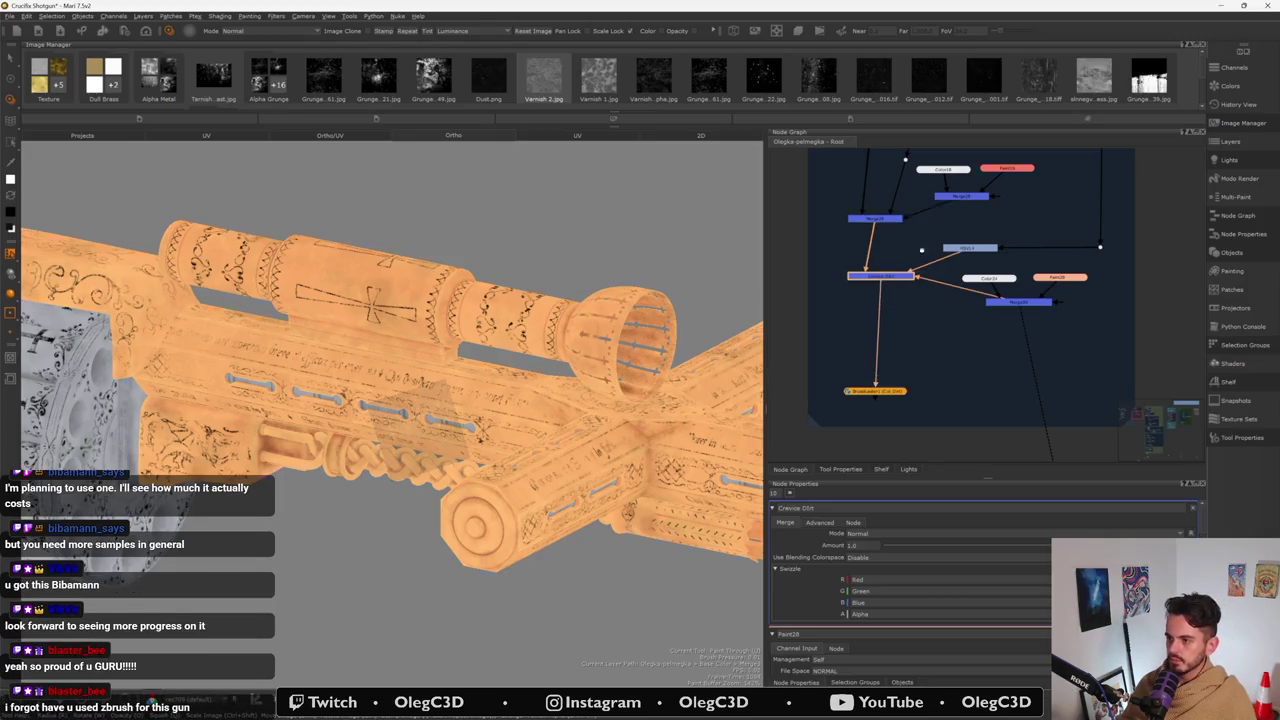
pyautogui.moveTo(896, 302); pyautogui.dragTo(906, 400, button='middle')
pyautogui.scroll(3, 906, 400)
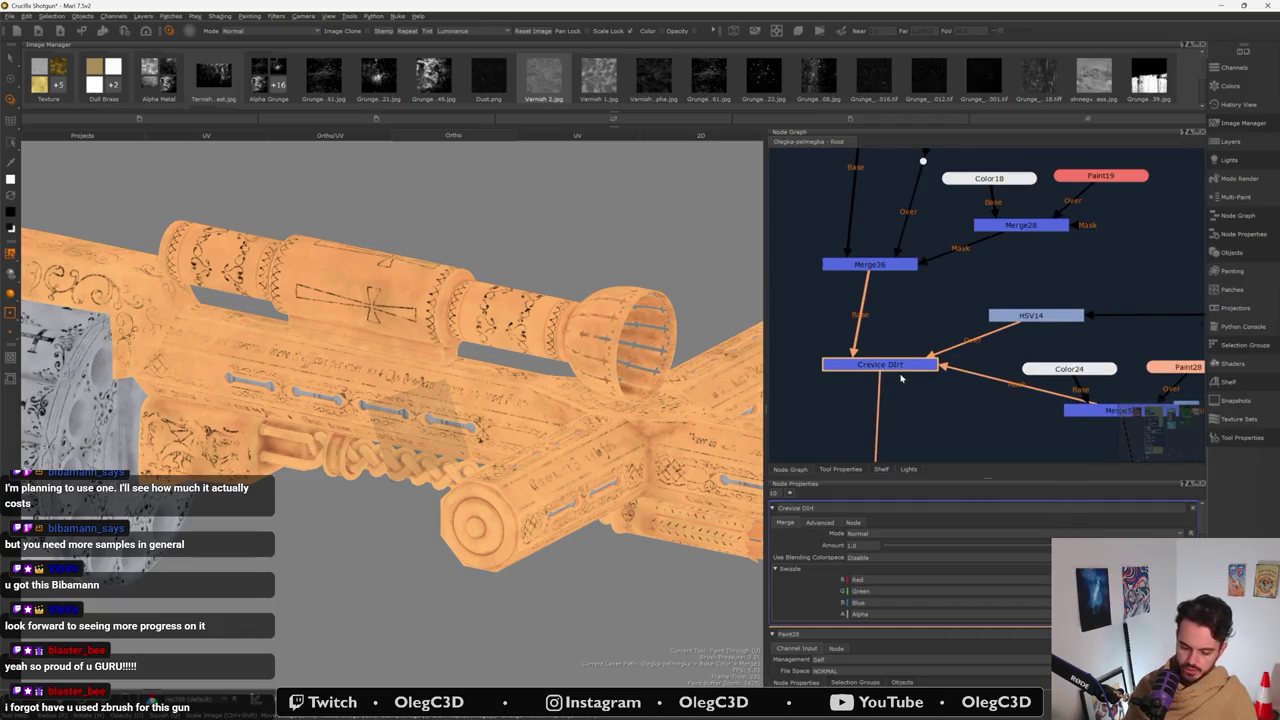
pyautogui.doubleClick(900, 370)
pyautogui.write('C')
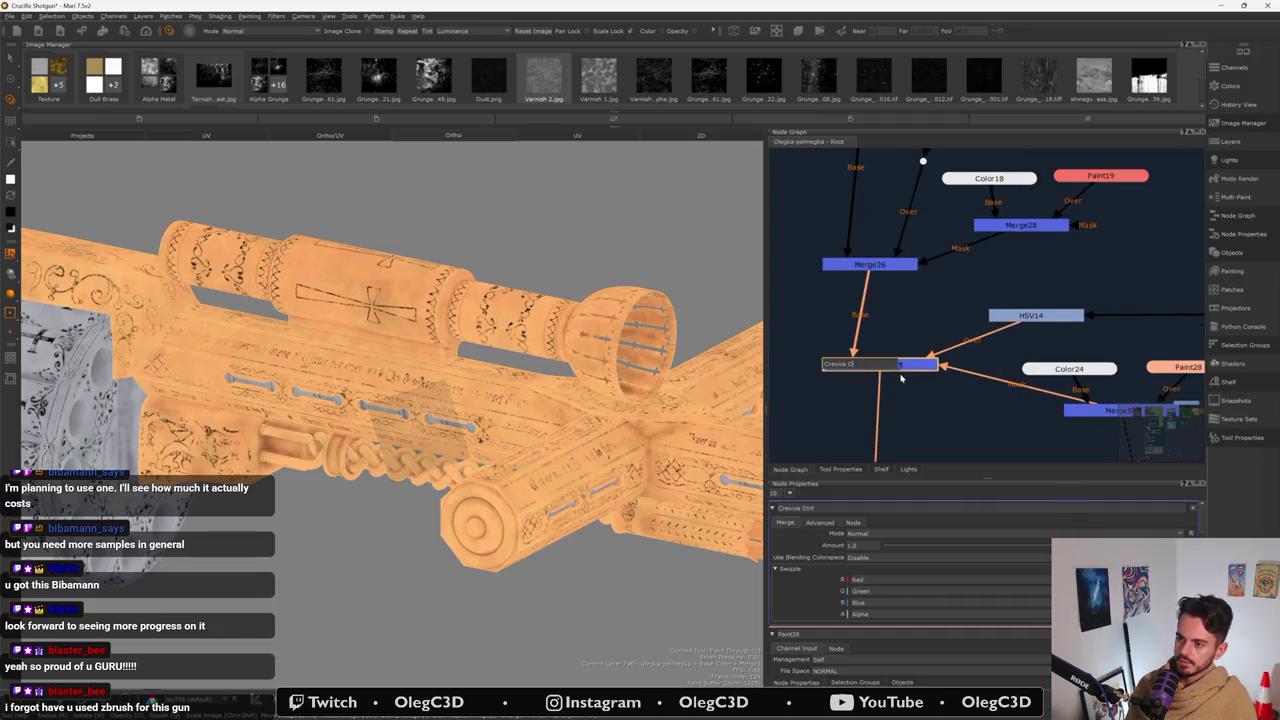
pyautogui.write('rt')
pyautogui.press('Return')
pyautogui.scroll(-2, 900, 377)
pyautogui.moveTo(897, 347); pyautogui.dragTo(897, 386, button='middle')
# - Re-enable the disabled Merge26 node and run a new link down from Merge28
pyautogui.click(890, 335)
pyautogui.press('d')
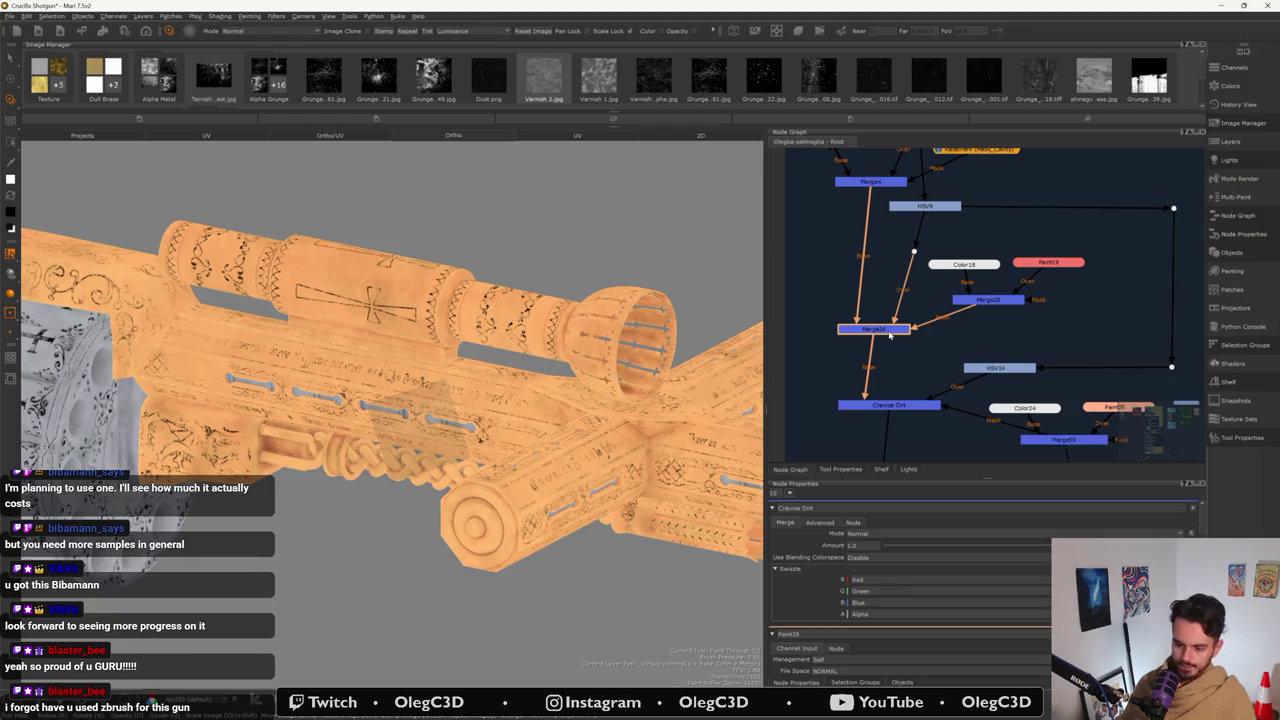
pyautogui.click(975, 316)
pyautogui.moveTo(988, 304); pyautogui.dragTo(1025, 455)
pyautogui.moveTo(686, 331)
pyautogui.mouseDown(button='middle')
pyautogui.moveTo(609, 277)
pyautogui.moveTo(620, 338)
pyautogui.moveTo(268, 422)
pyautogui.moveTo(398, 390)
pyautogui.mouseUp(button='middle')
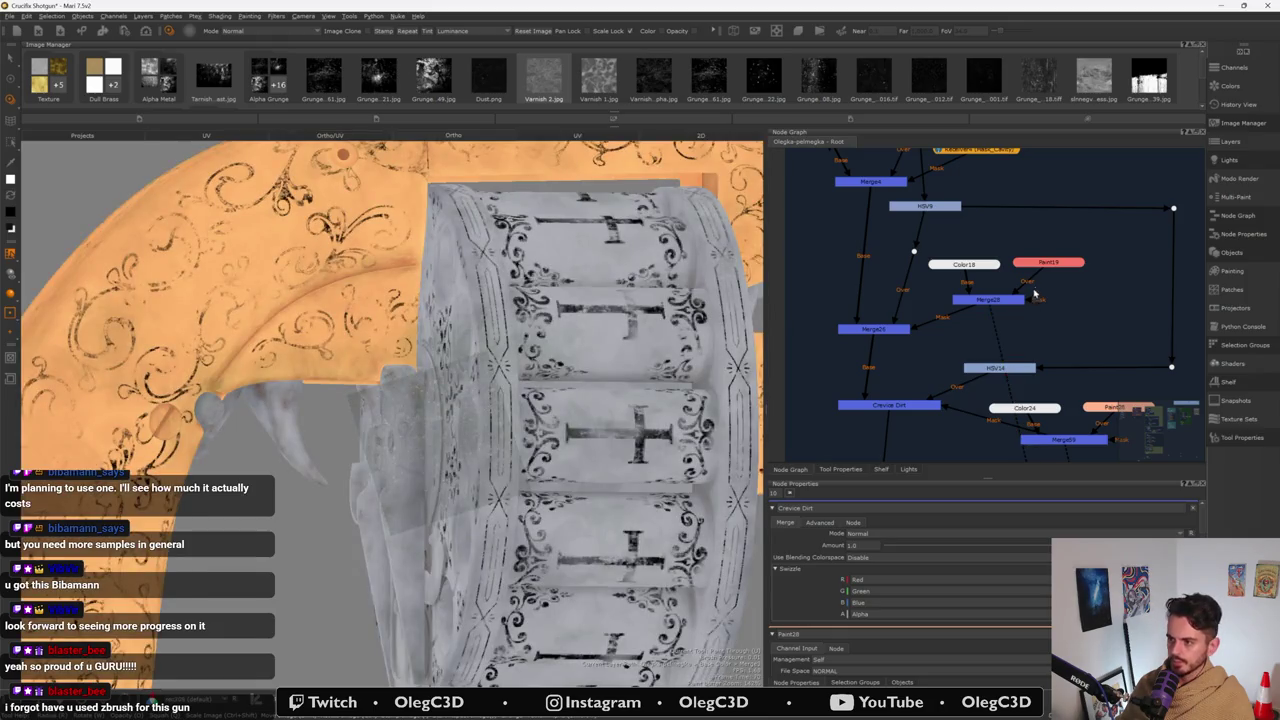
# - Rename Merge26 to 'Trigger Dirt' and tidy the Dirt section around it and Crevice Dirt
pyautogui.click(875, 329)
pyautogui.doubleClick(899, 331)
pyautogui.write('Trigger Dirt')
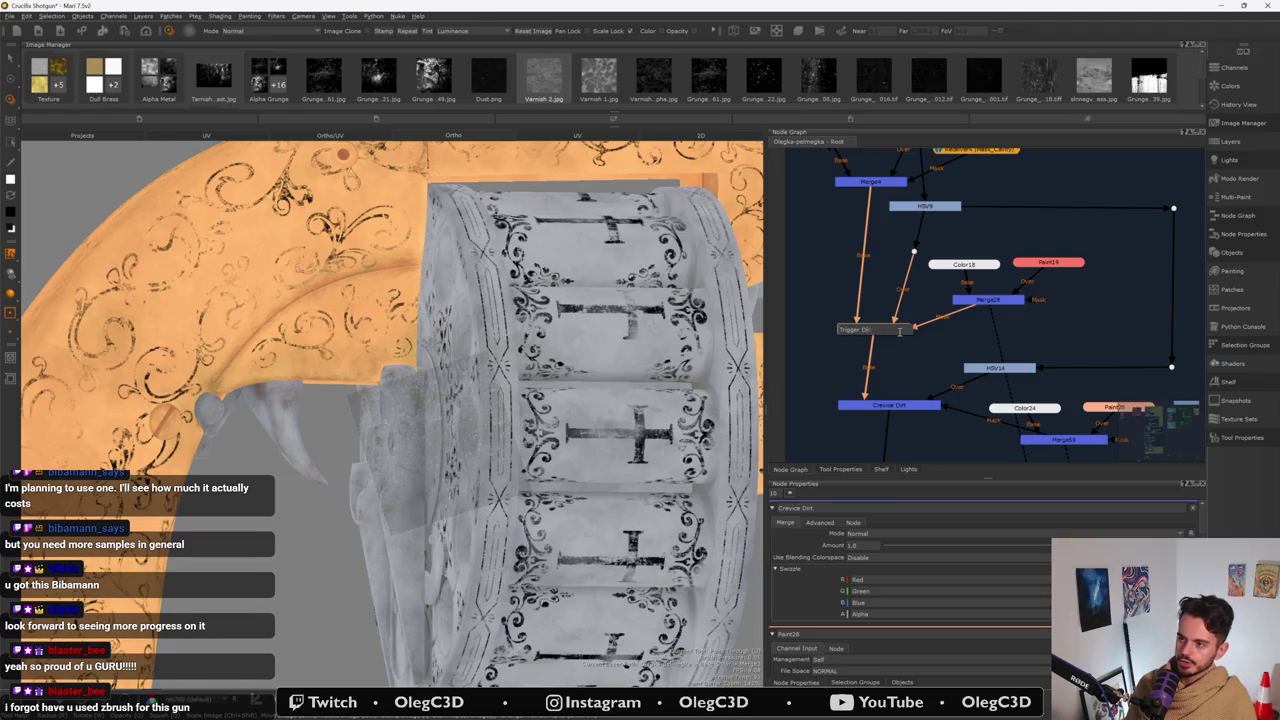
pyautogui.press('Return')
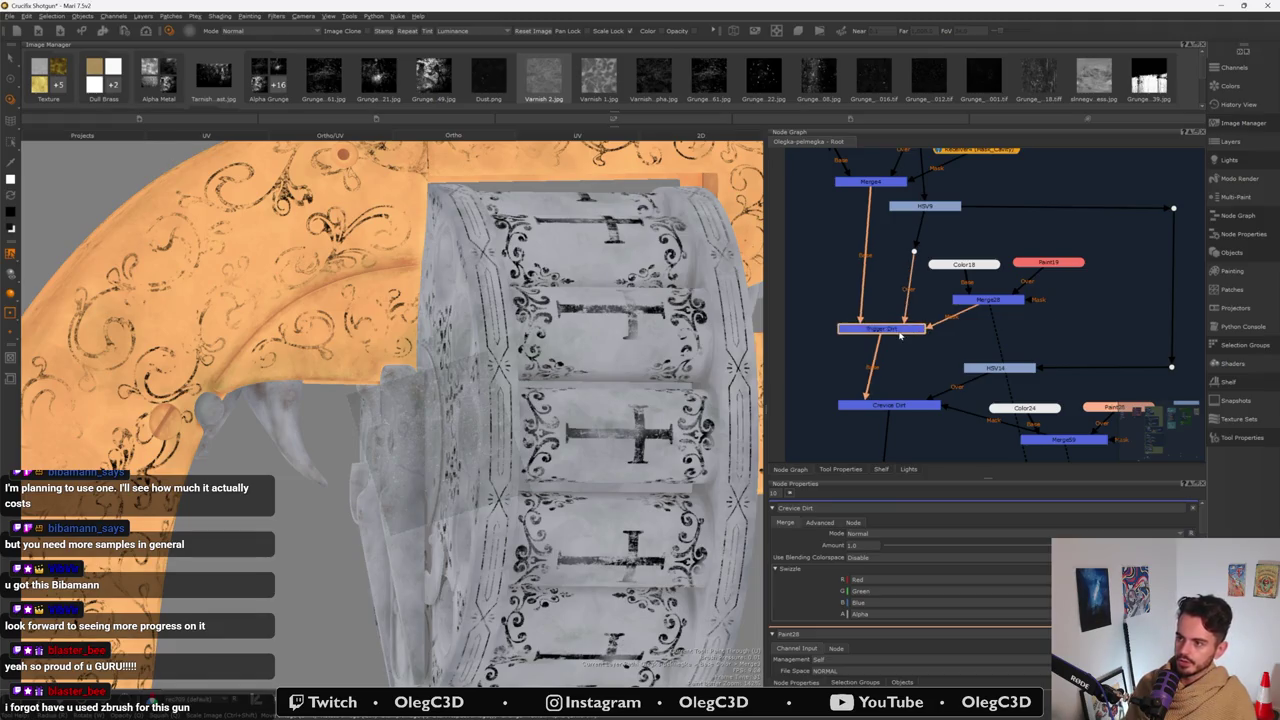
pyautogui.moveTo(899, 331); pyautogui.dragTo(907, 372, button='middle')
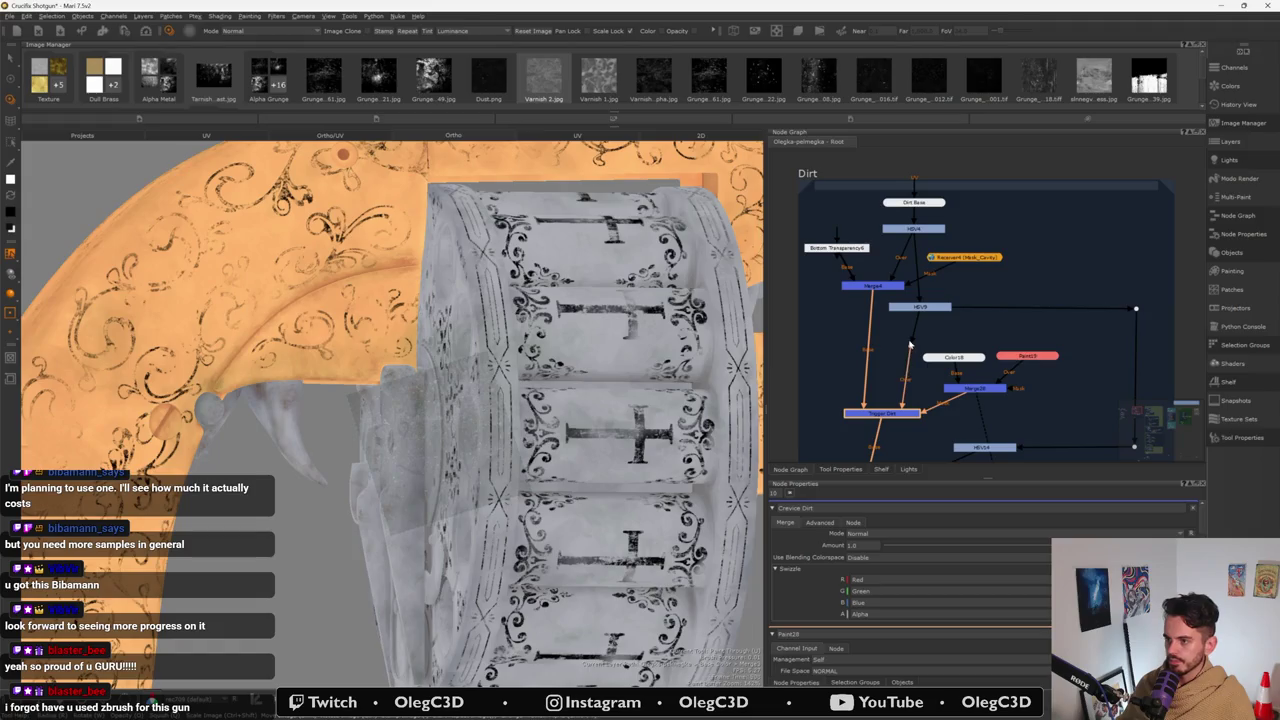
pyautogui.moveTo(887, 288); pyautogui.dragTo(881, 281)
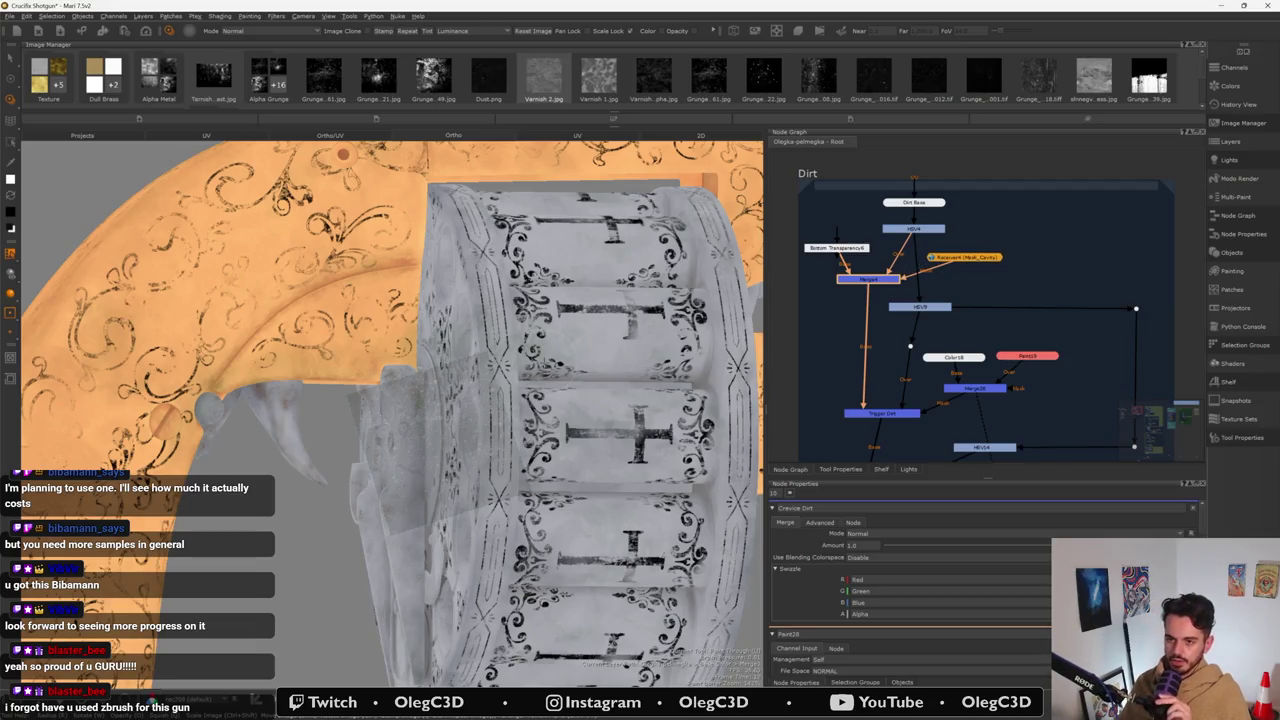
pyautogui.scroll(-5, 534, 380)
pyautogui.moveTo(534, 380)
pyautogui.keyDown('alt'); pyautogui.mouseDown()
pyautogui.moveTo(378, 400)
pyautogui.moveTo(330, 390)
pyautogui.moveTo(360, 390)
pyautogui.moveTo(356, 400)
pyautogui.mouseUp(); pyautogui.keyUp('alt')
pyautogui.scroll(5, 316, 381)
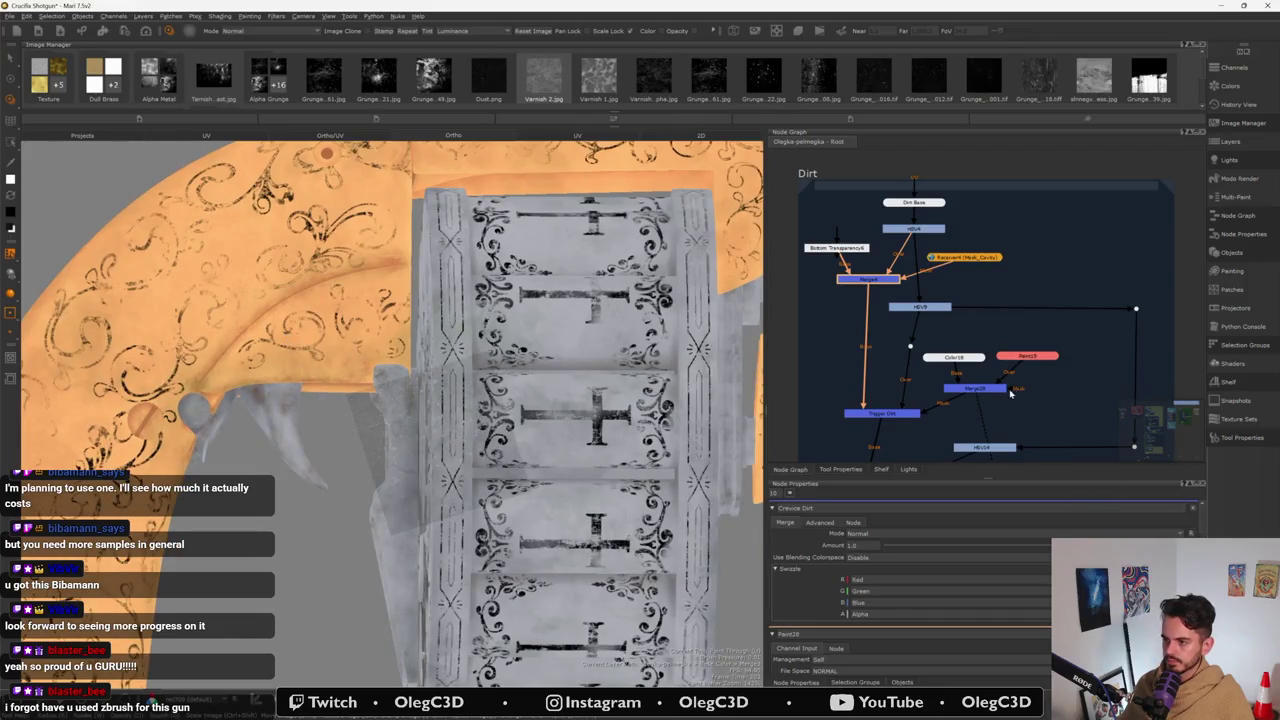
pyautogui.scroll(-2, 1010, 393)
pyautogui.moveTo(1010, 393); pyautogui.dragTo(950, 300, button='middle')
pyautogui.scroll(4, 941, 293)
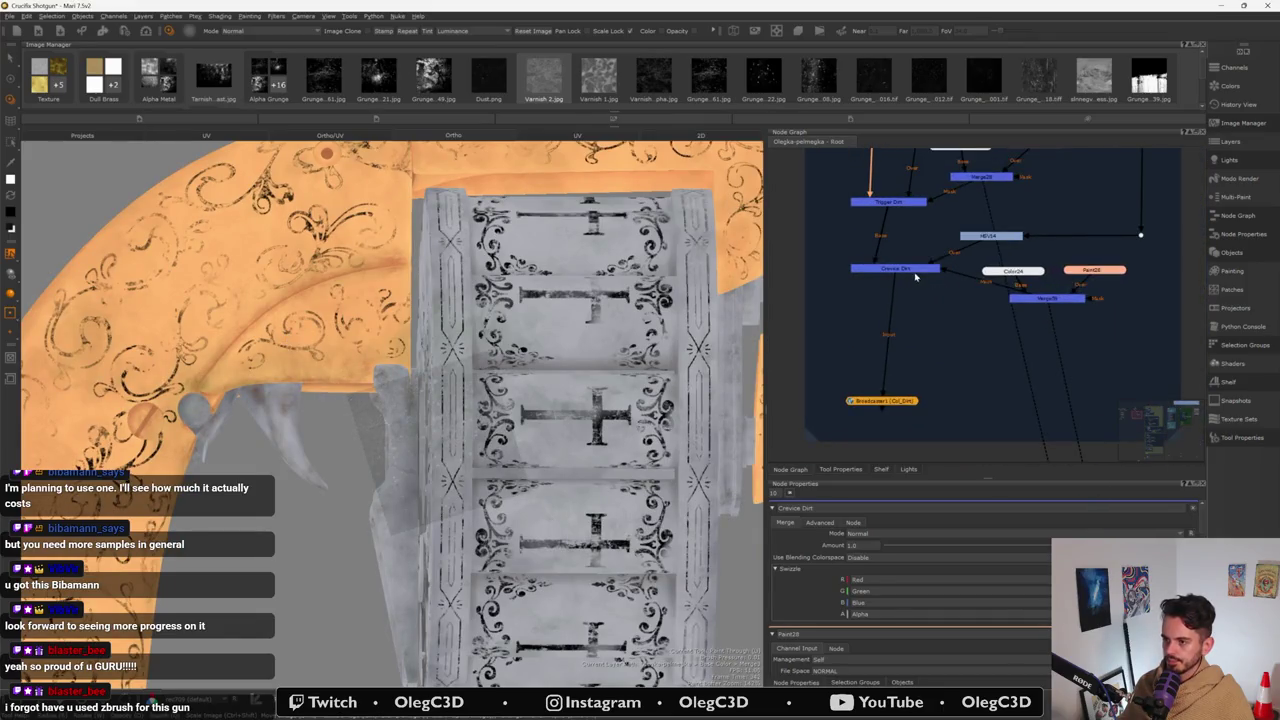
# - Insert a new merge below Crevice Dirt, above Broadcast, and name it 'Varnish Roughness'
pyautogui.moveTo(912, 269); pyautogui.dragTo(910, 352)
pyautogui.press('m')
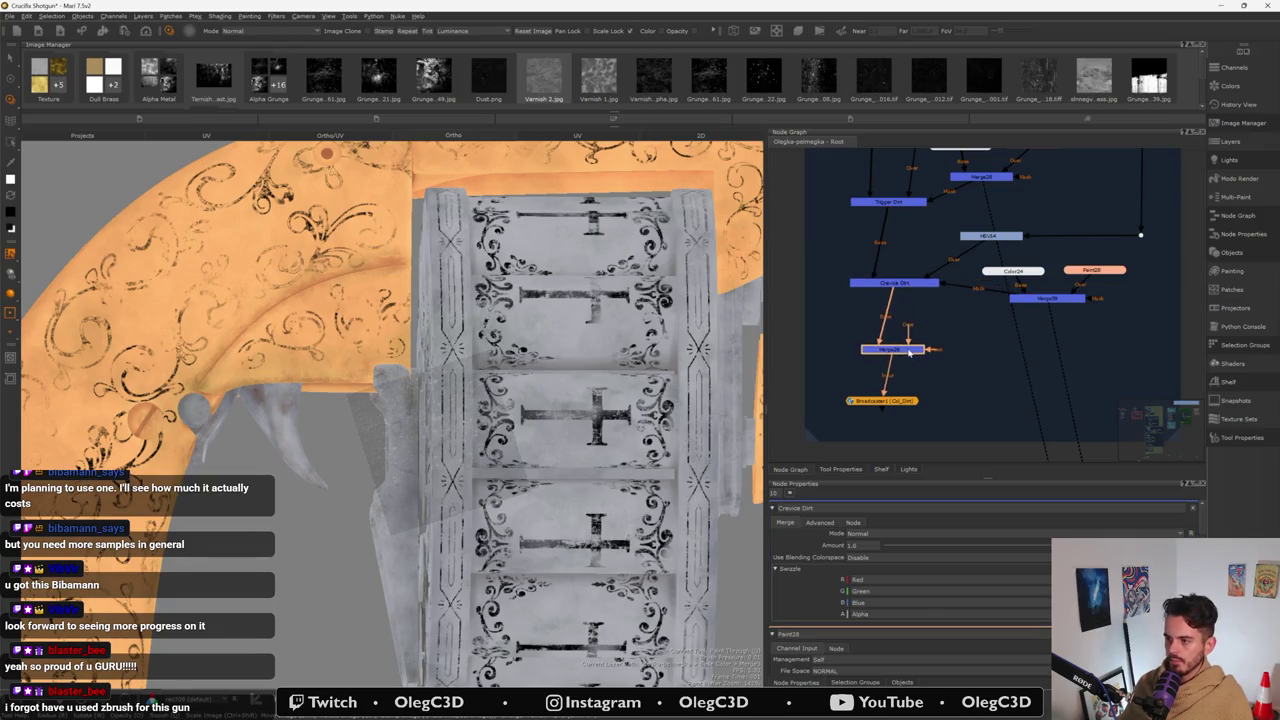
pyautogui.moveTo(884, 400); pyautogui.dragTo(889, 422)
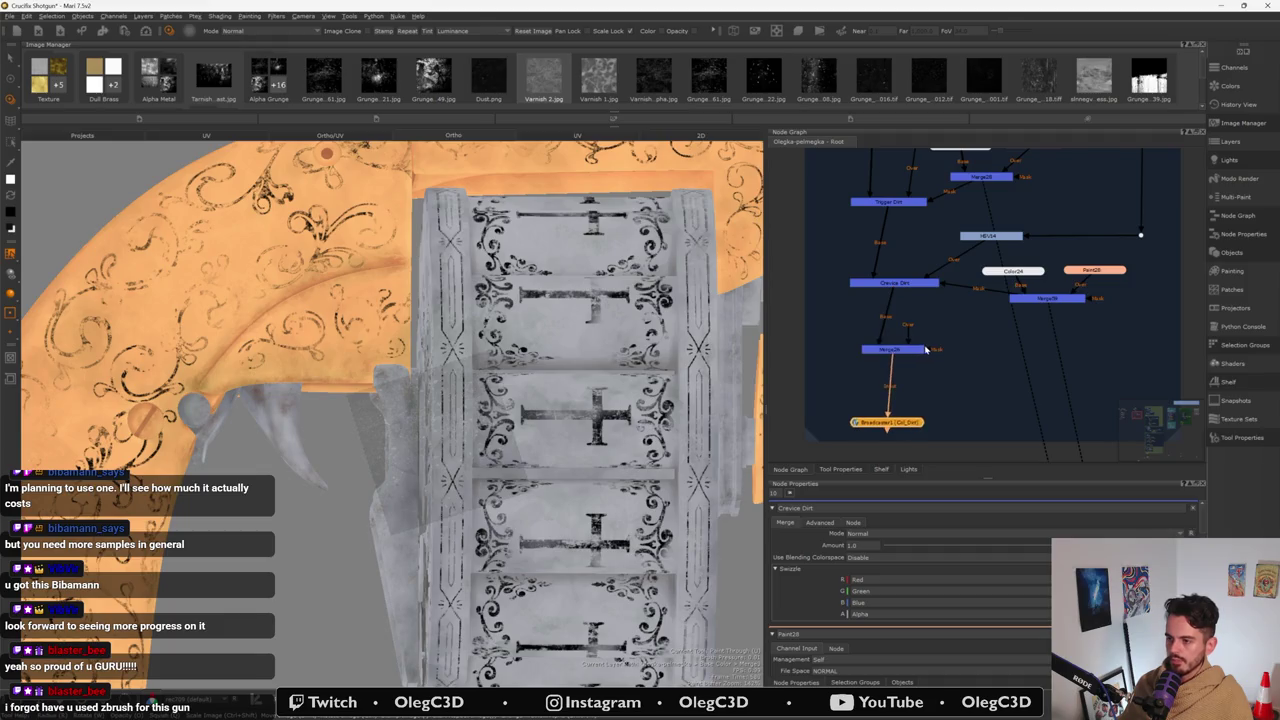
pyautogui.moveTo(922, 358); pyautogui.dragTo(924, 366)
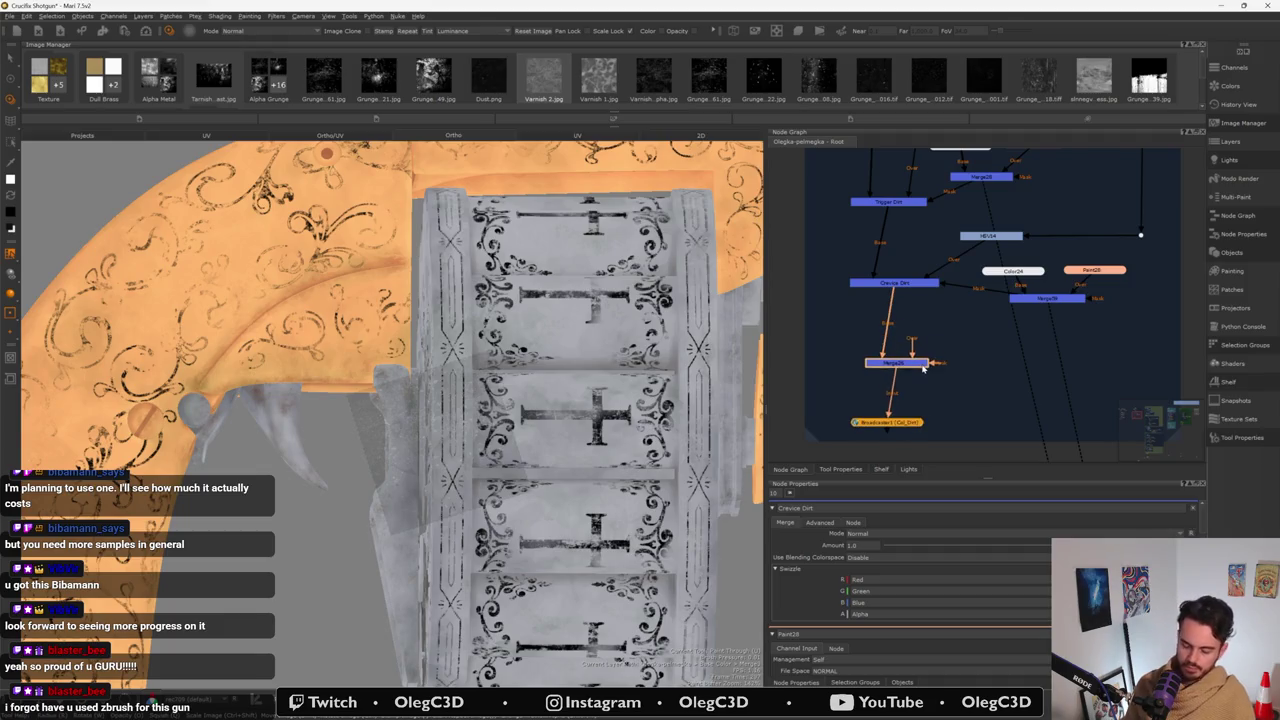
pyautogui.doubleClick(922, 366)
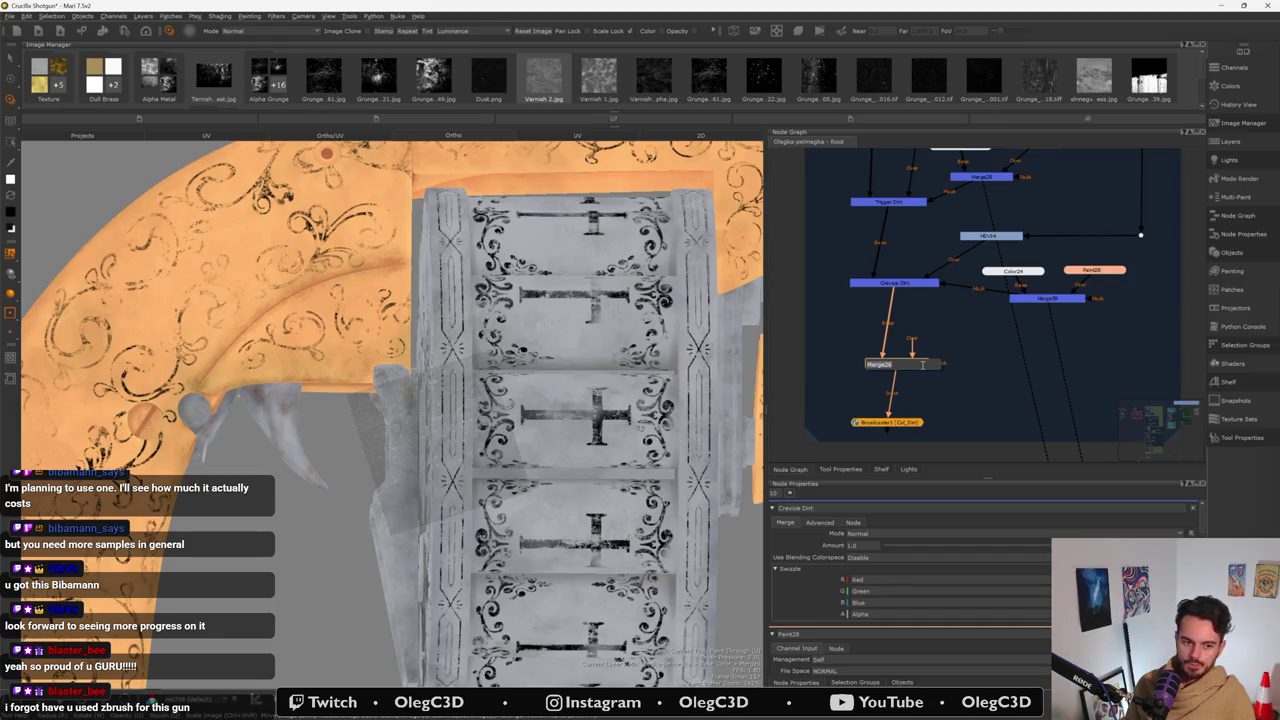
pyautogui.write('Varnish Roughness')
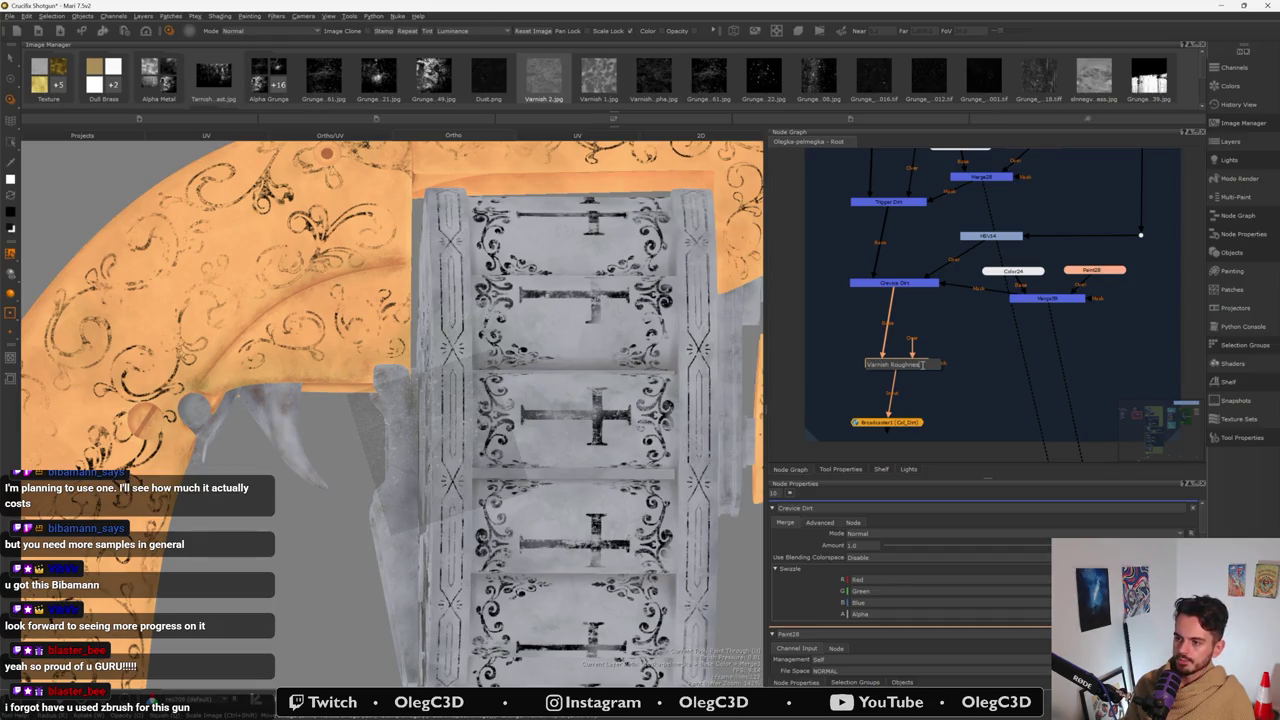
pyautogui.press('Return')
pyautogui.click(912, 366)
pyautogui.moveTo(913, 367); pyautogui.dragTo(913, 371)
pyautogui.click(940, 337)
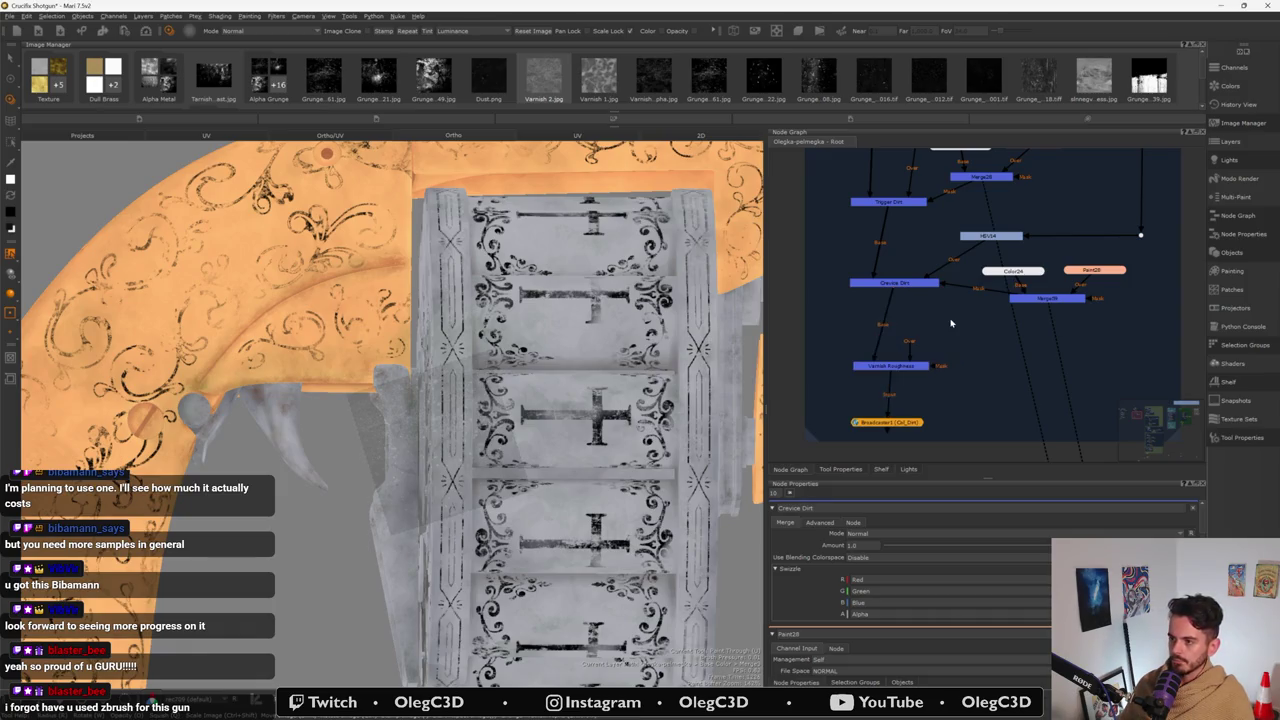
# - Paste the copied Color, Paint and Merge nodes beside it
pyautogui.press('ctrl')
pyautogui.hotkey('ctrl', 'v')
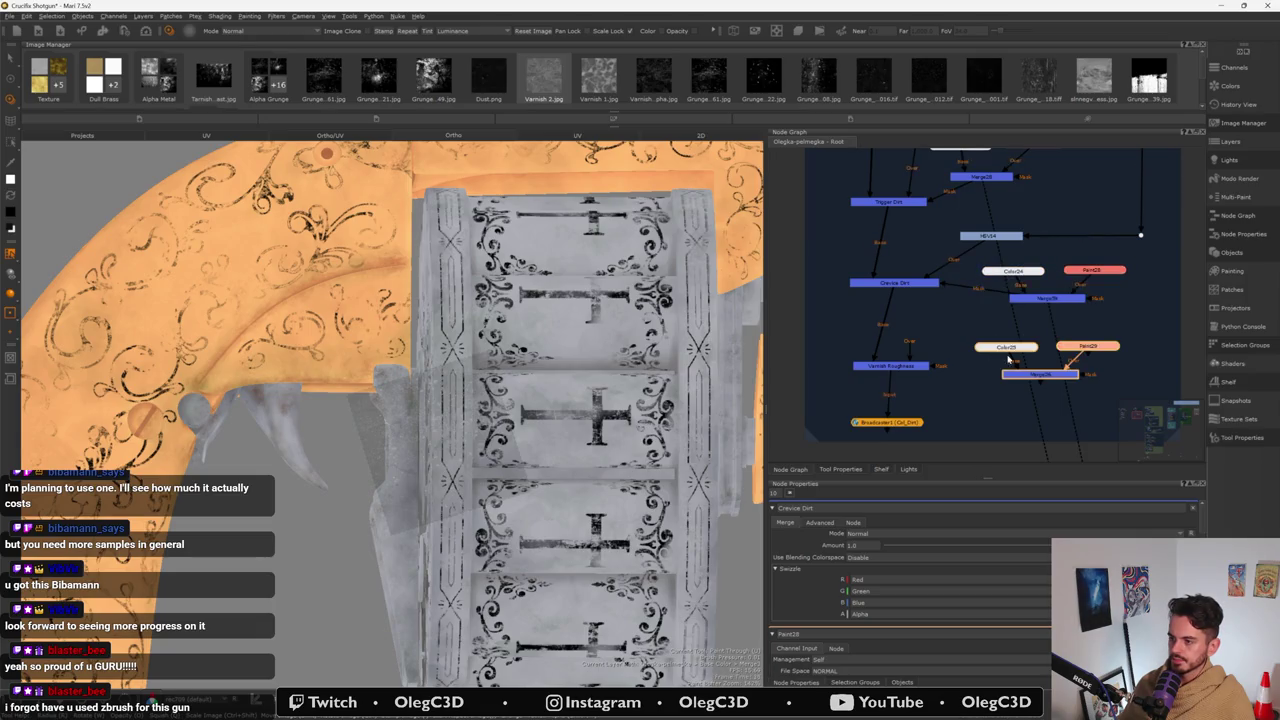
pyautogui.moveTo(1006, 347); pyautogui.dragTo(991, 341)
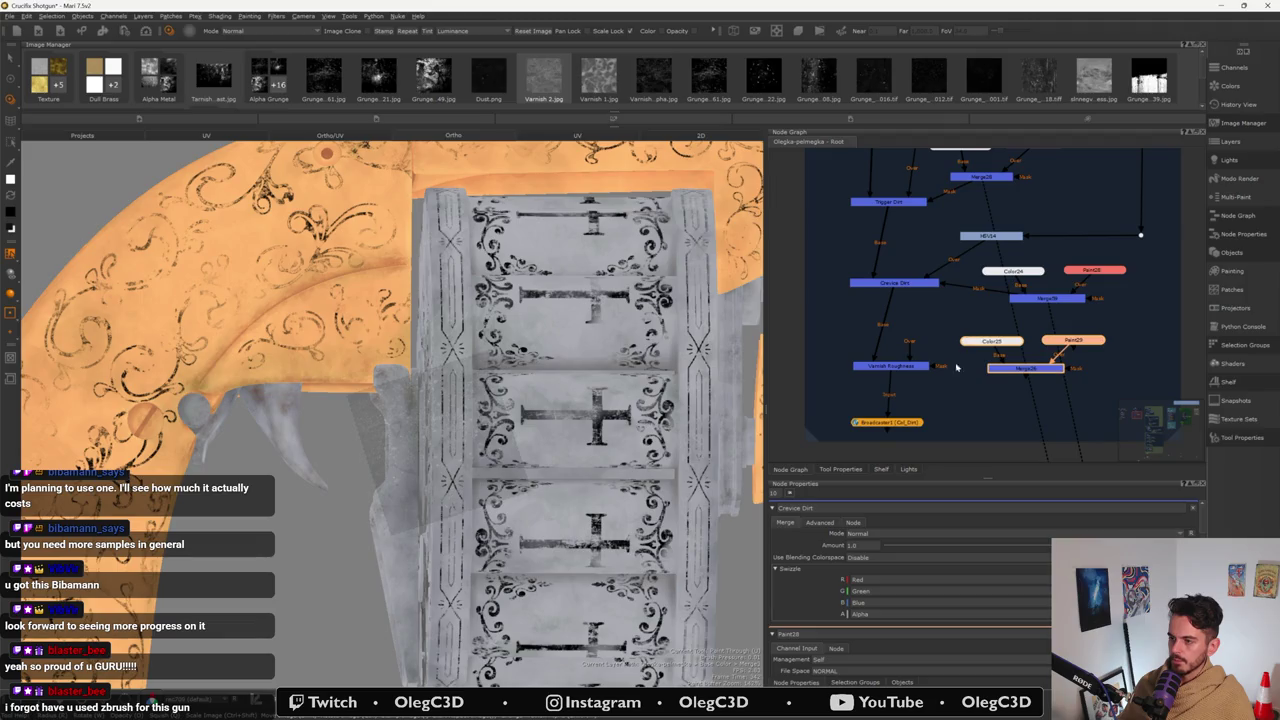
pyautogui.scroll(-3, 889, 400)
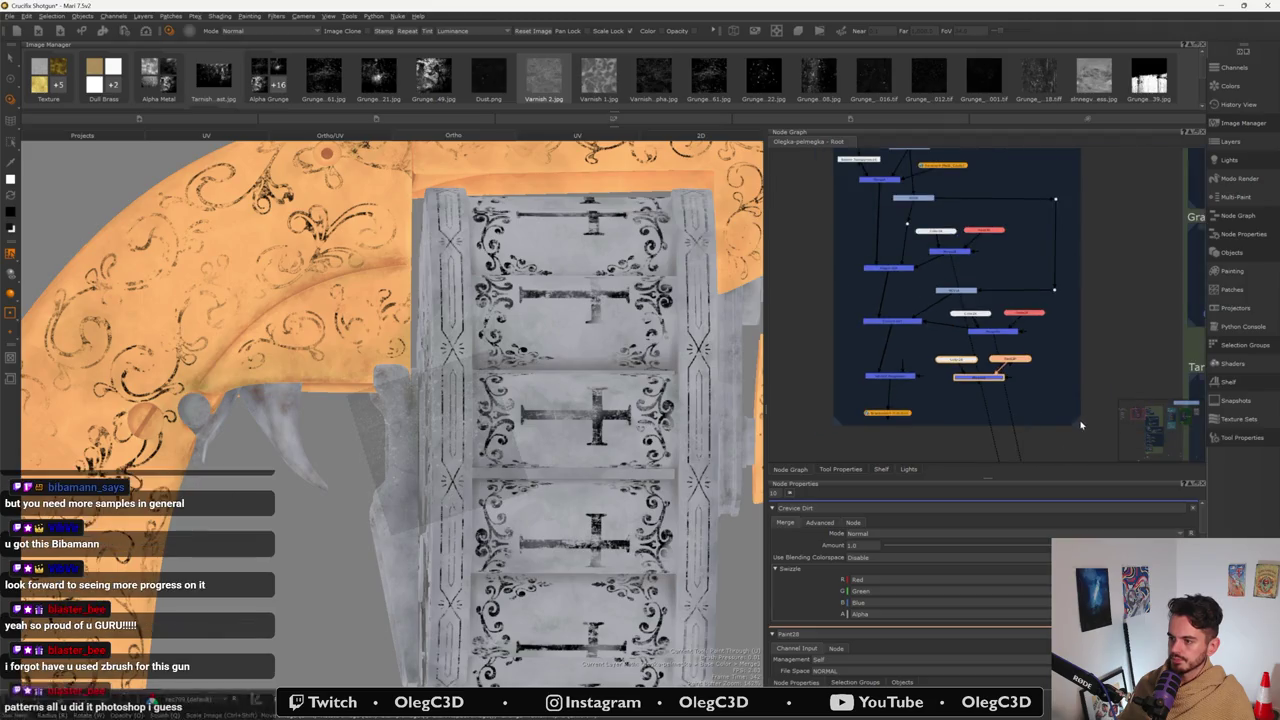
pyautogui.hotkey('ctrl', 'a')
pyautogui.click(946, 430)
pyautogui.moveTo(897, 450)
pyautogui.mouseDown()
pyautogui.moveTo(1012, 354)
pyautogui.moveTo(1009, 381)
pyautogui.mouseUp()
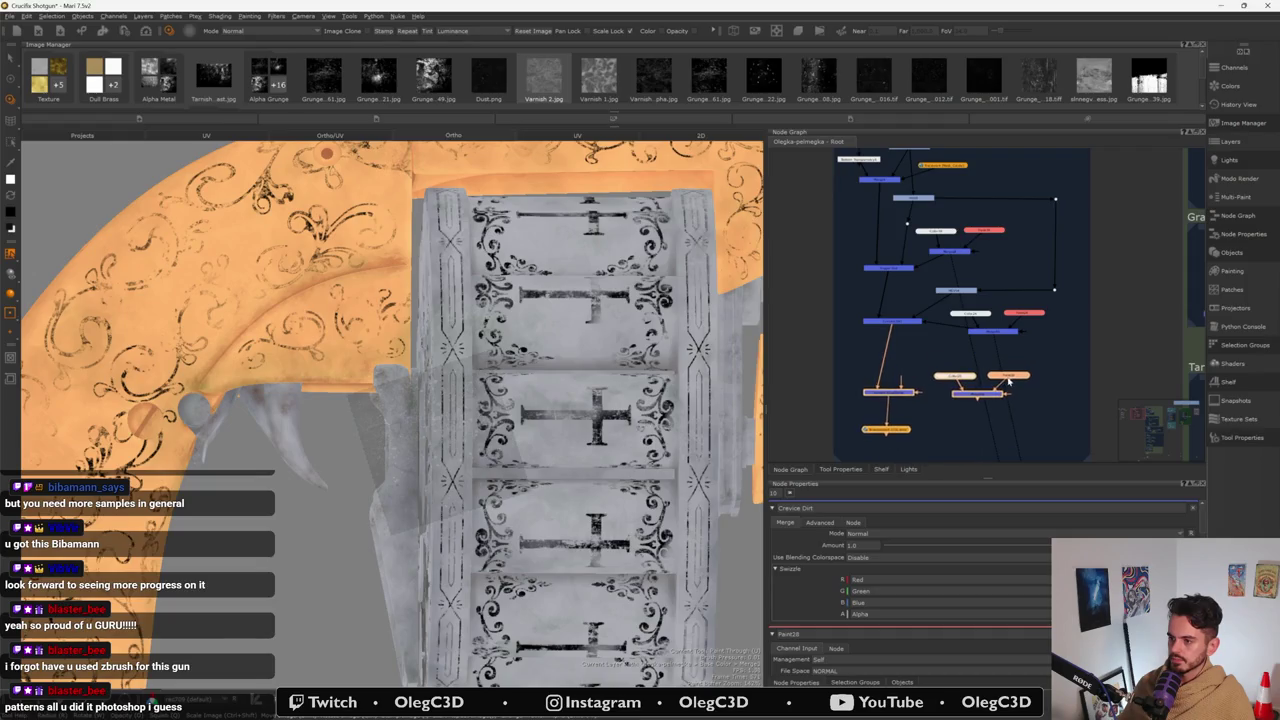
pyautogui.click(924, 370)
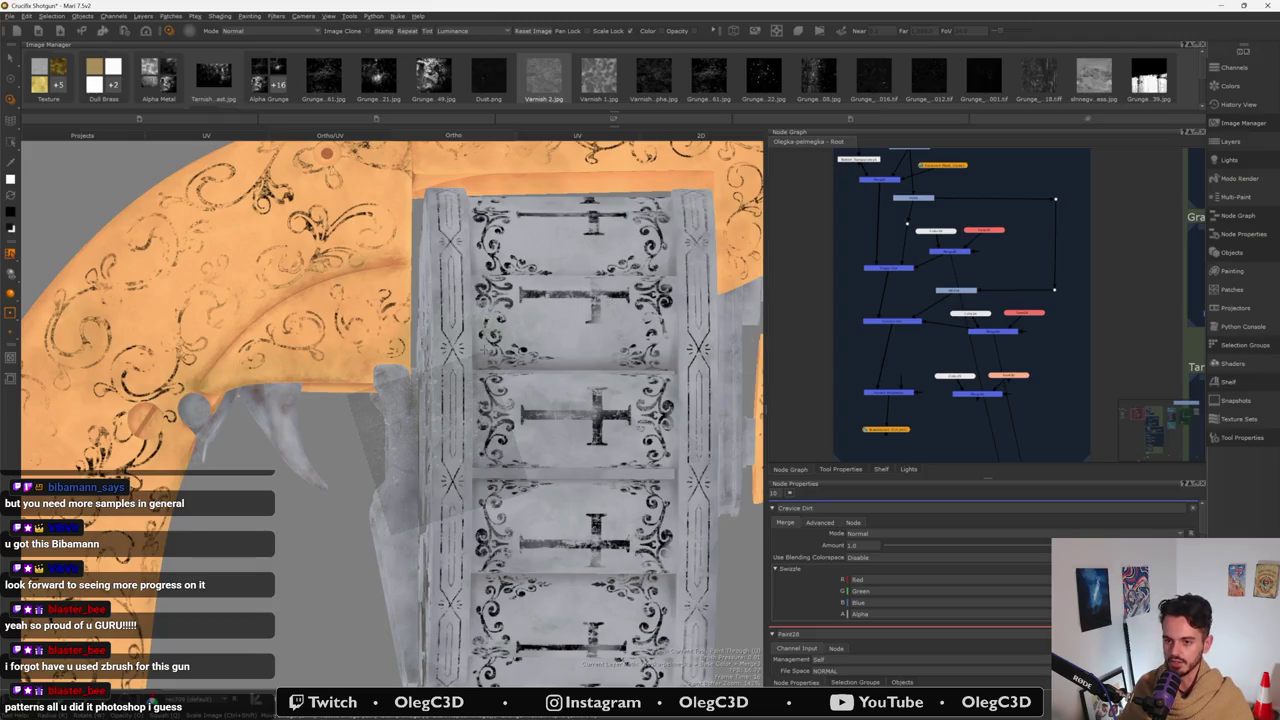
pyautogui.scroll(3, 880, 364)
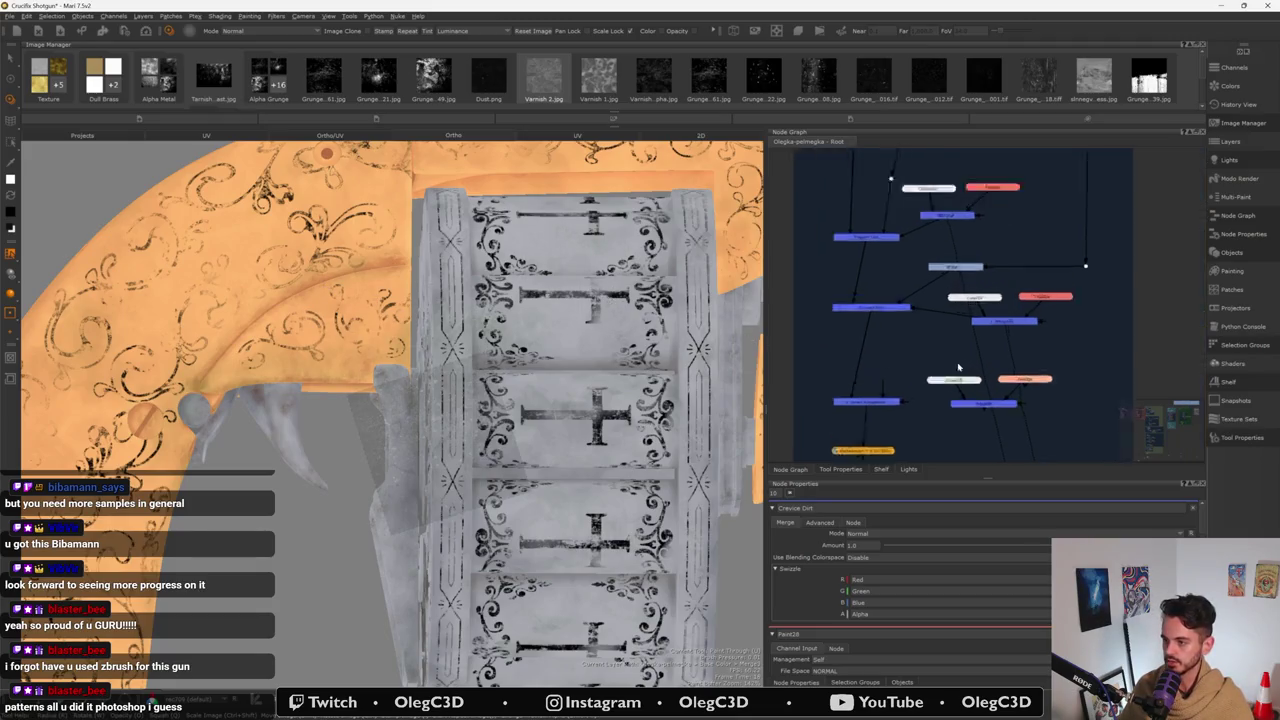
pyautogui.moveTo(966, 326); pyautogui.dragTo(943, 387)
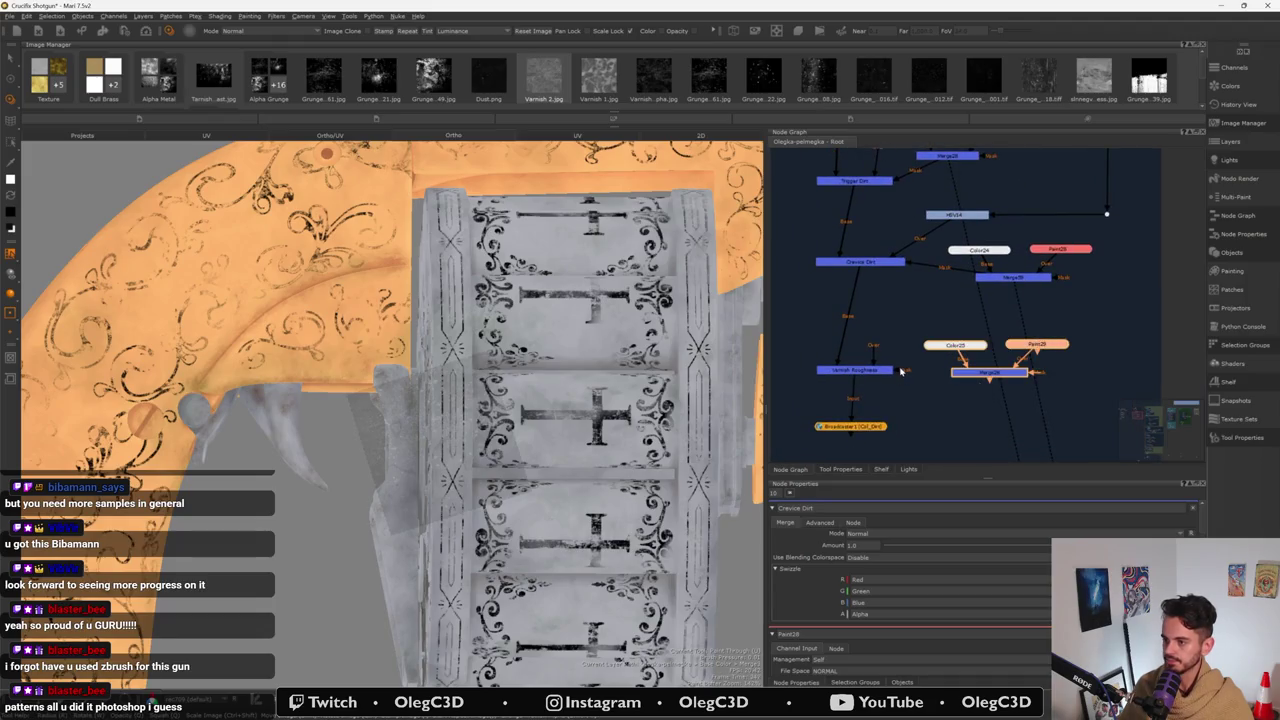
pyautogui.click(1058, 345)
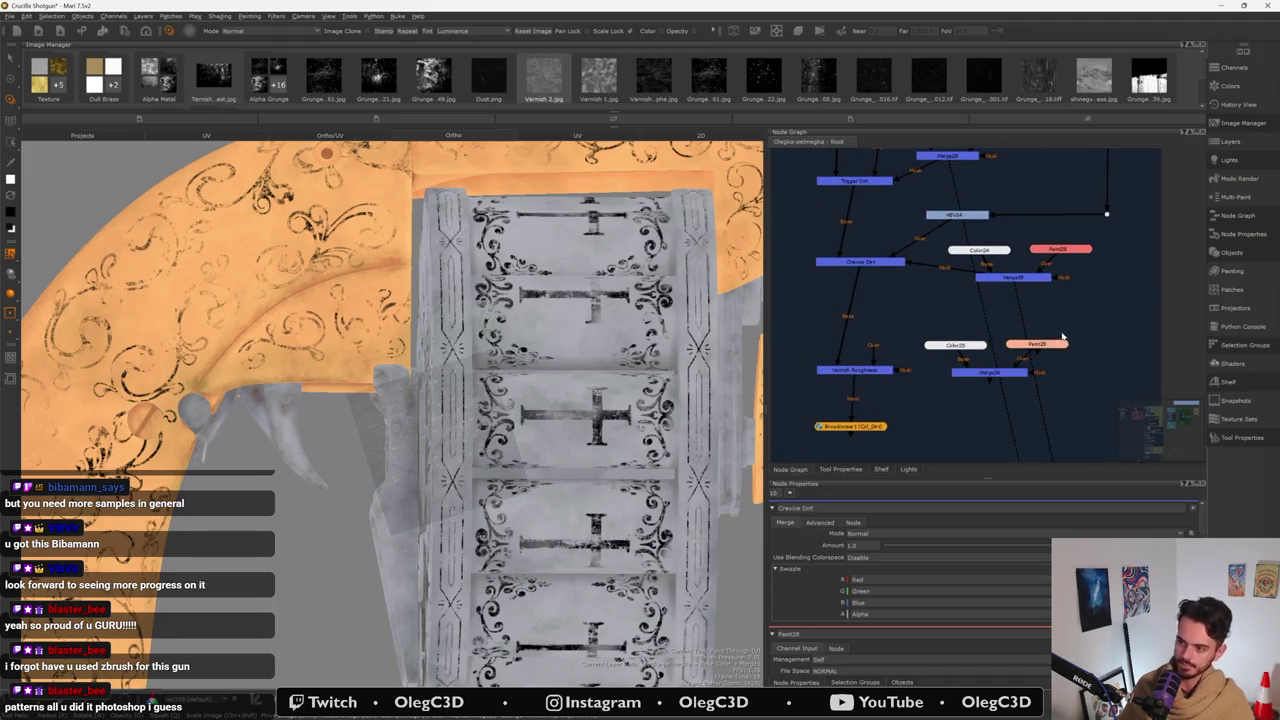
# - Swap Paint25 for a new Paint node, wire Varnish Roughness in as mask, and paste an HSV node
pyautogui.press('Delete')
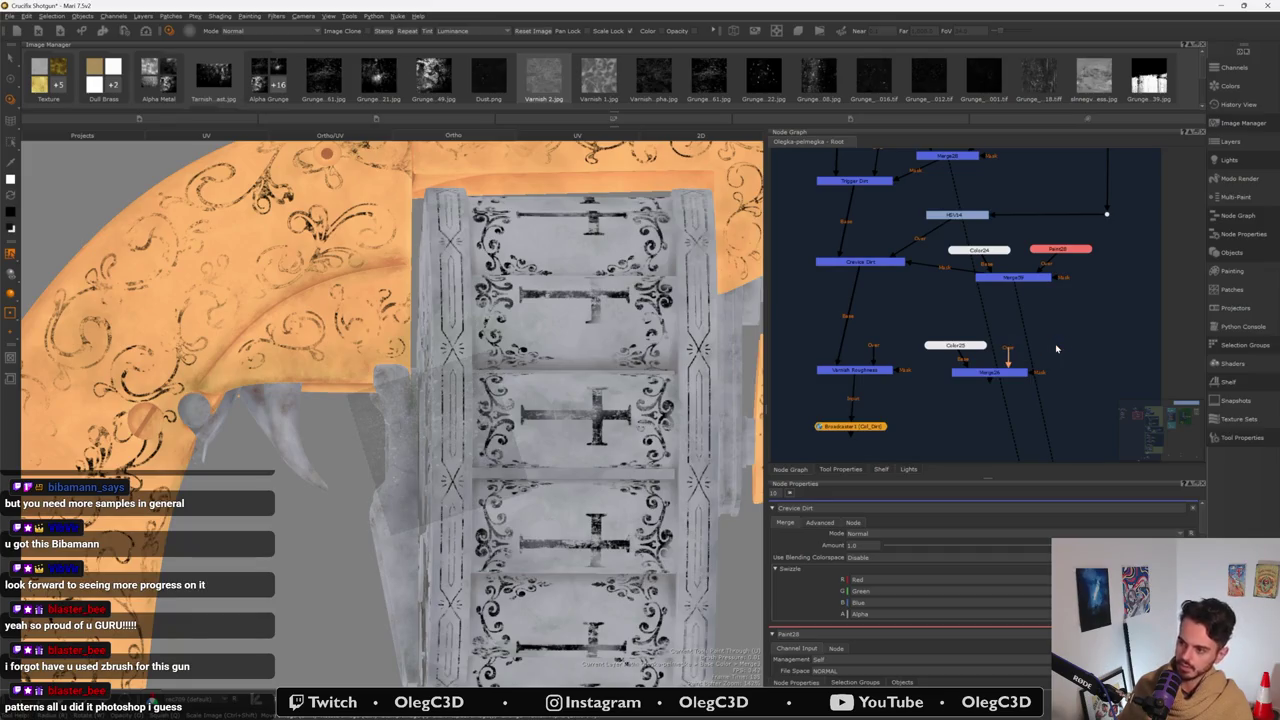
pyautogui.press('p')
pyautogui.click(622, 419)
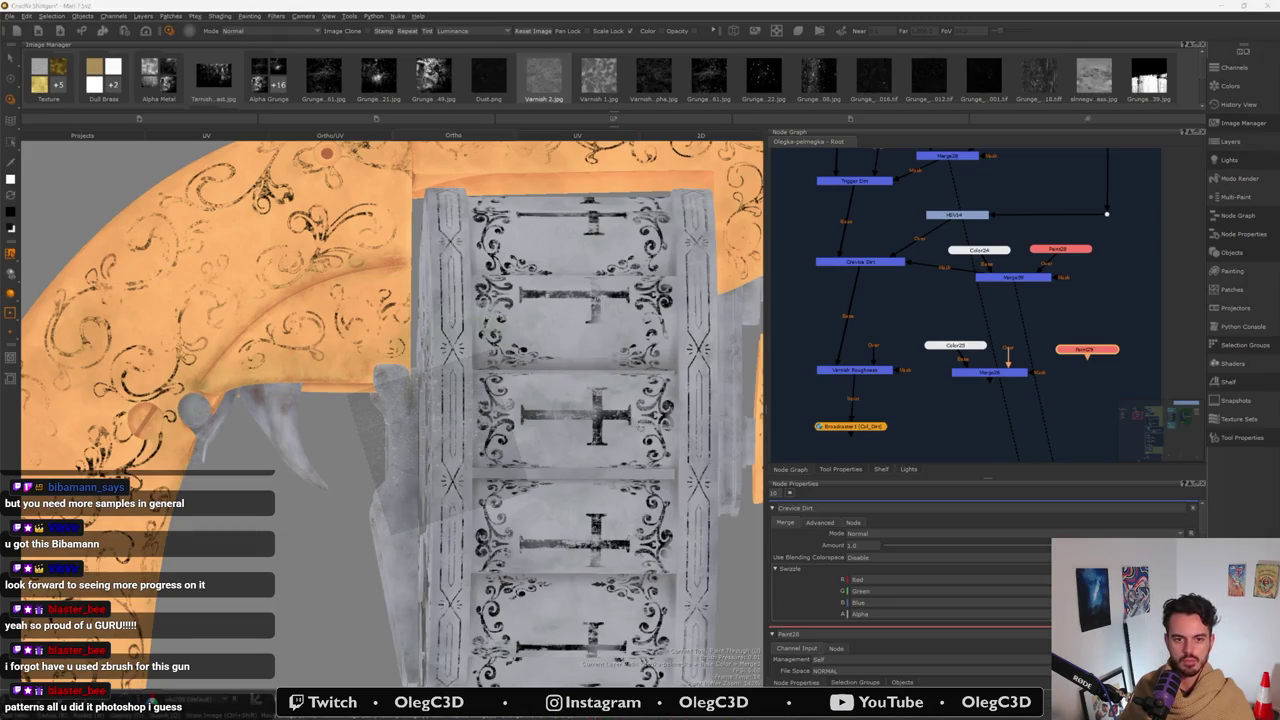
pyautogui.moveTo(1008, 358); pyautogui.dragTo(1062, 360)
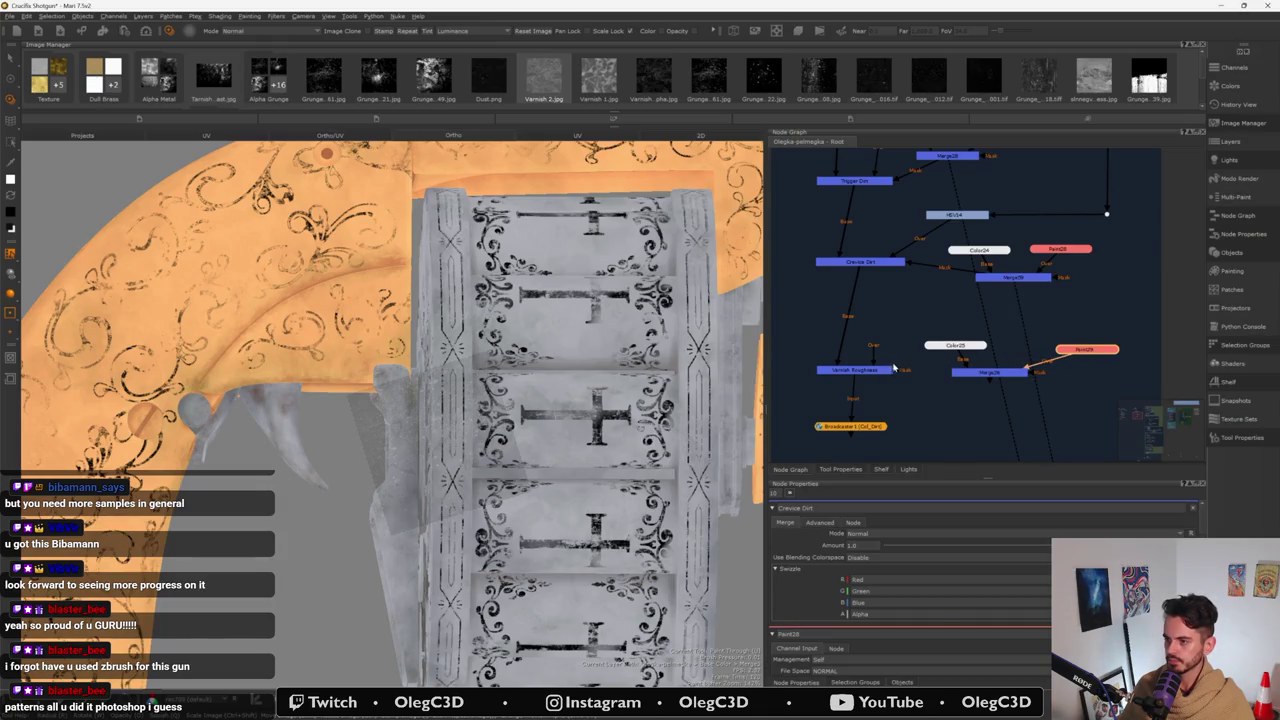
pyautogui.moveTo(903, 372); pyautogui.dragTo(897, 370)
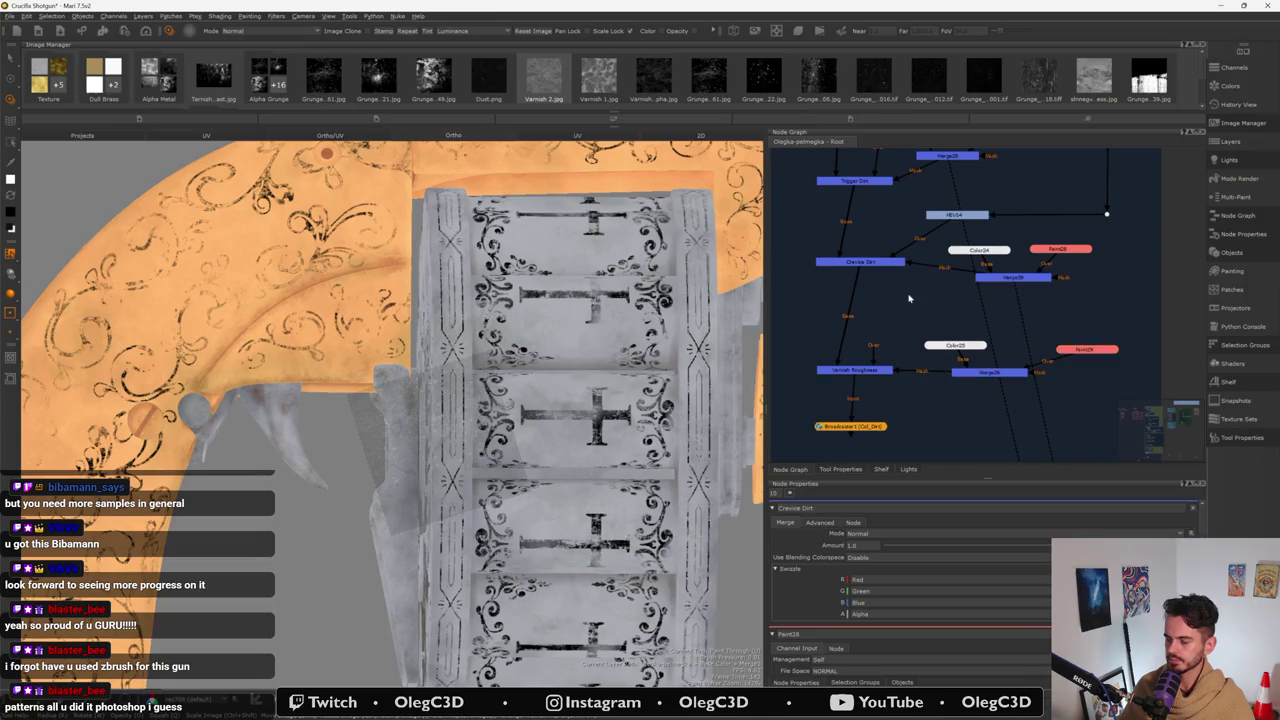
pyautogui.hotkey('ctrl', 'v')
# - Place HSV13, wire it into Varnish Roughness's Over input, and feed it from the dot's wire
pyautogui.click(892, 297)
pyautogui.click(875, 364)
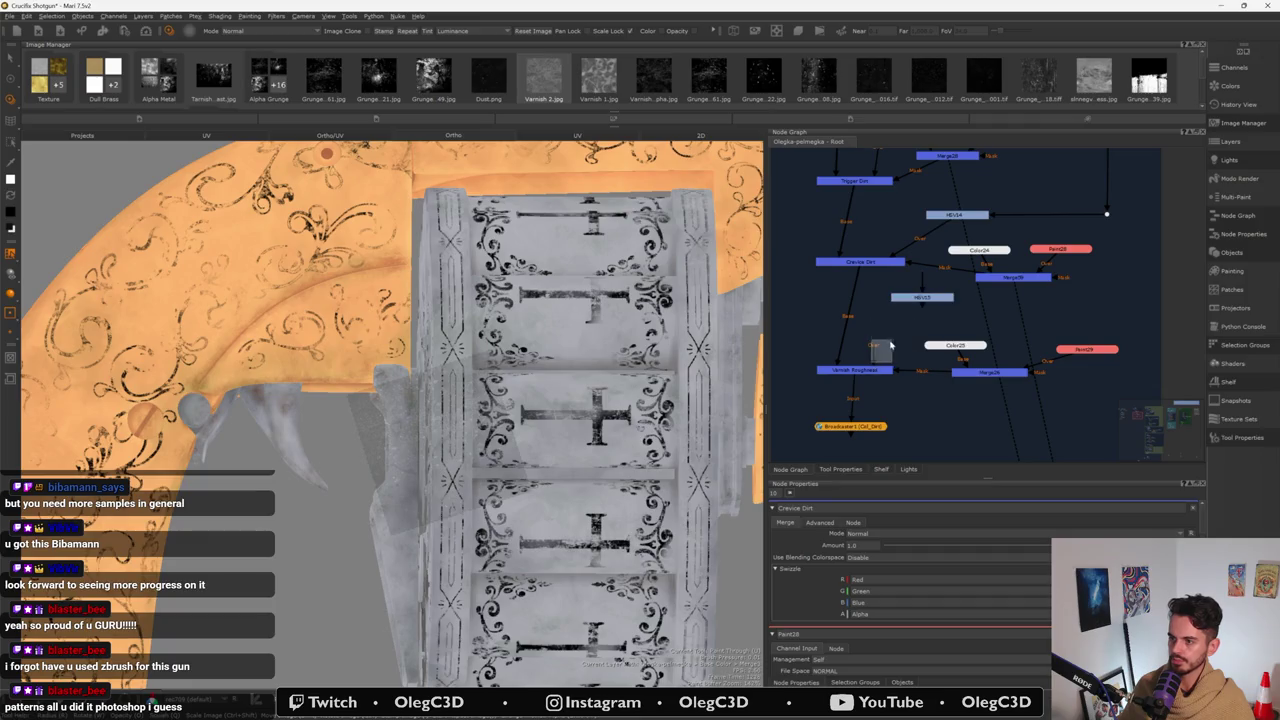
pyautogui.moveTo(873, 367)
pyautogui.mouseDown()
pyautogui.moveTo(923, 307)
pyautogui.moveTo(911, 317)
pyautogui.moveTo(1106, 215)
pyautogui.mouseUp()
pyautogui.moveTo(1015, 265); pyautogui.dragTo(1102, 318)
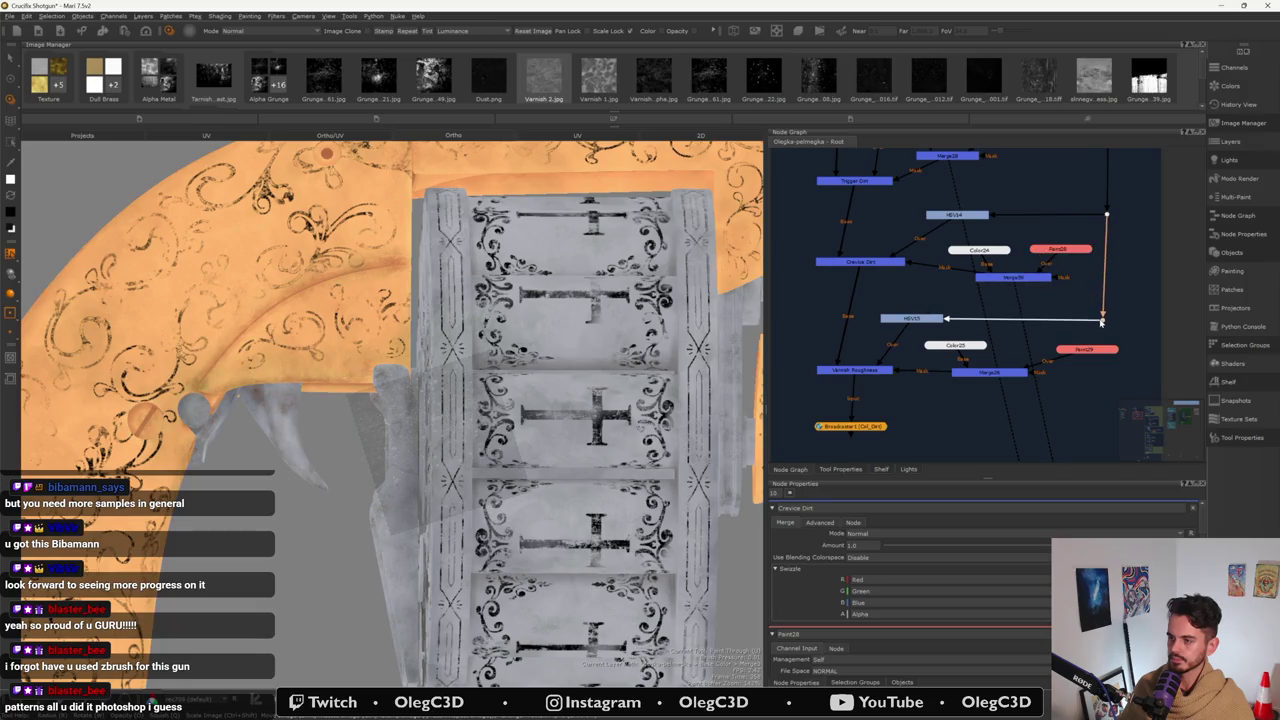
# - Select HSV14 and orbit the viewport toward the gun's side
pyautogui.click(955, 215)
pyautogui.moveTo(560, 380)
pyautogui.mouseDown(button='middle')
pyautogui.moveTo(436, 323)
pyautogui.moveTo(492, 316)
pyautogui.moveTo(482, 375)
pyautogui.mouseUp(button='middle')
pyautogui.scroll(3, 436, 323)
# - Lower HSV14's value to 0.609 and raise its saturation to 1.036, then view the whole gun
pyautogui.scroll(3, 482, 375)
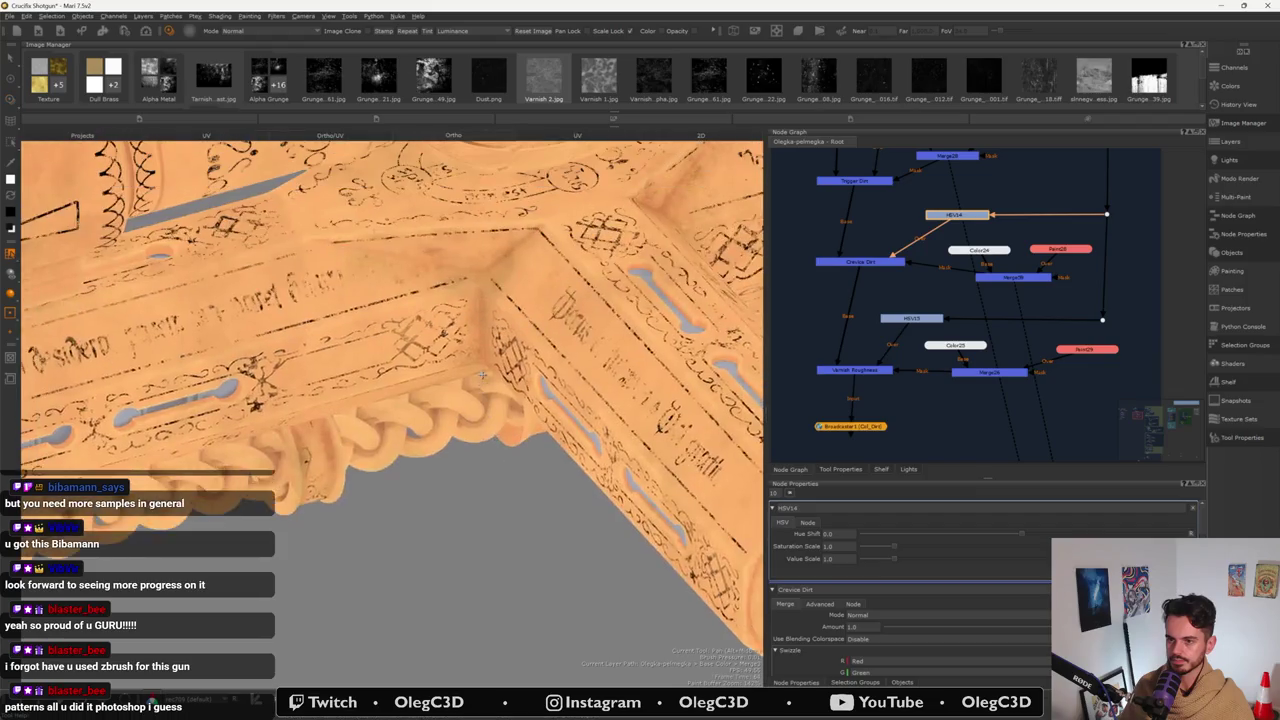
pyautogui.scroll(1, 482, 375)
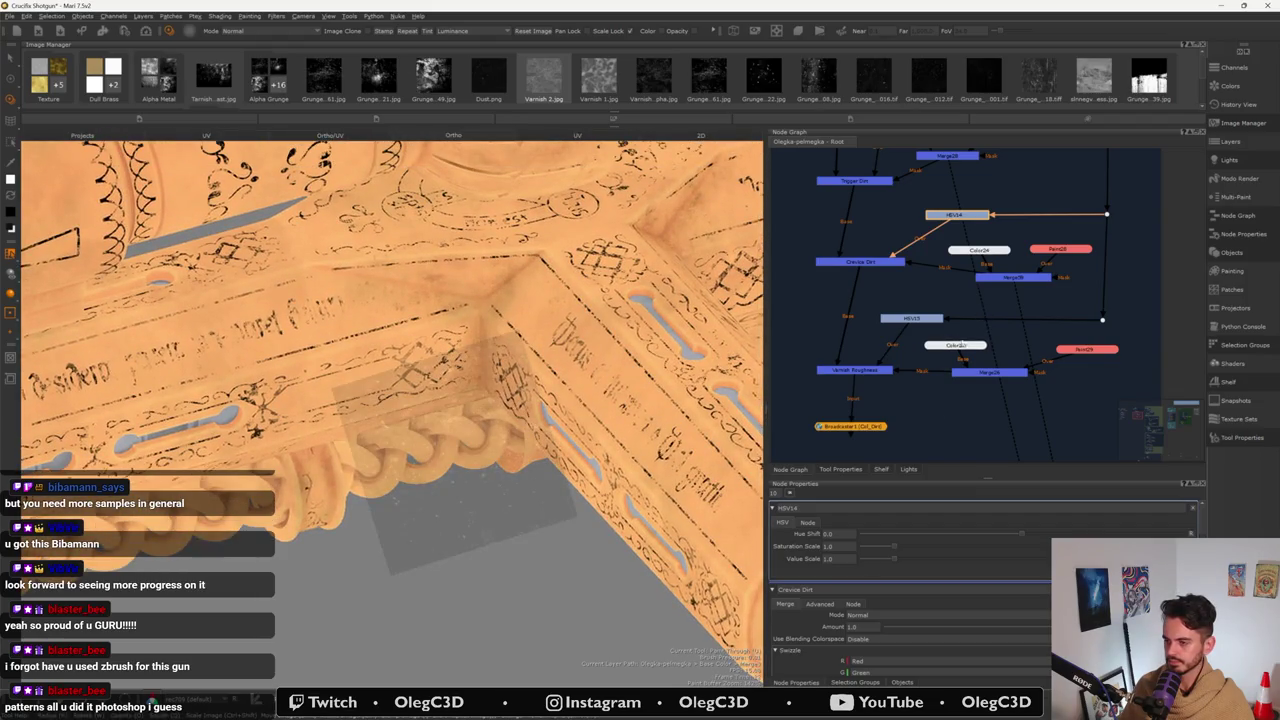
pyautogui.moveTo(892, 561); pyautogui.dragTo(888, 562)
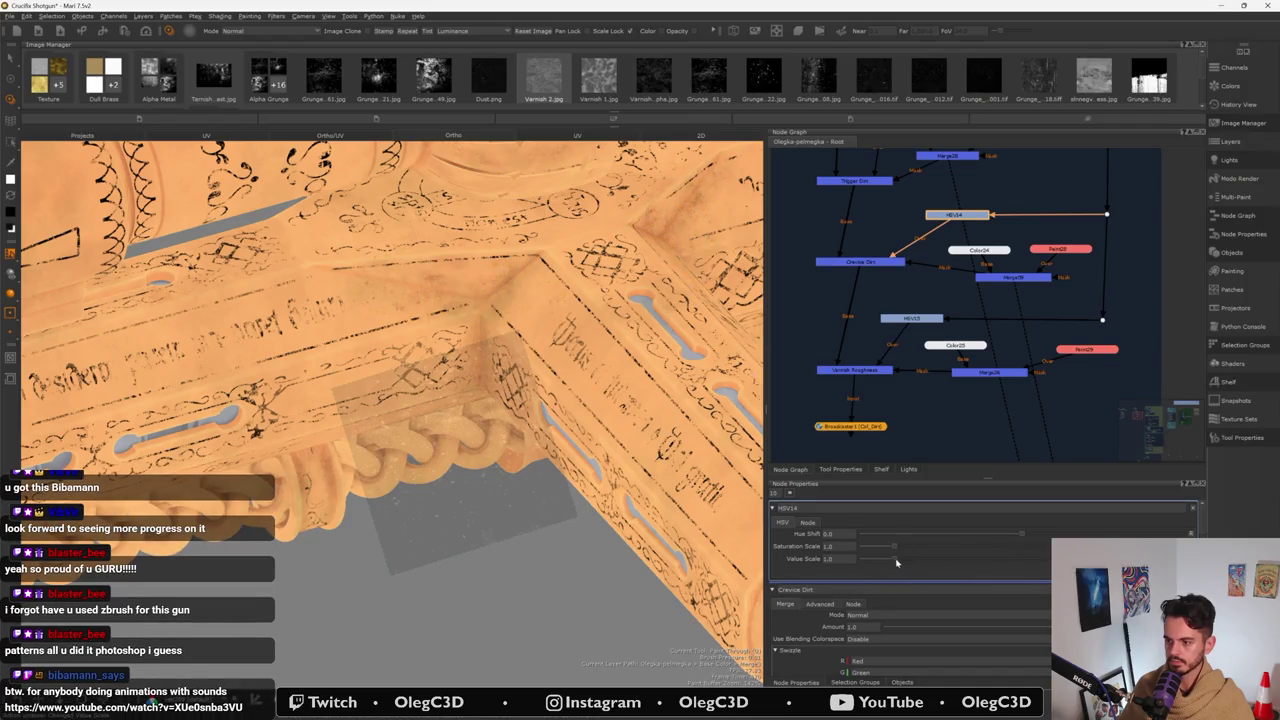
pyautogui.moveTo(896, 562); pyautogui.dragTo(888, 563)
pyautogui.moveTo(990, 551)
pyautogui.mouseDown()
pyautogui.moveTo(1001, 548)
pyautogui.moveTo(937, 559)
pyautogui.mouseUp()
pyautogui.moveTo(560, 400)
pyautogui.keyDown('alt'); pyautogui.mouseDown()
pyautogui.moveTo(306, 446)
pyautogui.moveTo(290, 337)
pyautogui.mouseUp(); pyautogui.keyUp('alt')
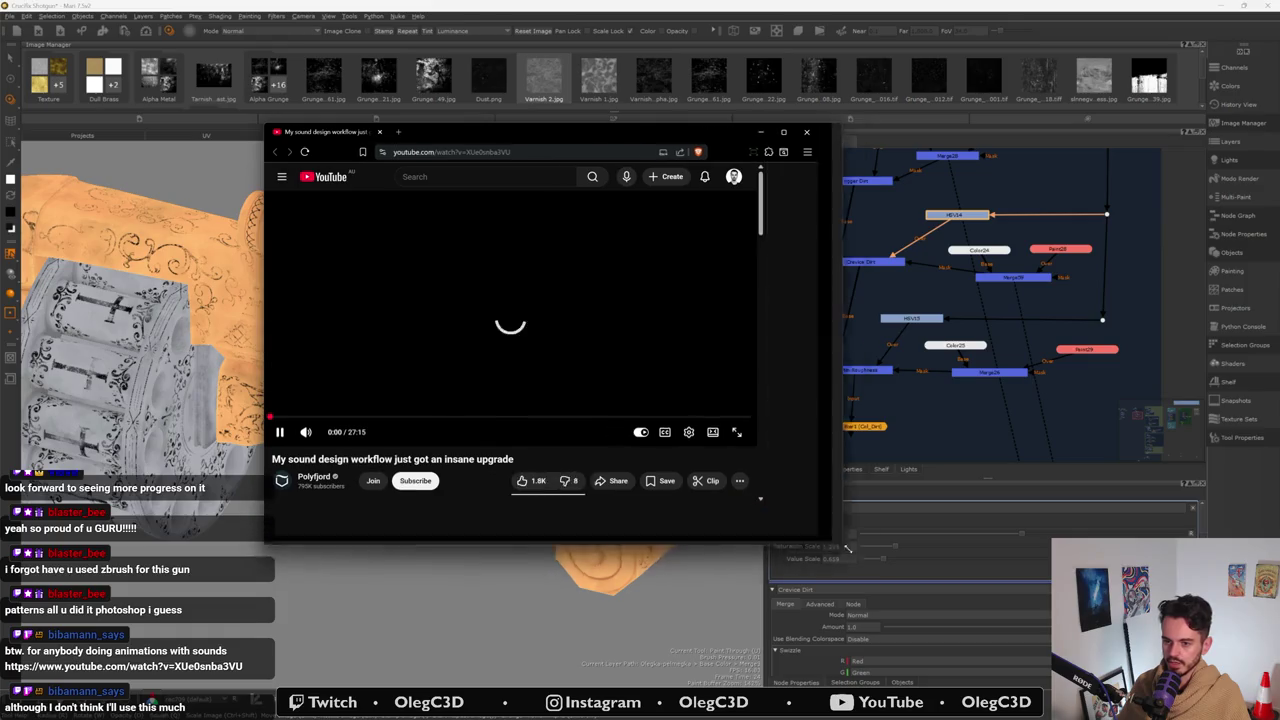
# - Enlarge the browser window, then pause and resume the sound-design video
pyautogui.moveTo(741, 477); pyautogui.dragTo(955, 601)
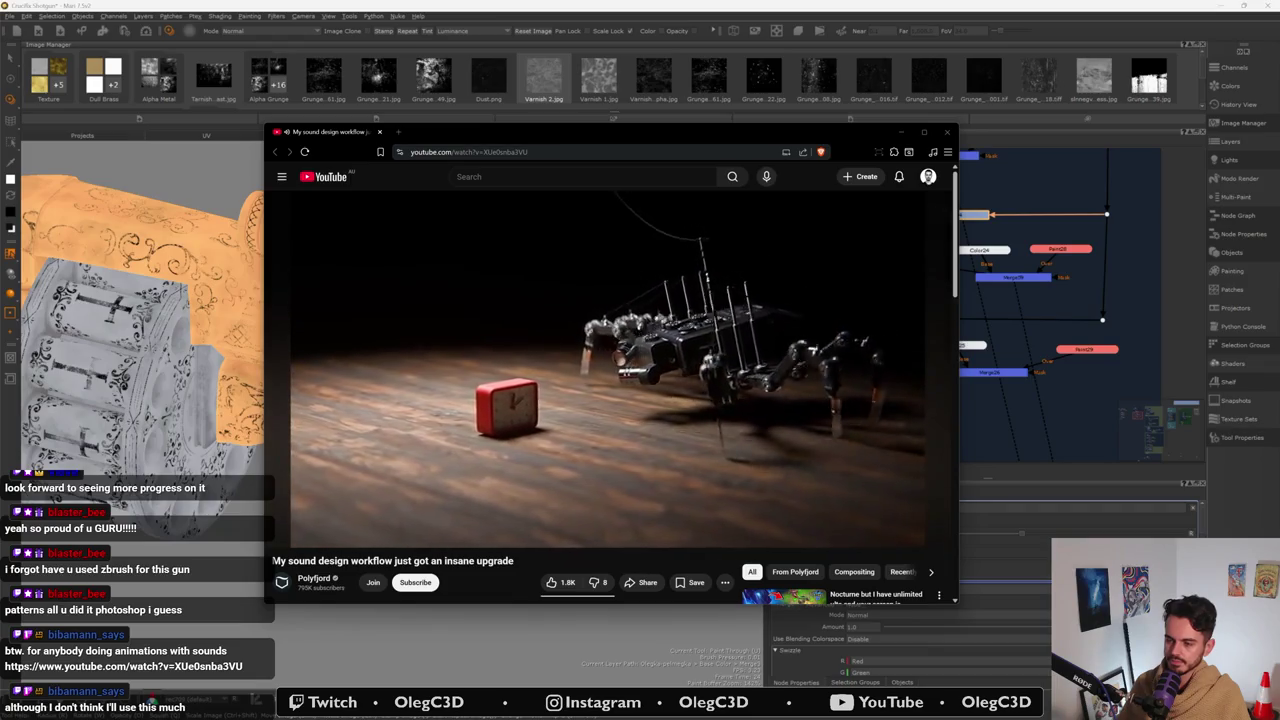
pyautogui.click(417, 305)
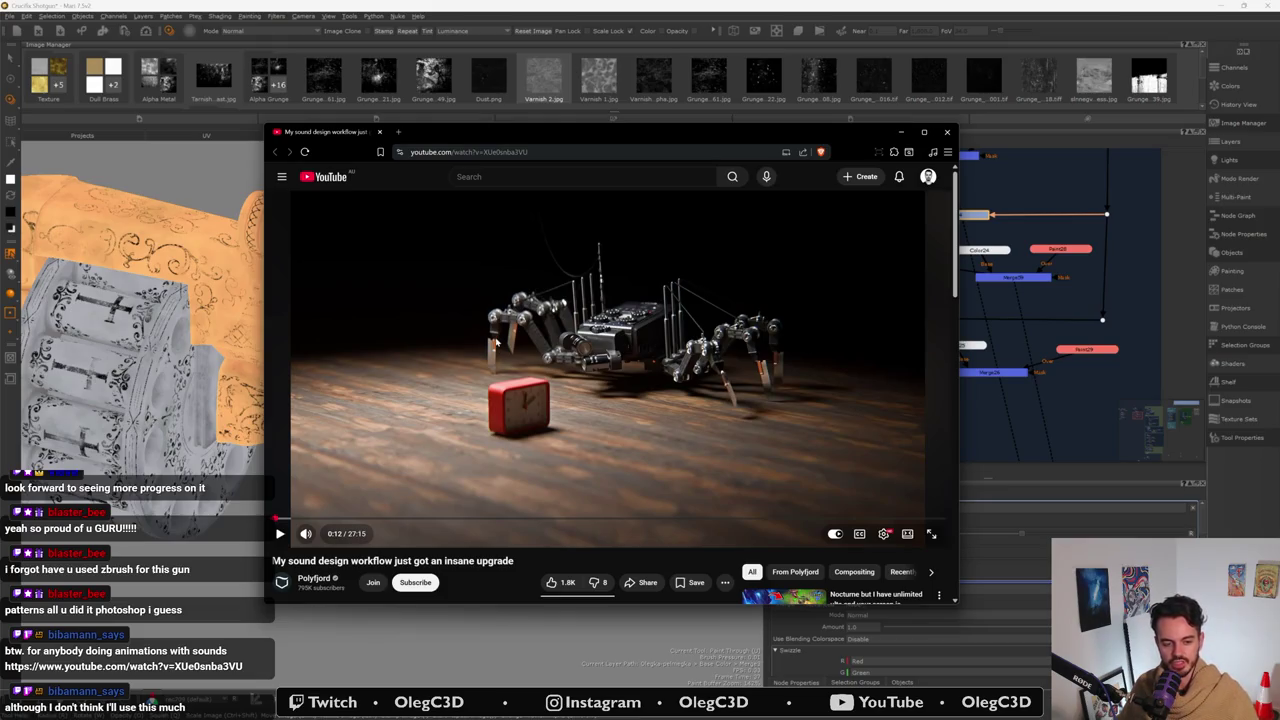
pyautogui.click(560, 337)
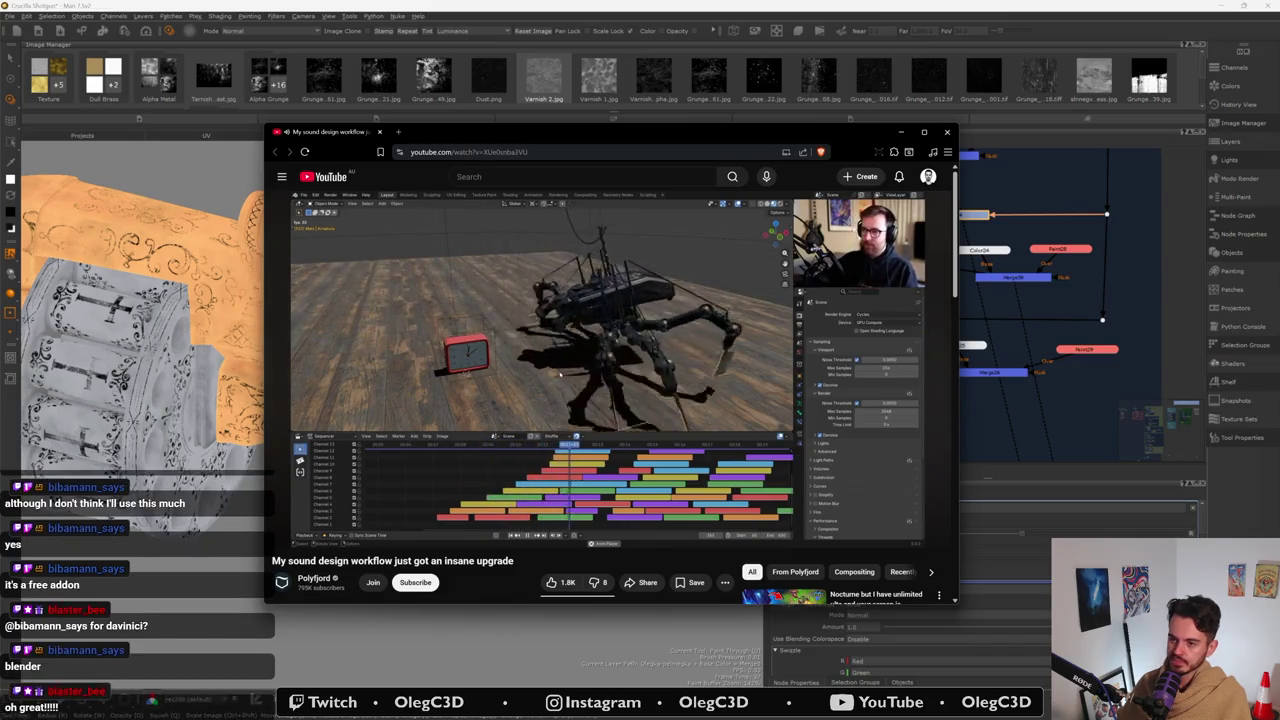
# - Pause the video, dismiss its context menu, and resume playback toward 2:36
pyautogui.click(678, 273)
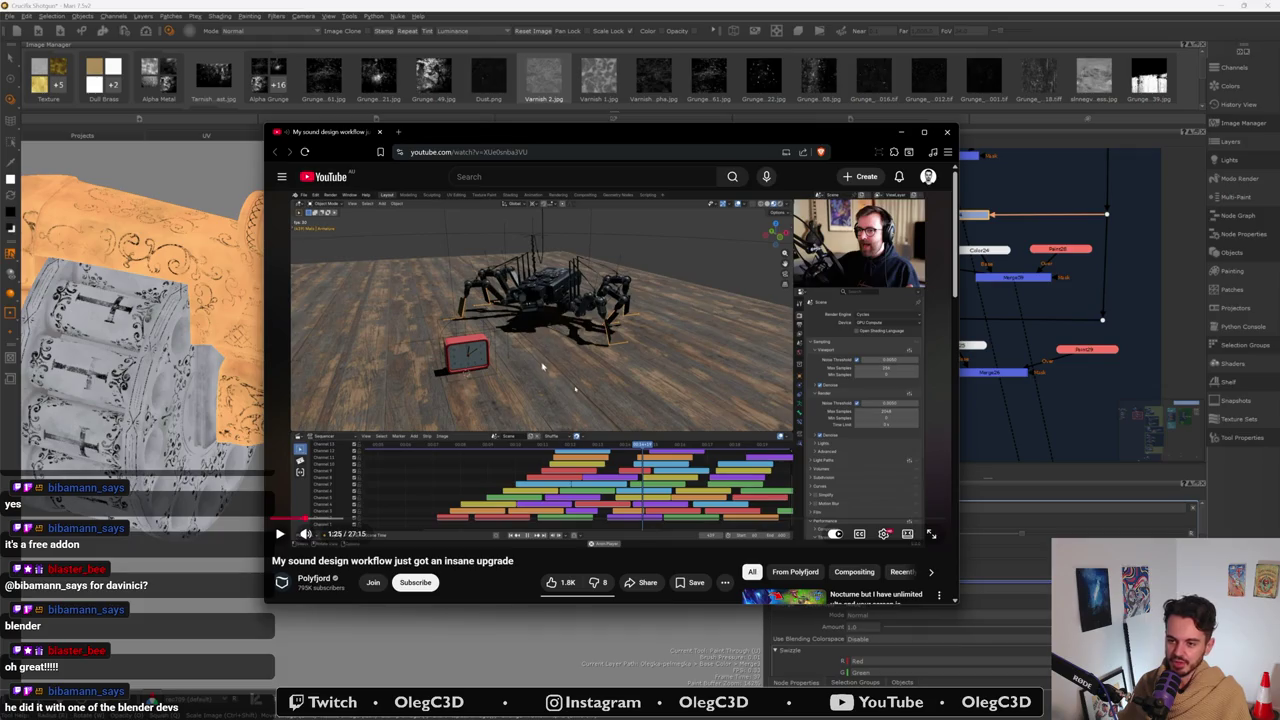
pyautogui.rightClick(620, 388)
pyautogui.click(652, 386)
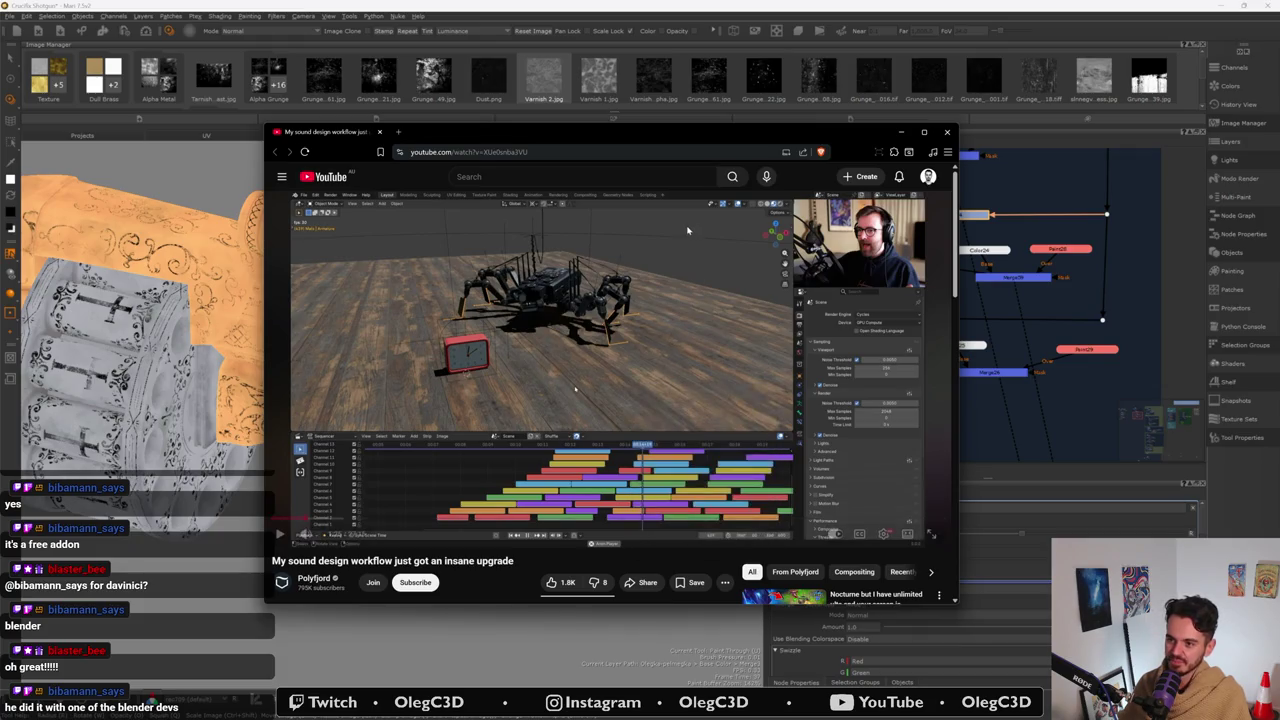
pyautogui.press('space')
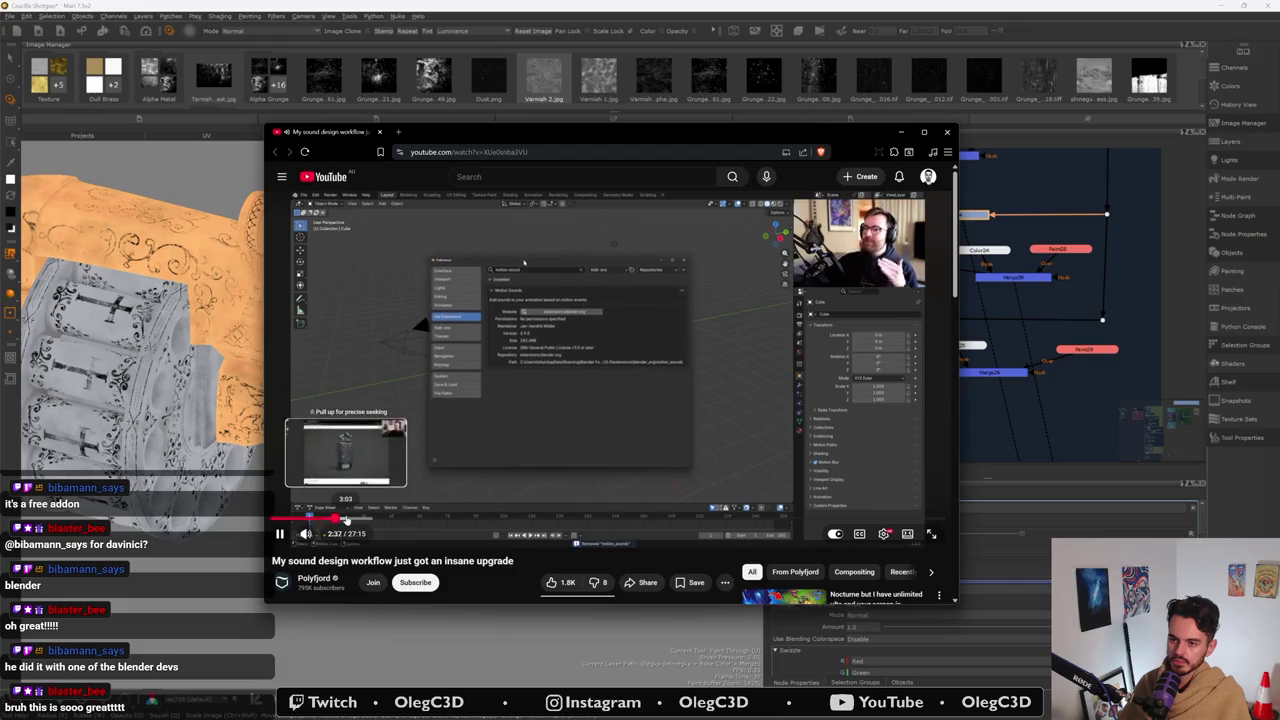
# - Jump the video to 3:04, pause near 3:48, then resume playback
pyautogui.click(347, 519)
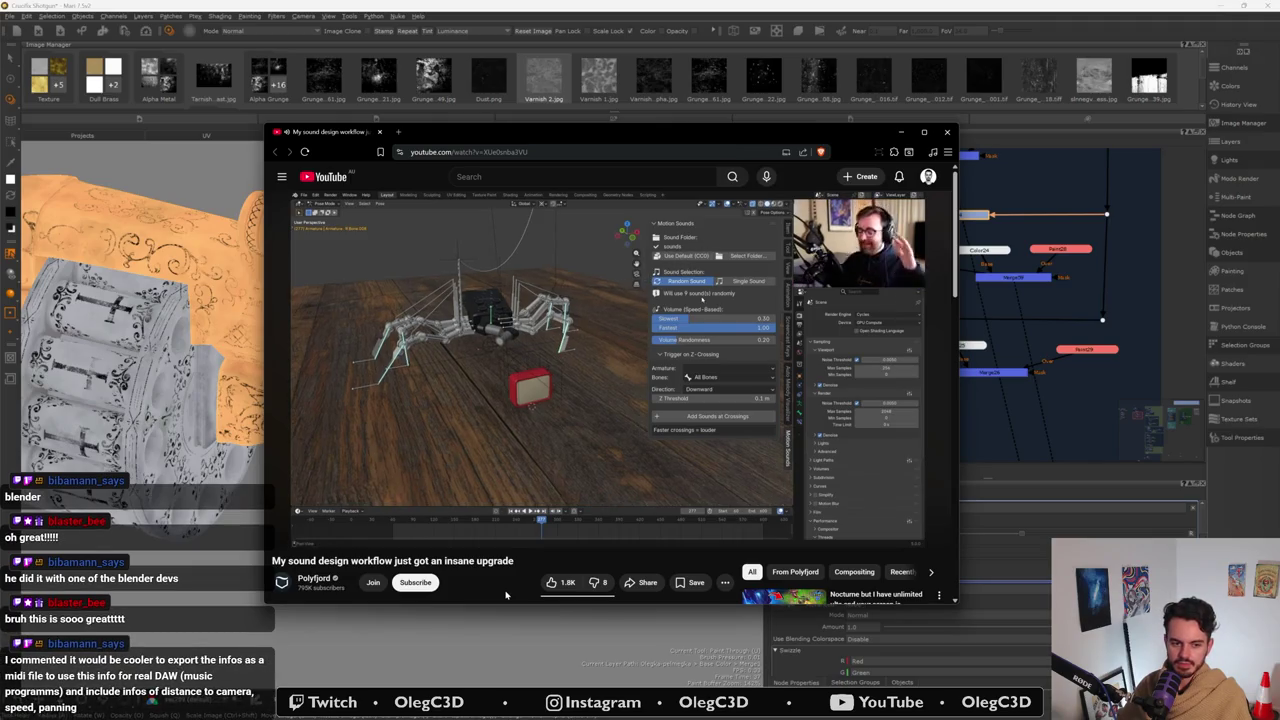
pyautogui.click(462, 437)
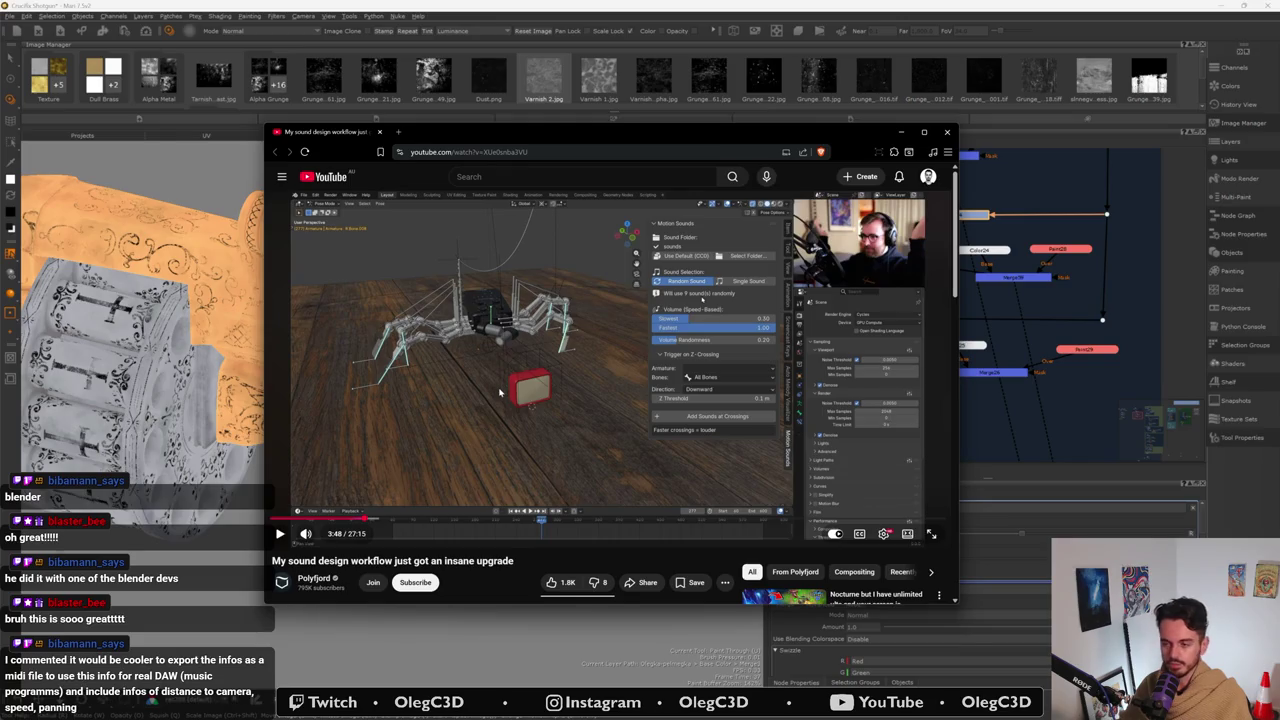
pyautogui.click(525, 390)
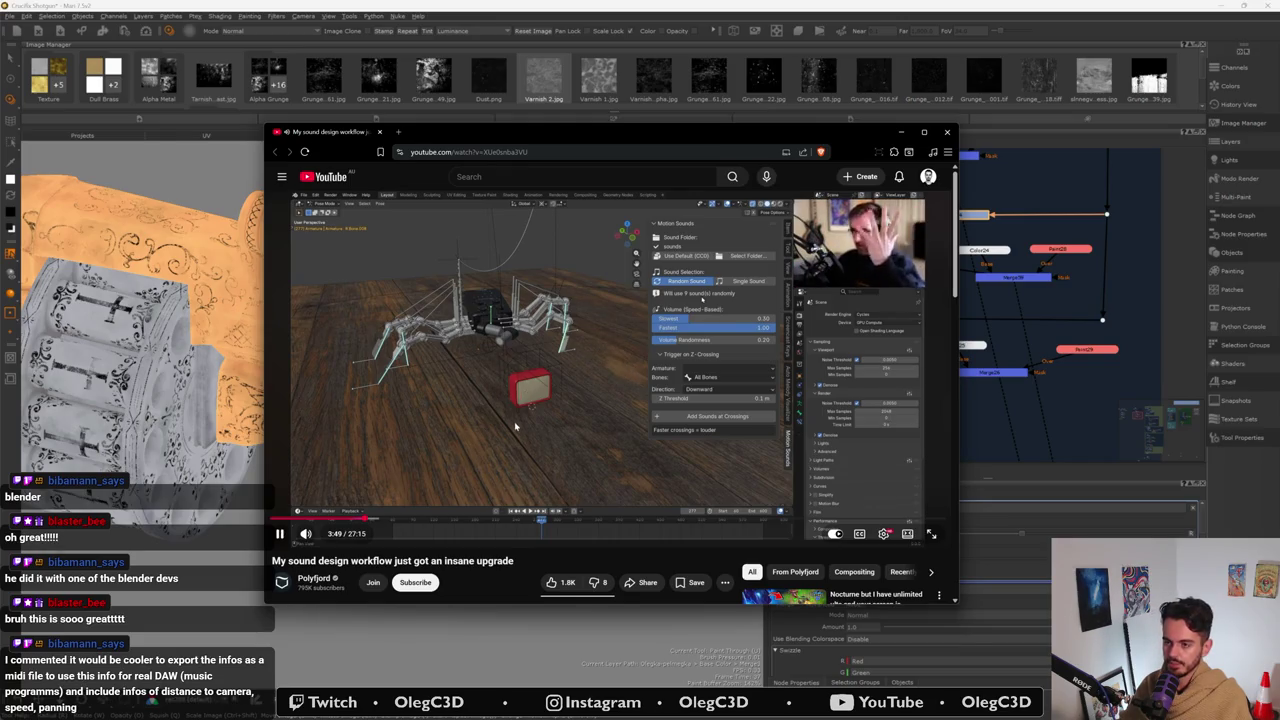
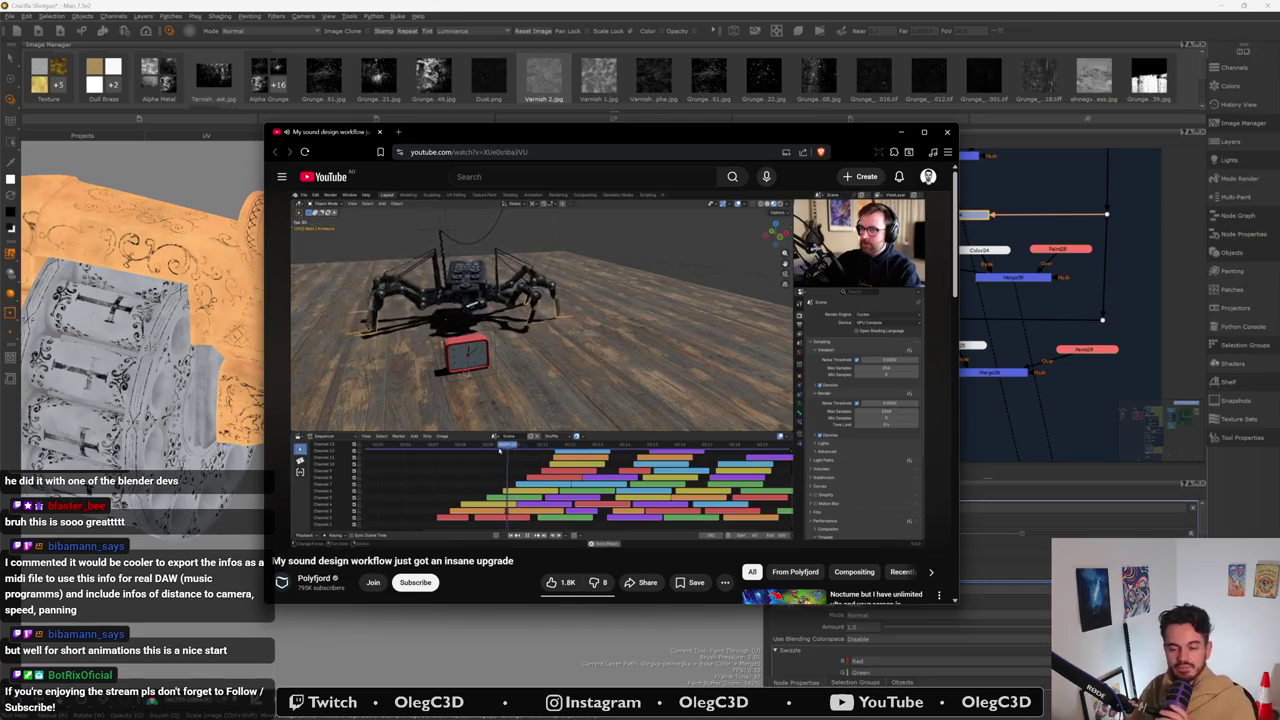
# - Pause the YouTube sound design video and close the browser window
pyautogui.click(578, 352)
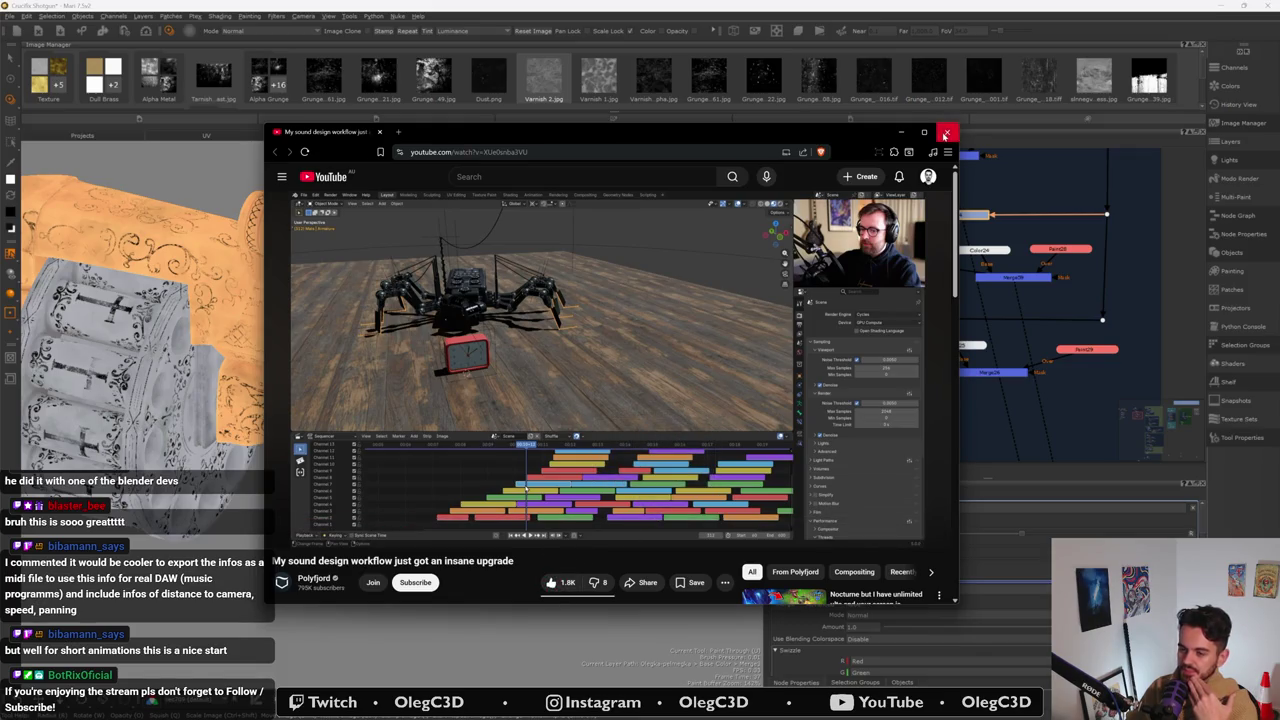
pyautogui.click(946, 134)
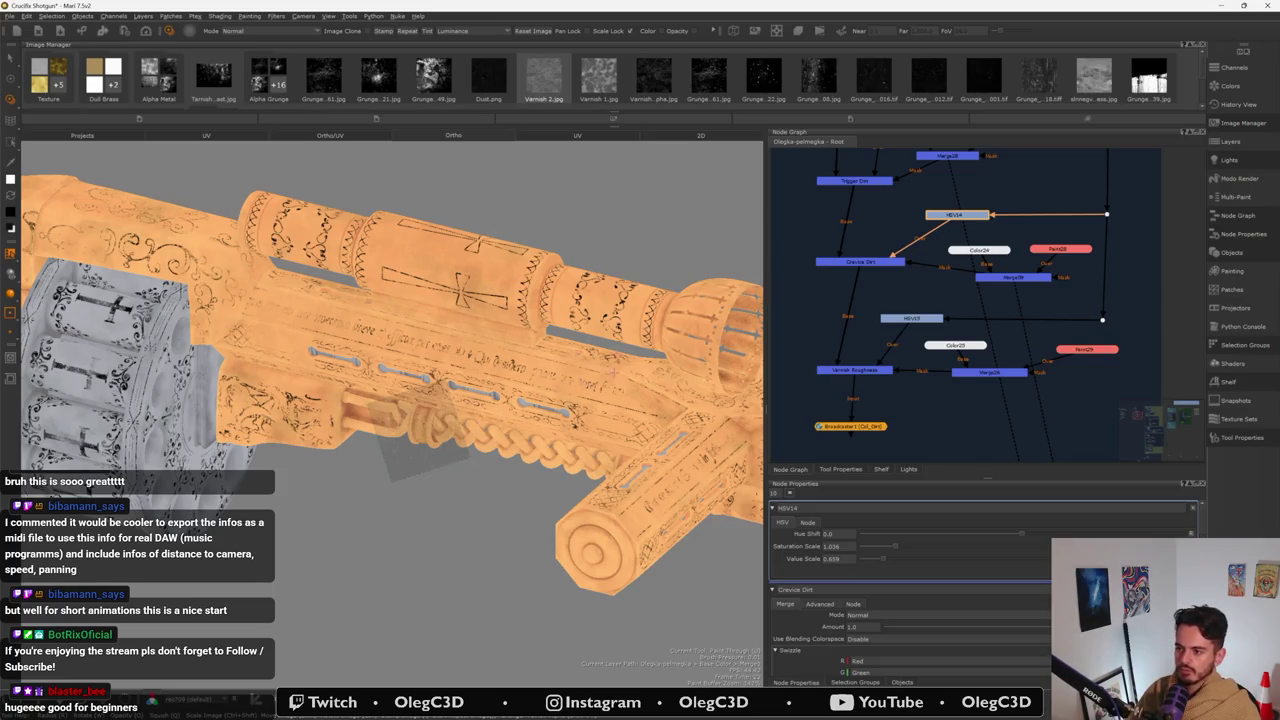
# - Move the bottom output node lower in the varnish node graph
pyautogui.scroll(-2, 850, 276)
pyautogui.scroll(-3, 845, 295)
pyautogui.scroll(-2, 840, 314)
pyautogui.scroll(-1, 840, 314)
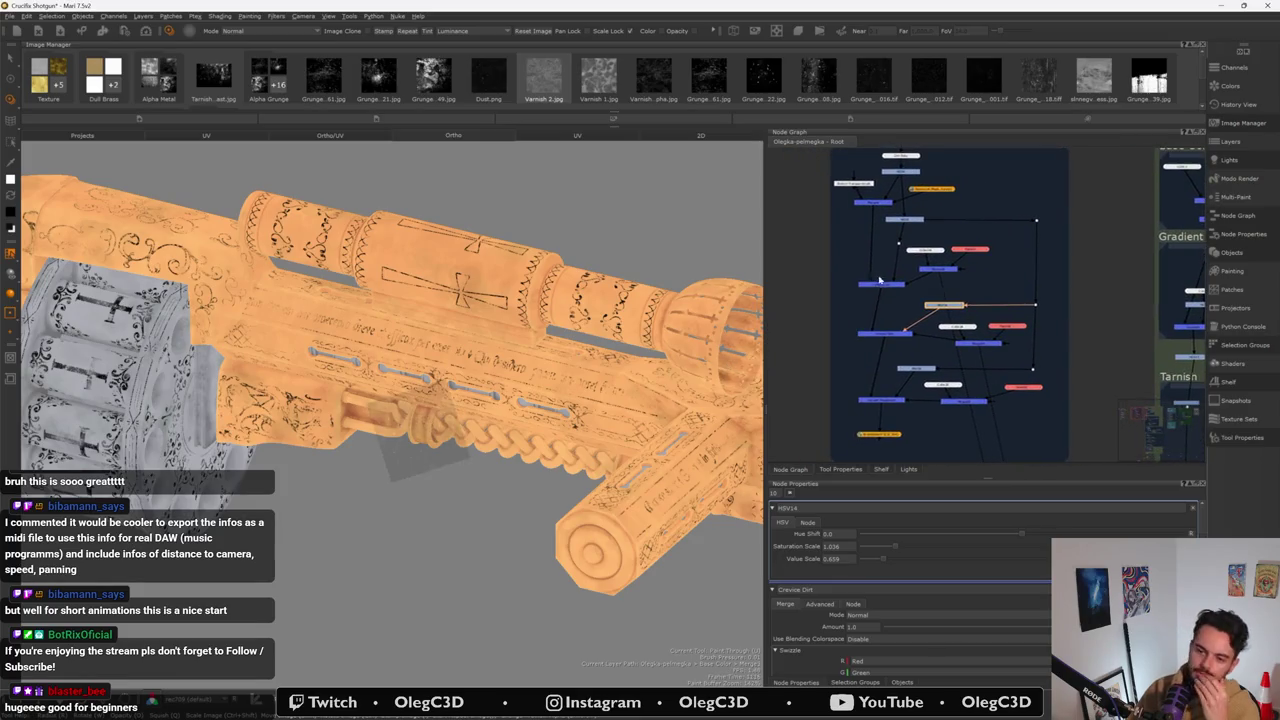
pyautogui.scroll(-1, 866, 320)
pyautogui.scroll(1, 866, 320)
pyautogui.scroll(1, 880, 325)
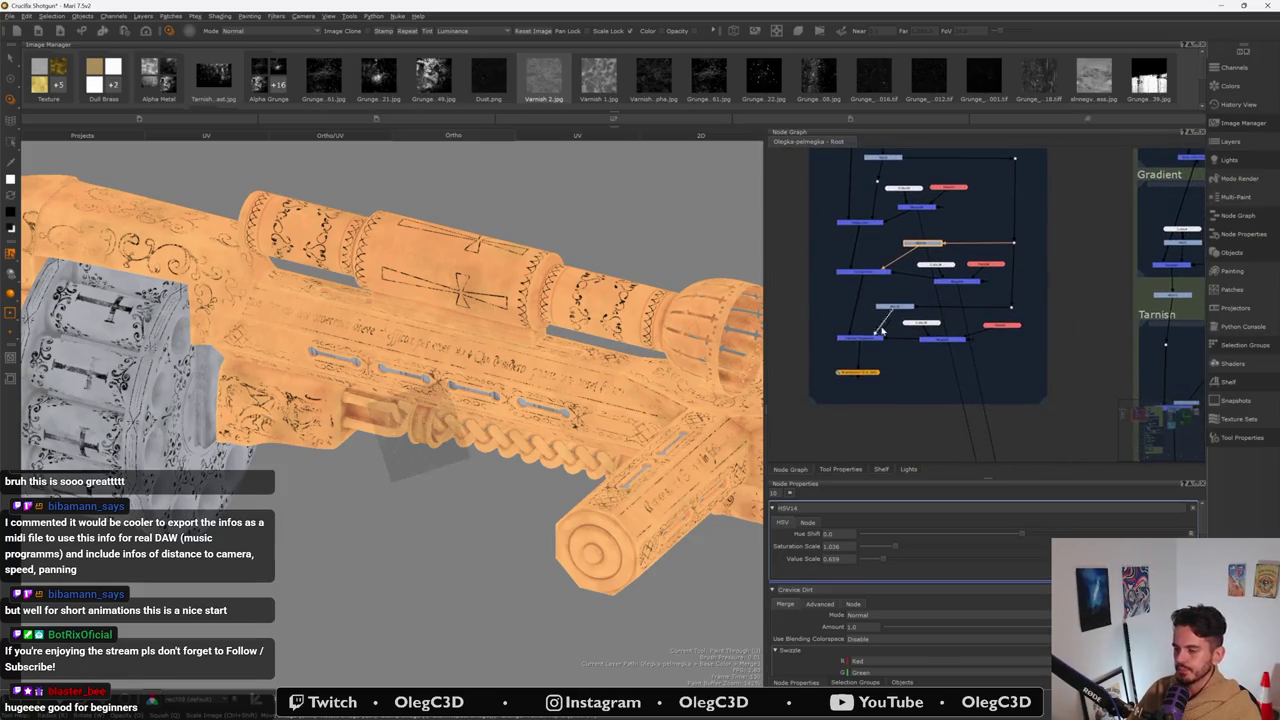
pyautogui.scroll(2, 924, 344)
pyautogui.scroll(1, 918, 340)
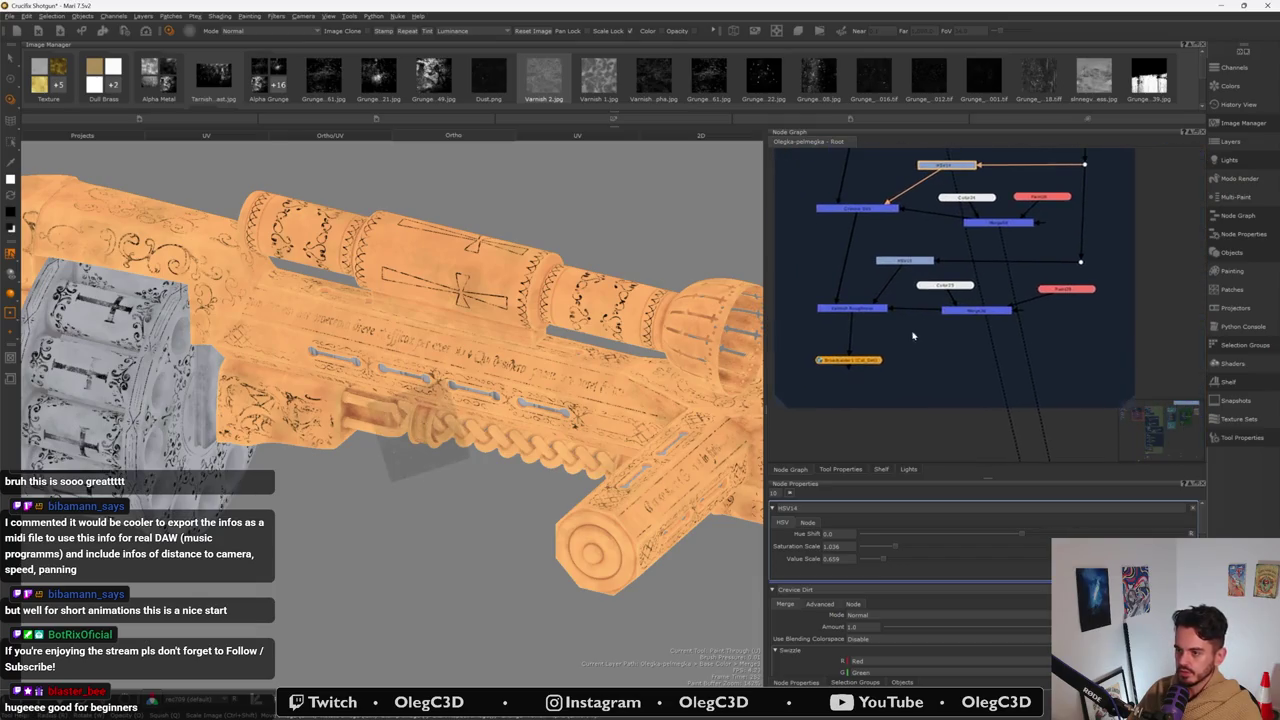
pyautogui.moveTo(866, 366); pyautogui.dragTo(870, 391)
# - Enlarge the backdrop around the varnish nodes and shift the node group down inside it
pyautogui.scroll(-1, 1081, 414)
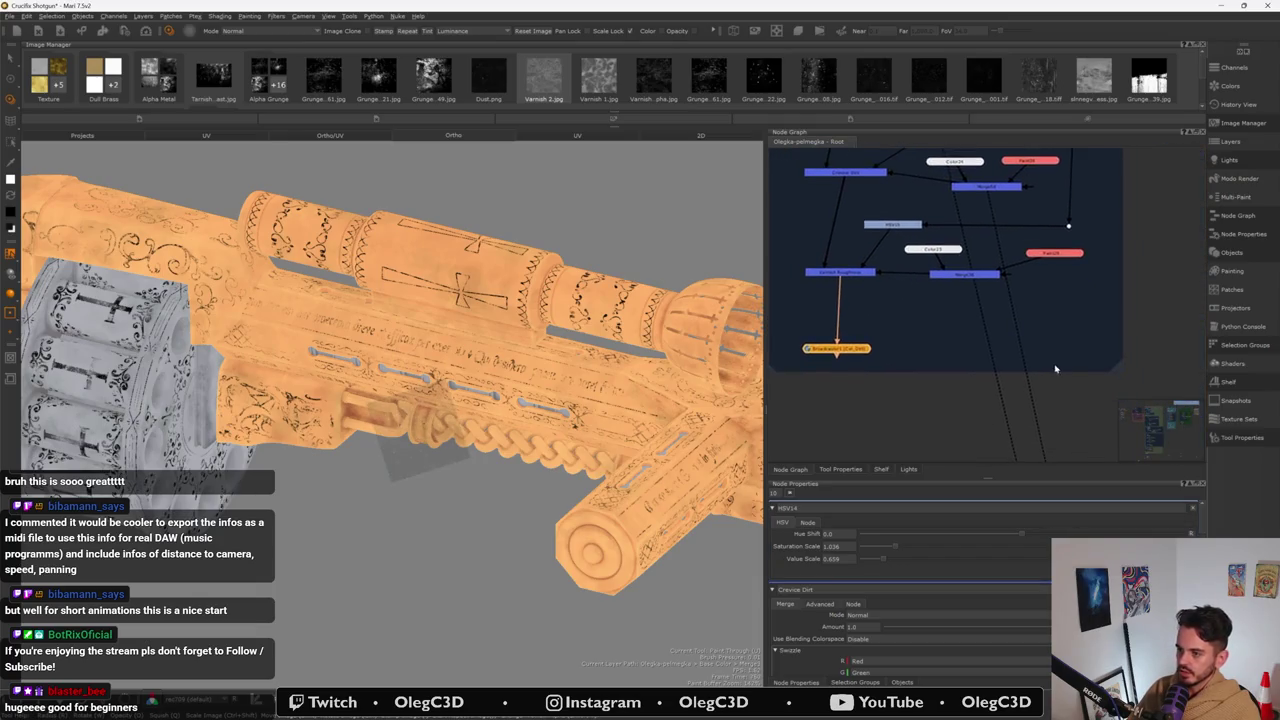
pyautogui.scroll(-1, 1013, 394)
pyautogui.moveTo(1097, 373); pyautogui.dragTo(1047, 394)
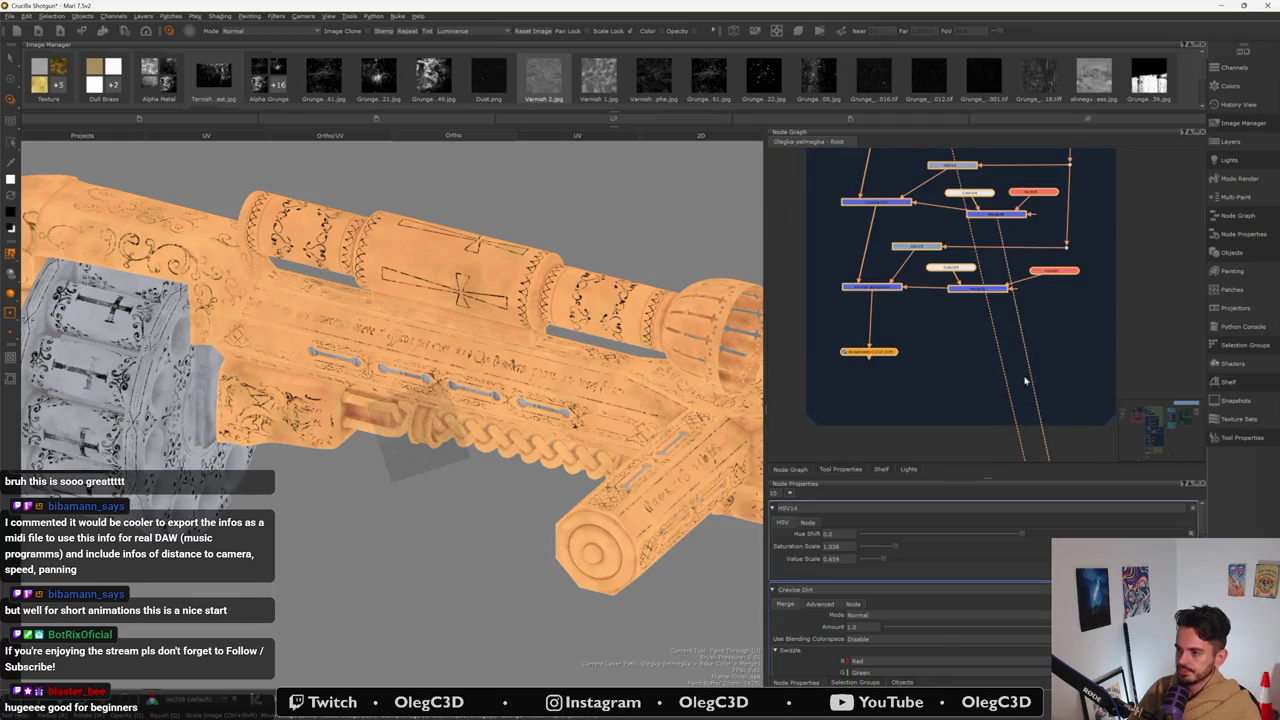
pyautogui.moveTo(897, 360); pyautogui.dragTo(892, 398)
pyautogui.moveTo(886, 399); pyautogui.dragTo(886, 350, button='middle')
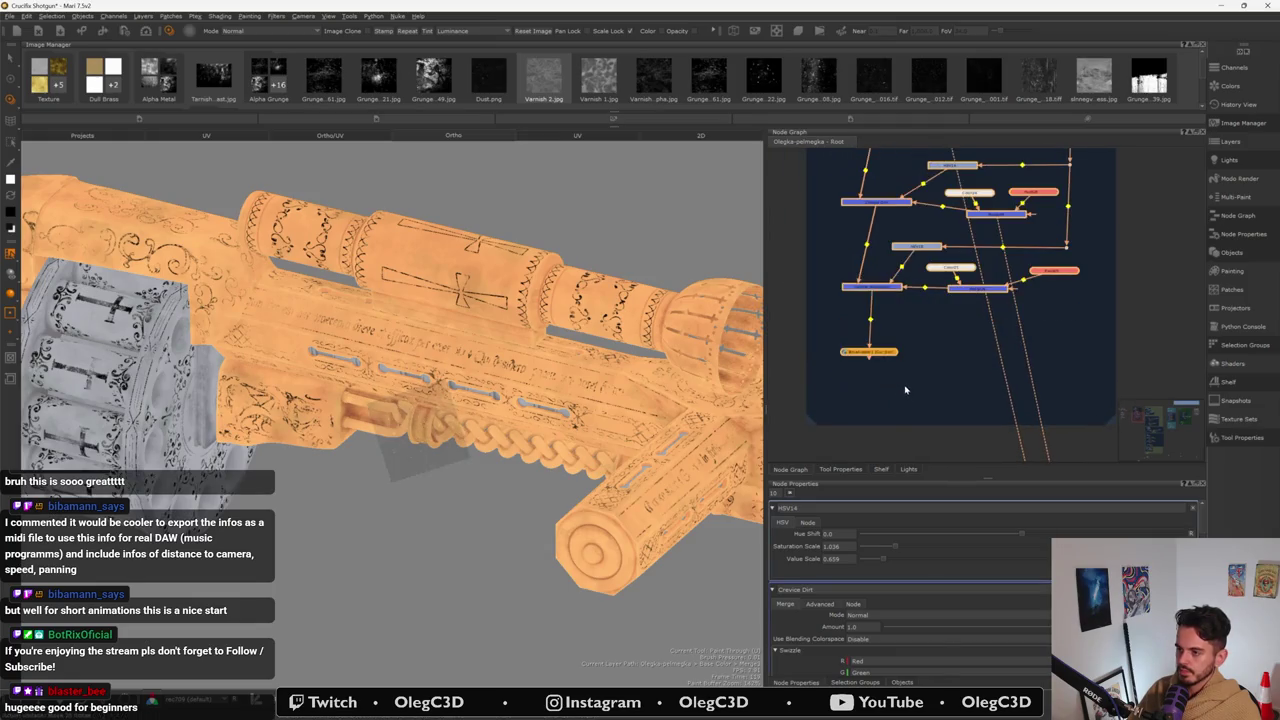
pyautogui.moveTo(866, 348); pyautogui.dragTo(873, 340)
# - Insert an HSV node on the link above the output, then delete it again
pyautogui.click(873, 287)
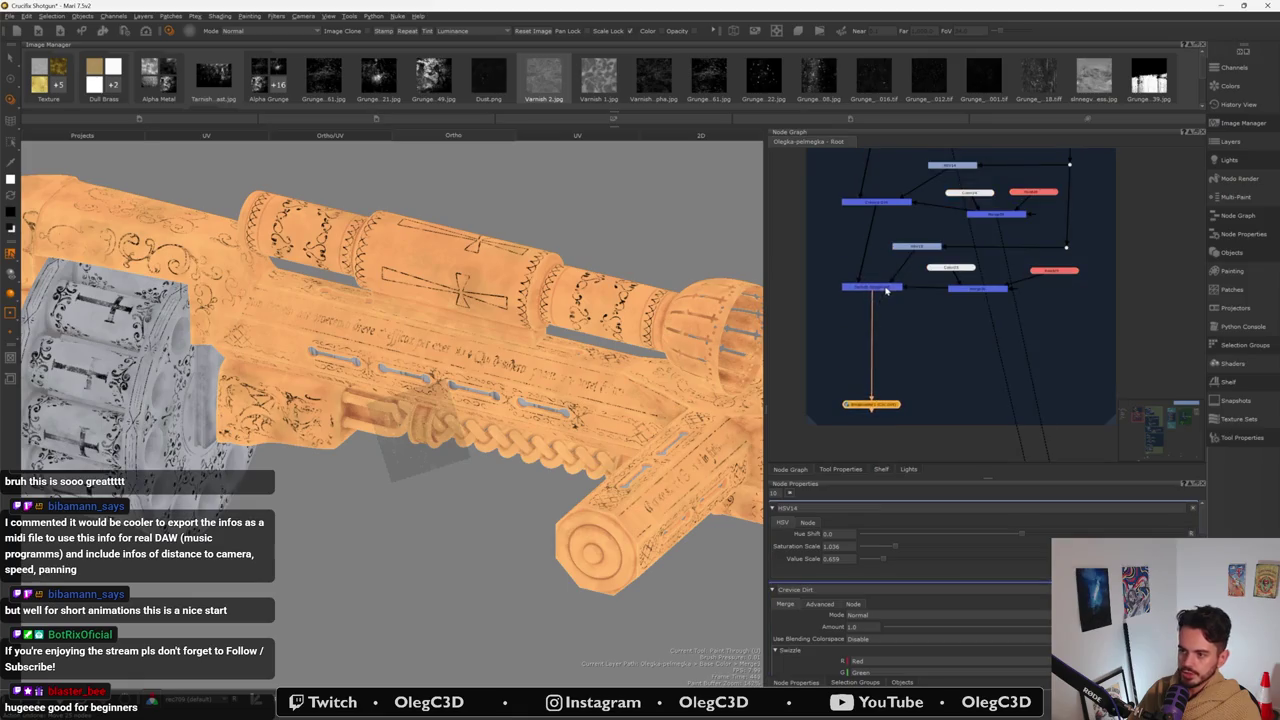
pyautogui.hotkey('ctrl', 'c')
pyautogui.hotkey('ctrl', 'v')
pyautogui.moveTo(871, 287); pyautogui.dragTo(887, 356)
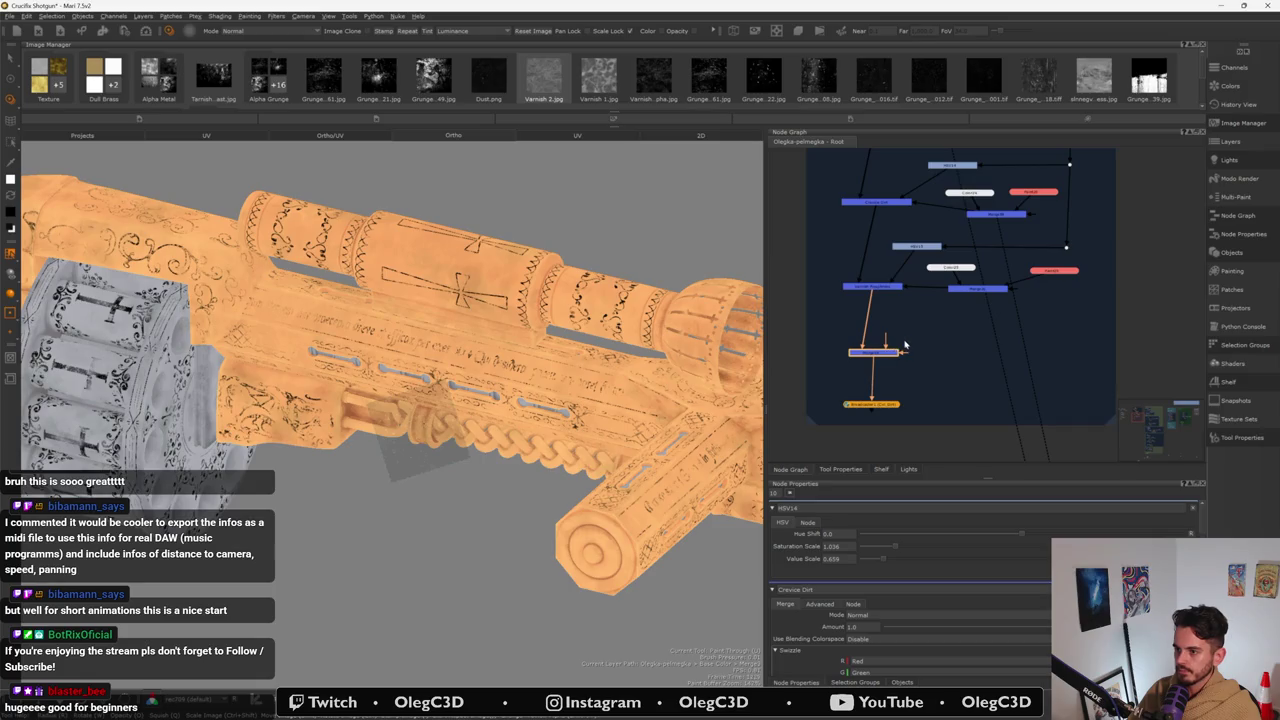
pyautogui.press('Delete')
pyautogui.click(886, 292)
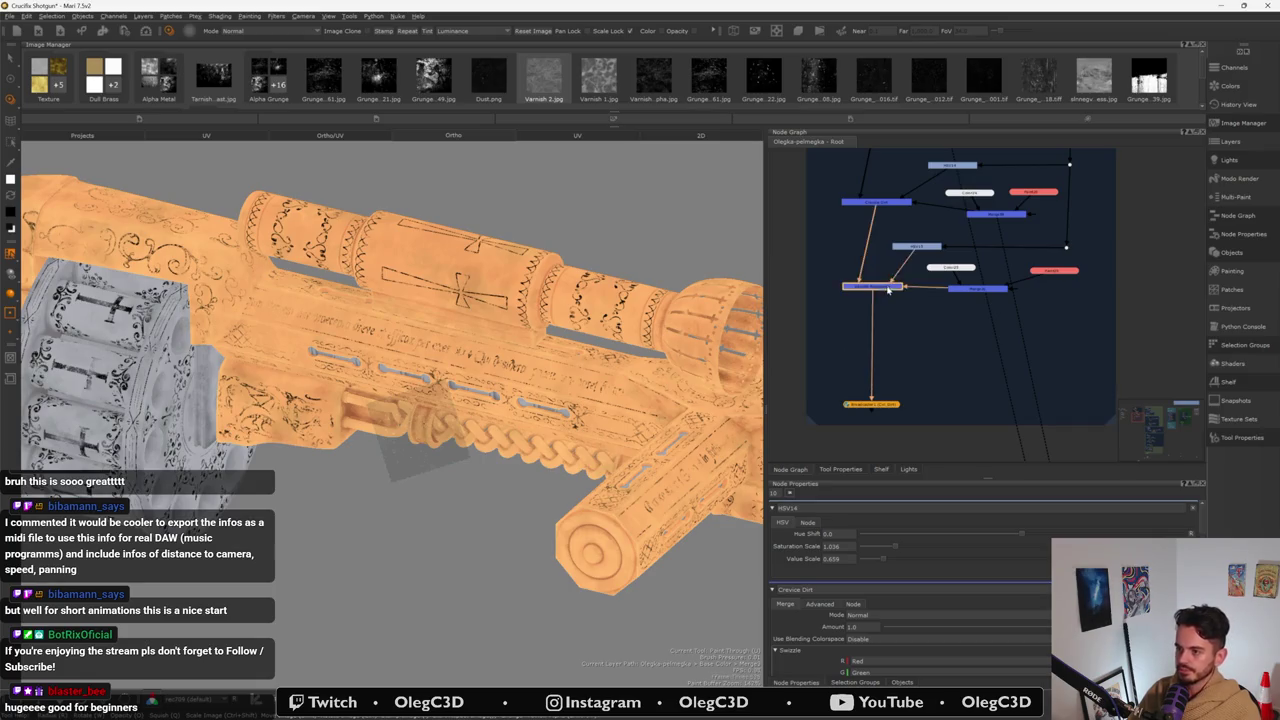
# - Select the red paint and Merge nodes, then view Color25's output in the viewport
pyautogui.scroll(3, 1048, 280)
pyautogui.scroll(3, 1000, 292)
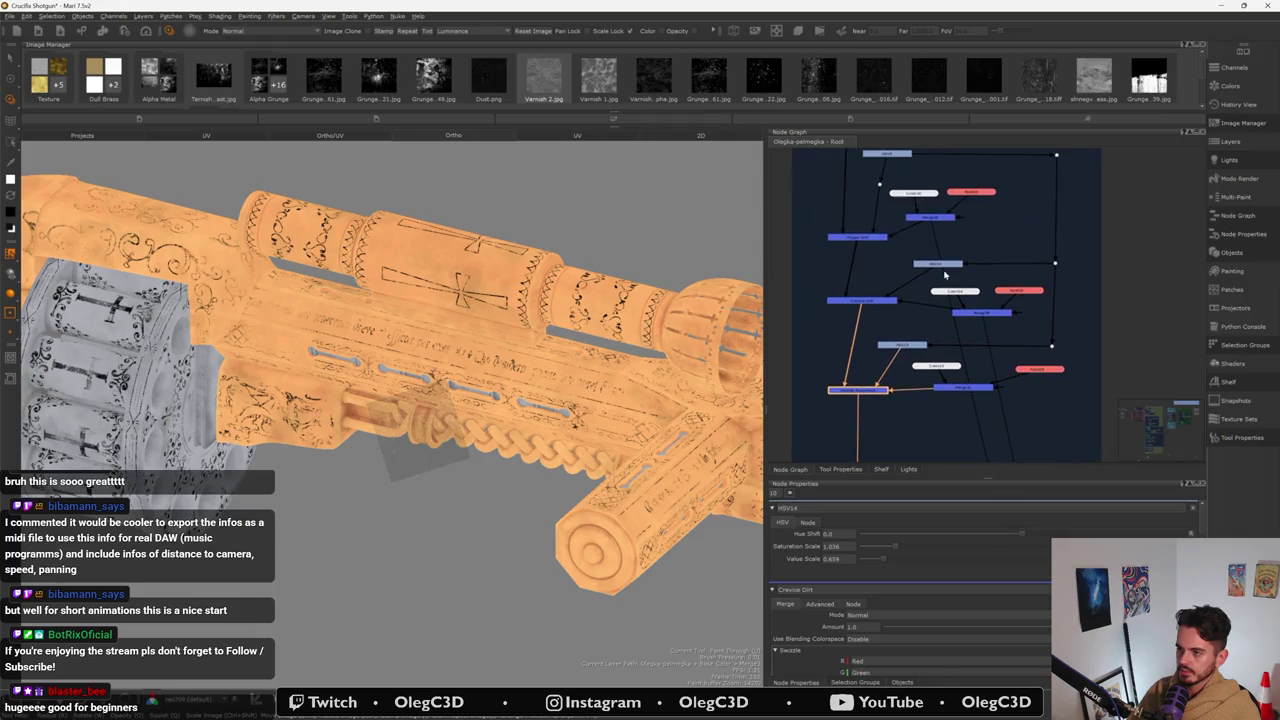
pyautogui.click(1029, 372)
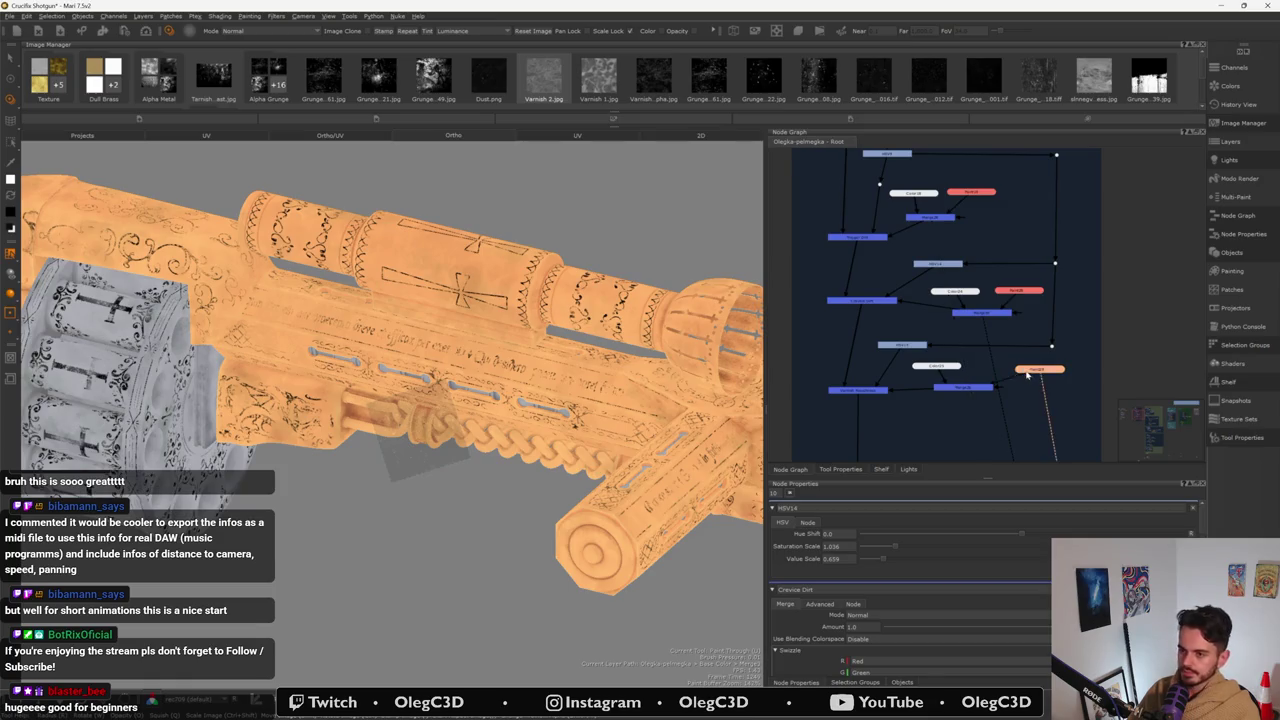
pyautogui.click(970, 387)
pyautogui.doubleClick(942, 368)
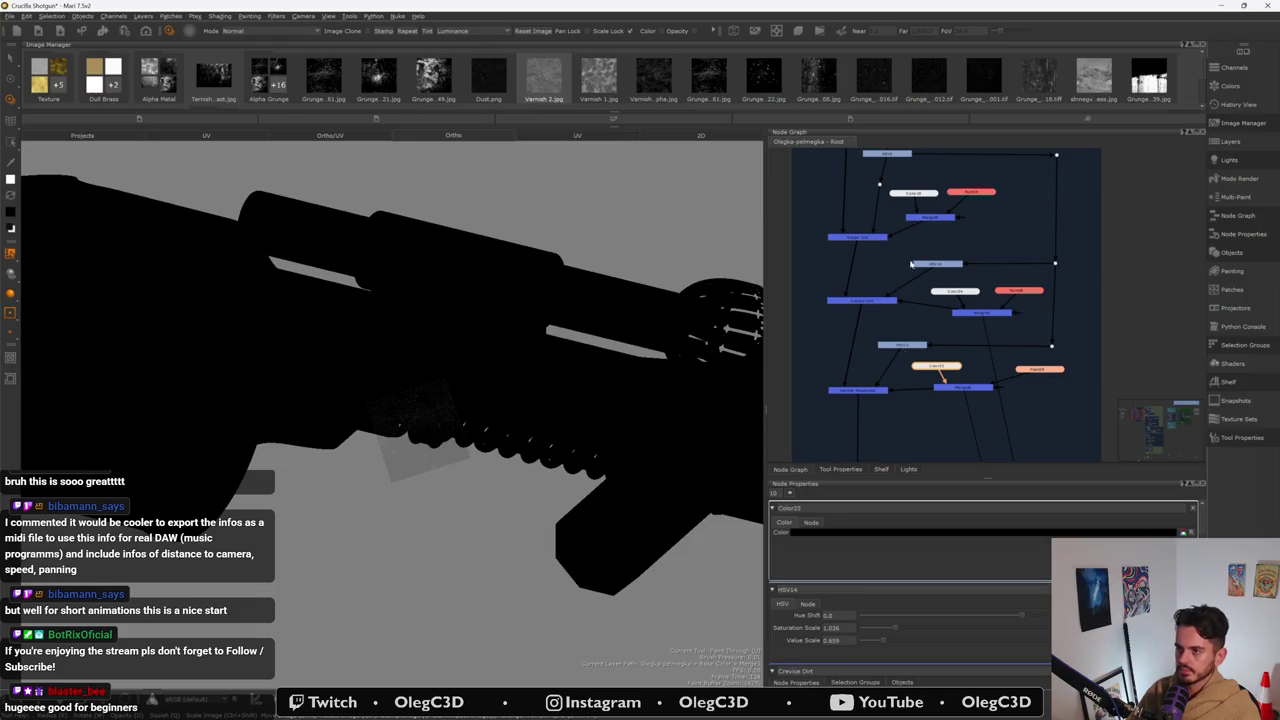
# - Load the Varnish 2 image, then hide the housing, handle, drum and barrel groups
pyautogui.moveTo(549, 83); pyautogui.dragTo(505, 300)
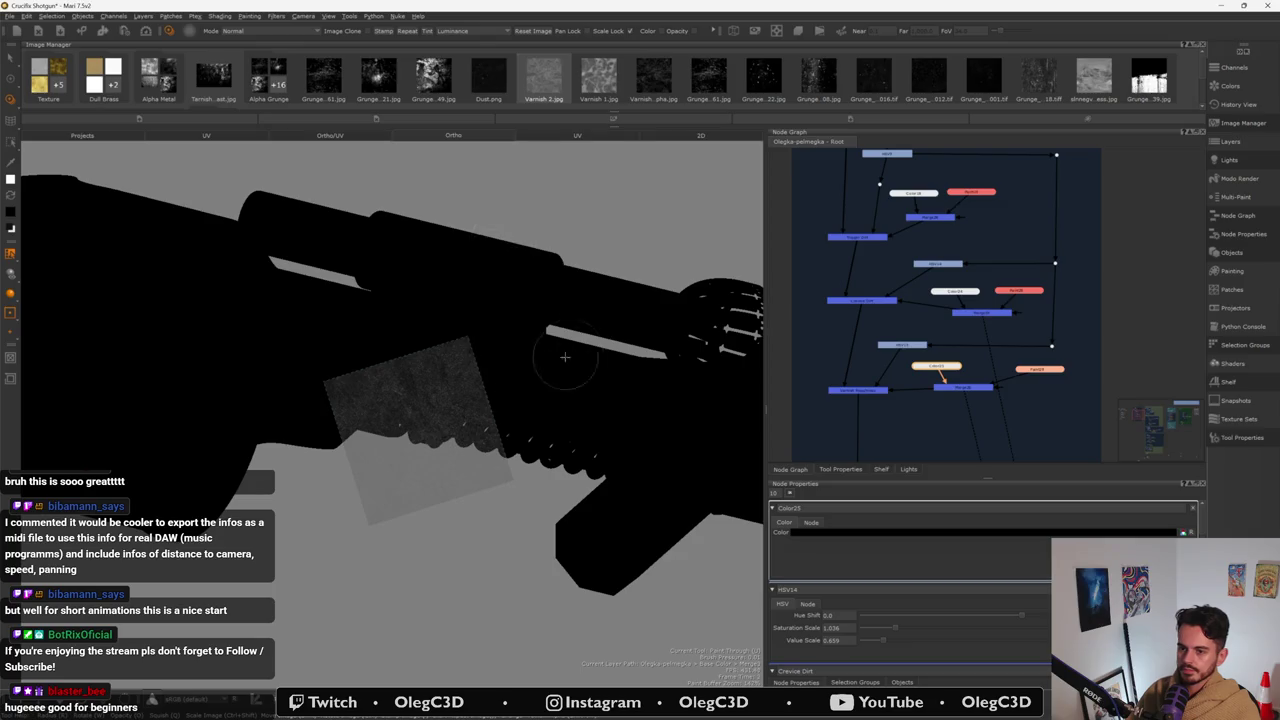
pyautogui.click(873, 683)
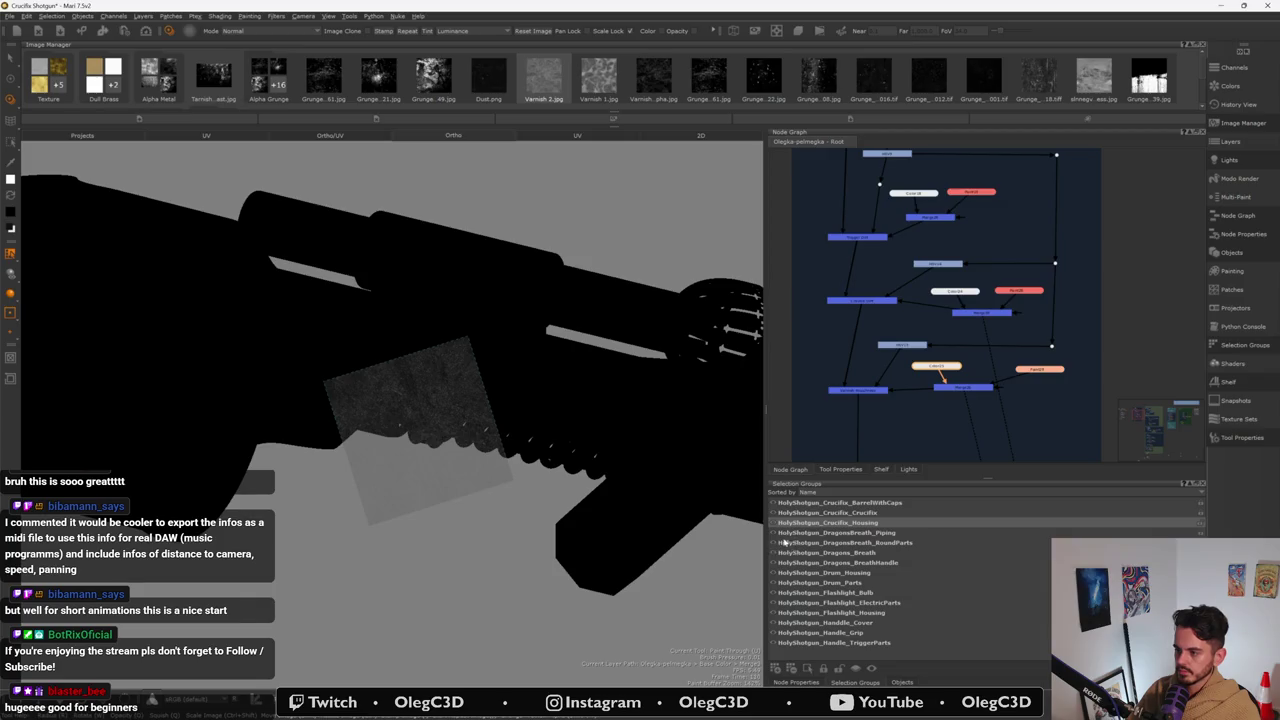
pyautogui.click(777, 512)
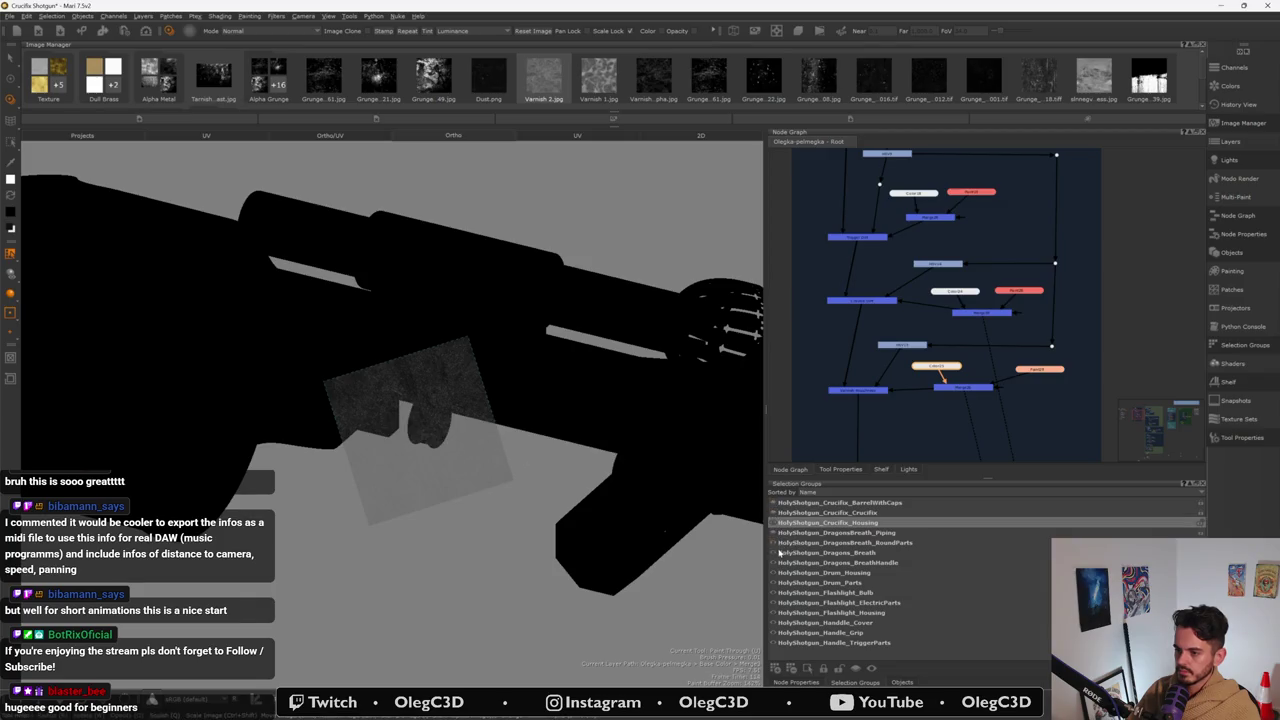
pyautogui.click(775, 562)
pyautogui.click(773, 582)
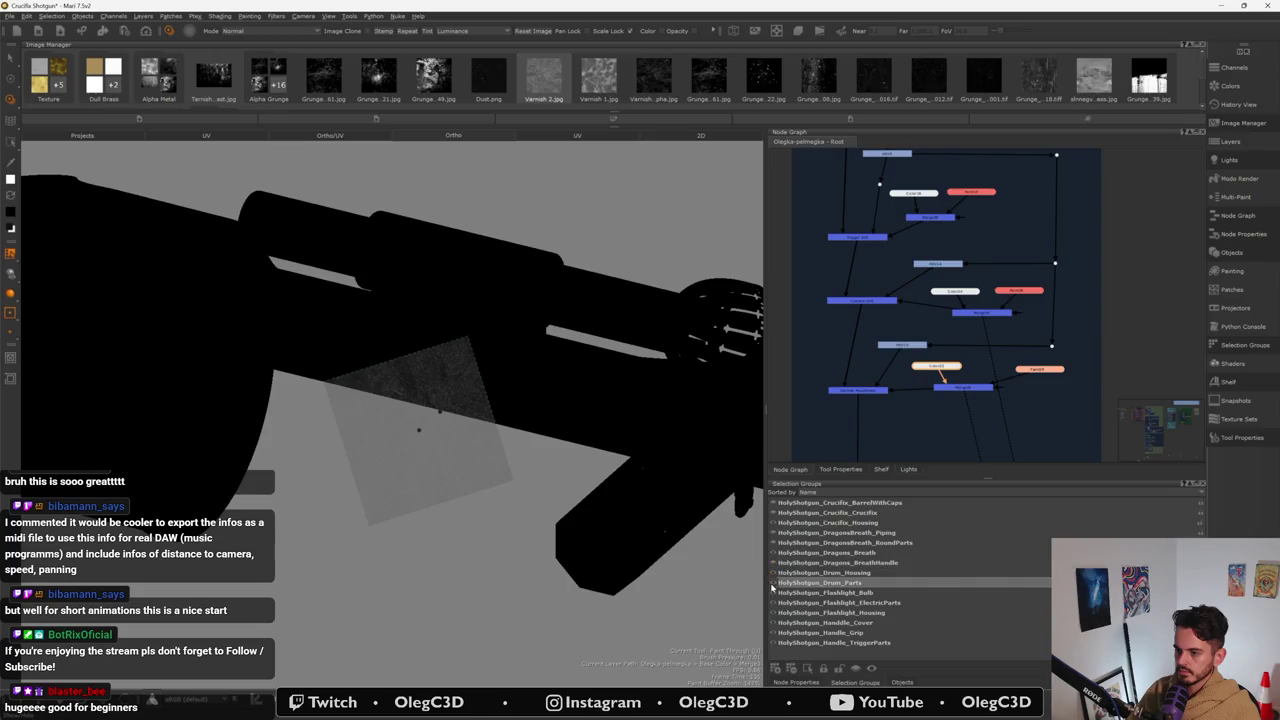
pyautogui.click(775, 612)
pyautogui.click(776, 632)
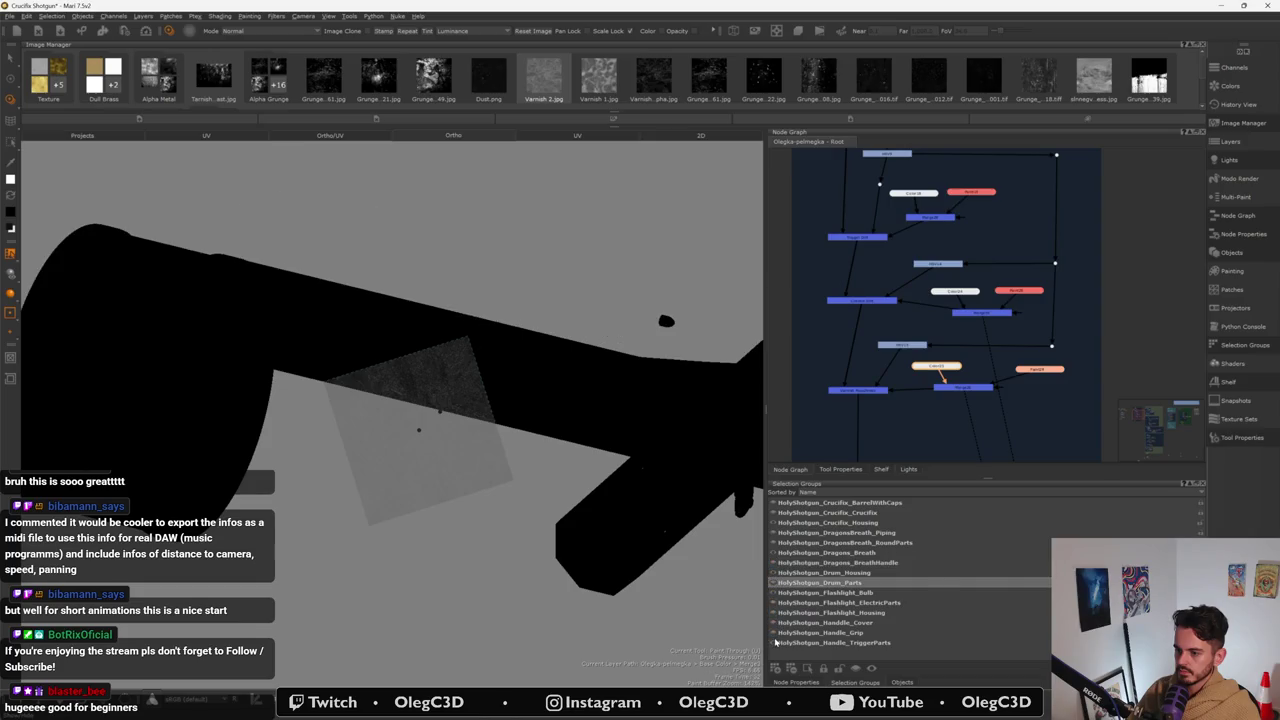
# - Hide the remaining black gun parts and small Dragons Breath part, then restore full shading
pyautogui.click(776, 575)
pyautogui.click(777, 584)
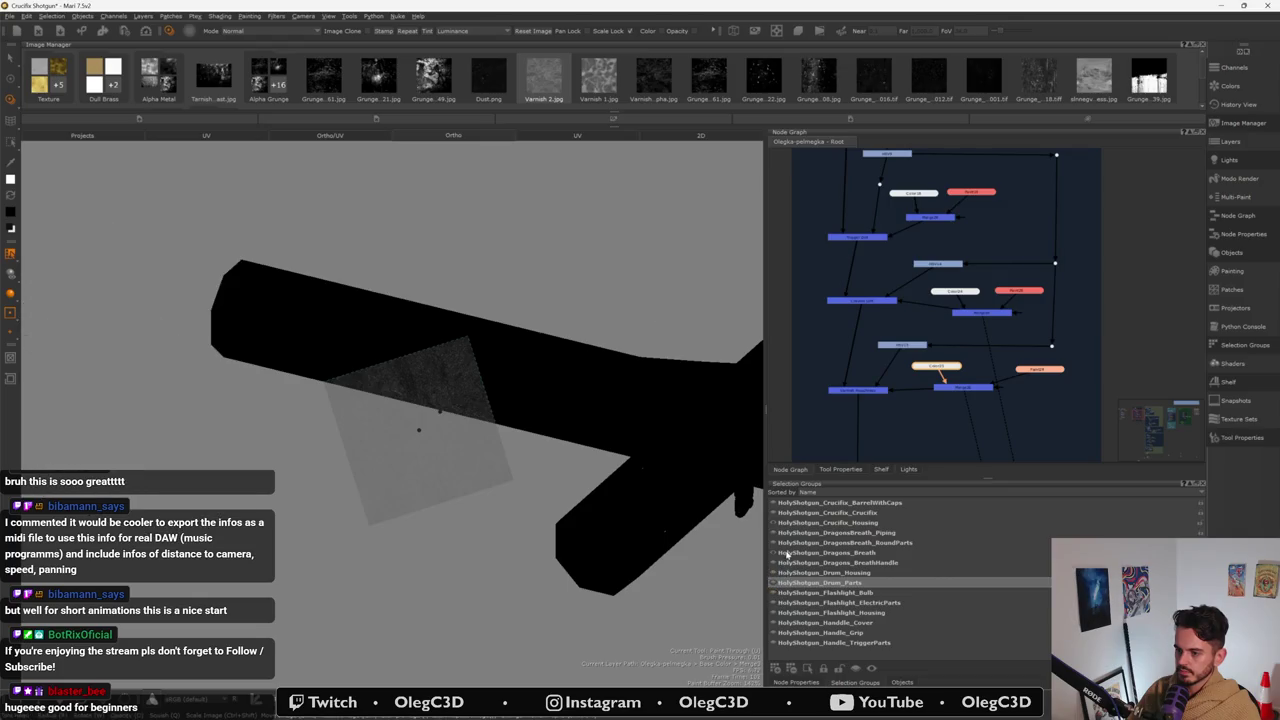
pyautogui.moveTo(610, 505)
pyautogui.keyDown('alt'); pyautogui.mouseDown()
pyautogui.moveTo(588, 473)
pyautogui.moveTo(600, 480)
pyautogui.mouseUp(); pyautogui.keyUp('alt')
pyautogui.click(776, 584)
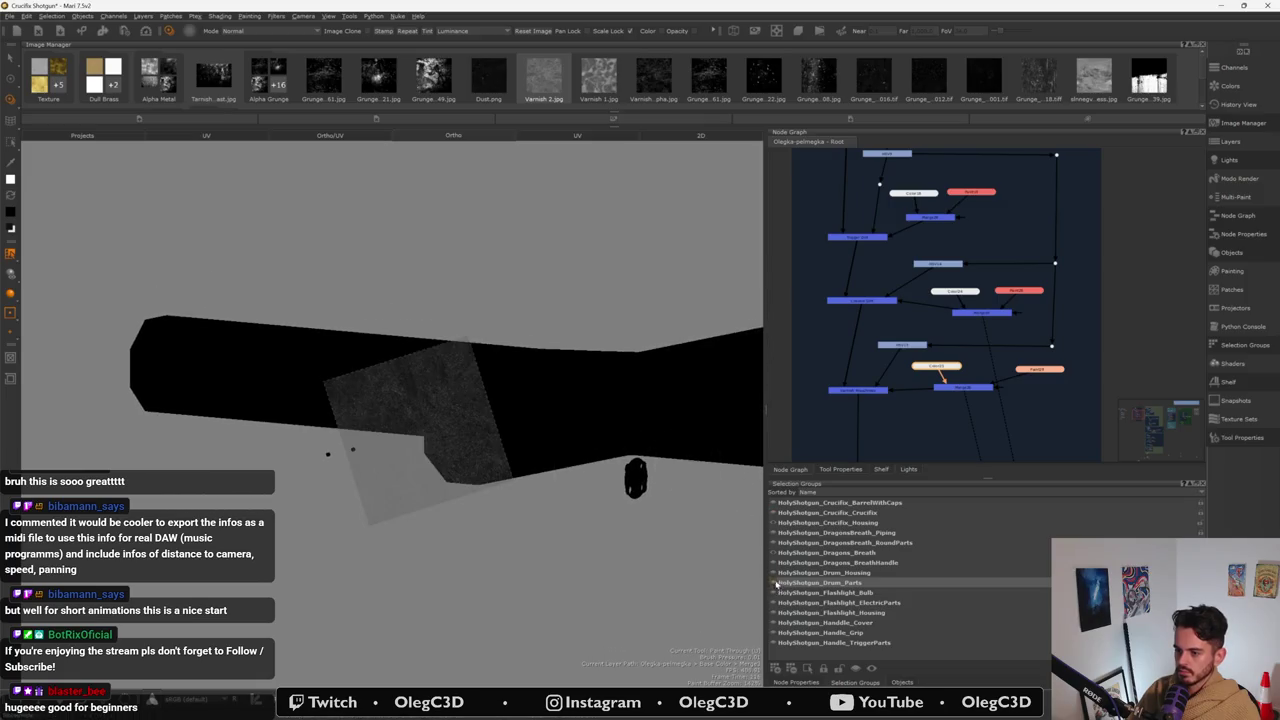
pyautogui.click(776, 552)
pyautogui.keyDown('alt'); pyautogui.moveTo(600, 505); pyautogui.dragTo(543, 491); pyautogui.keyUp('alt')
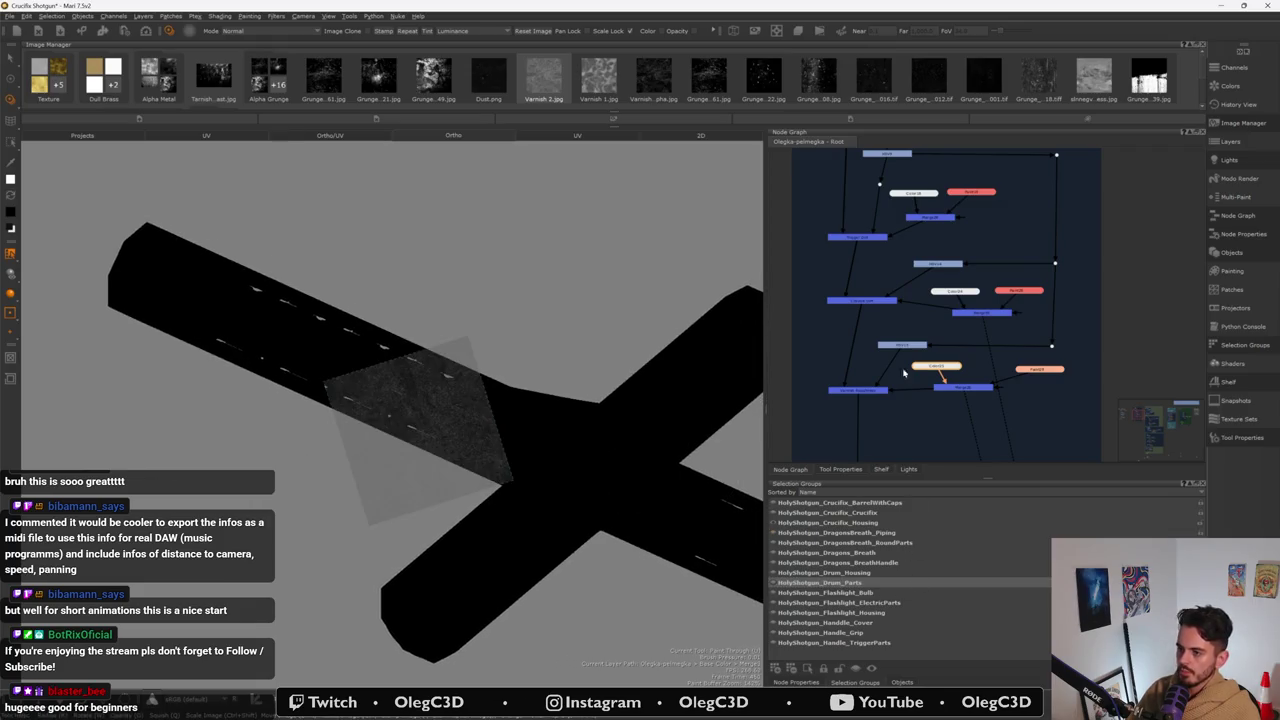
pyautogui.click(910, 427)
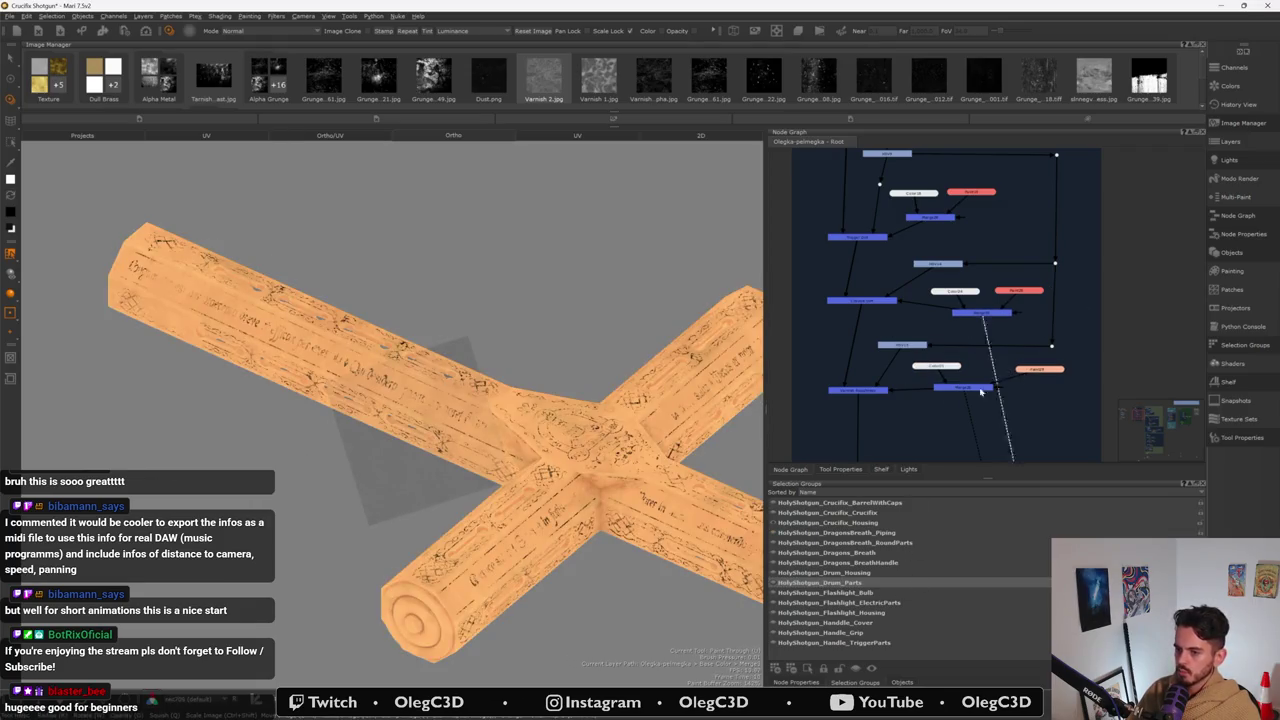
# - Paint dark grime through Varnish 2 near the cross's central junction and inspect it
pyautogui.moveTo(450, 420)
pyautogui.keyDown('alt'); pyautogui.mouseDown()
pyautogui.moveTo(410, 430)
pyautogui.moveTo(490, 470)
pyautogui.mouseUp(); pyautogui.keyUp('alt')
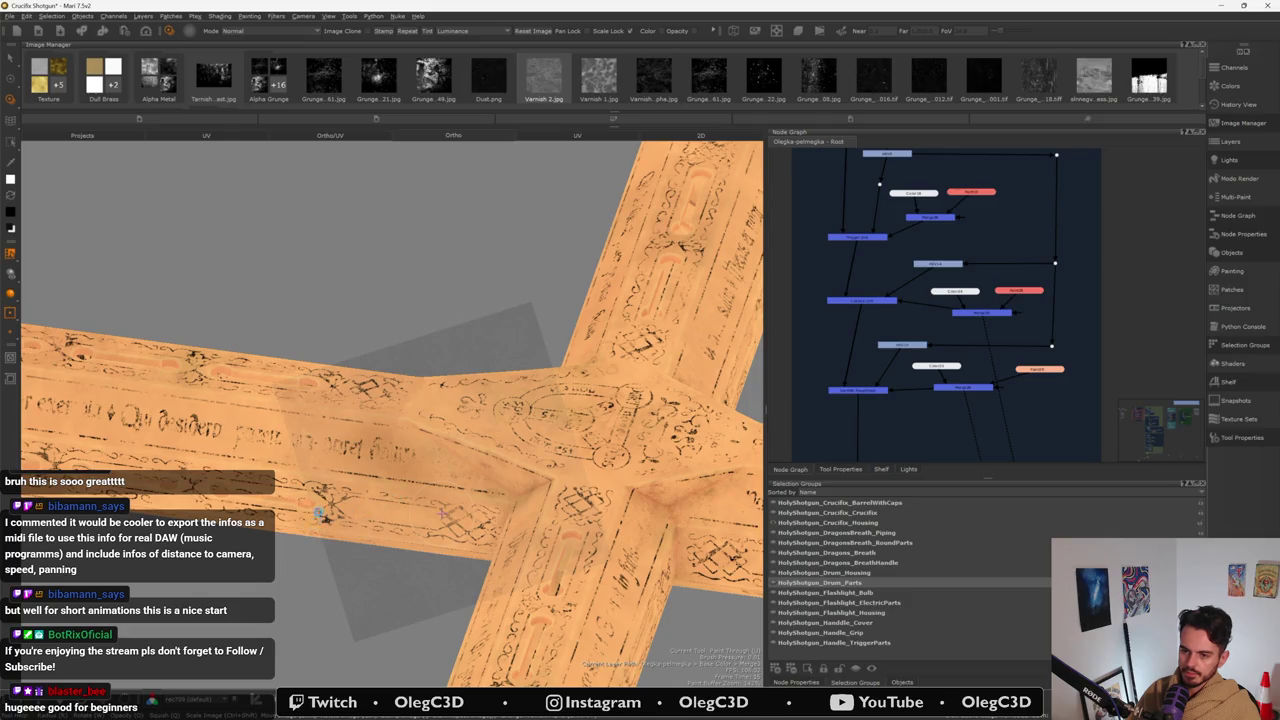
pyautogui.moveTo(442, 513)
pyautogui.mouseDown(button='middle')
pyautogui.moveTo(505, 373)
pyautogui.moveTo(520, 388)
pyautogui.moveTo(417, 492)
pyautogui.moveTo(445, 505)
pyautogui.mouseUp(button='middle')
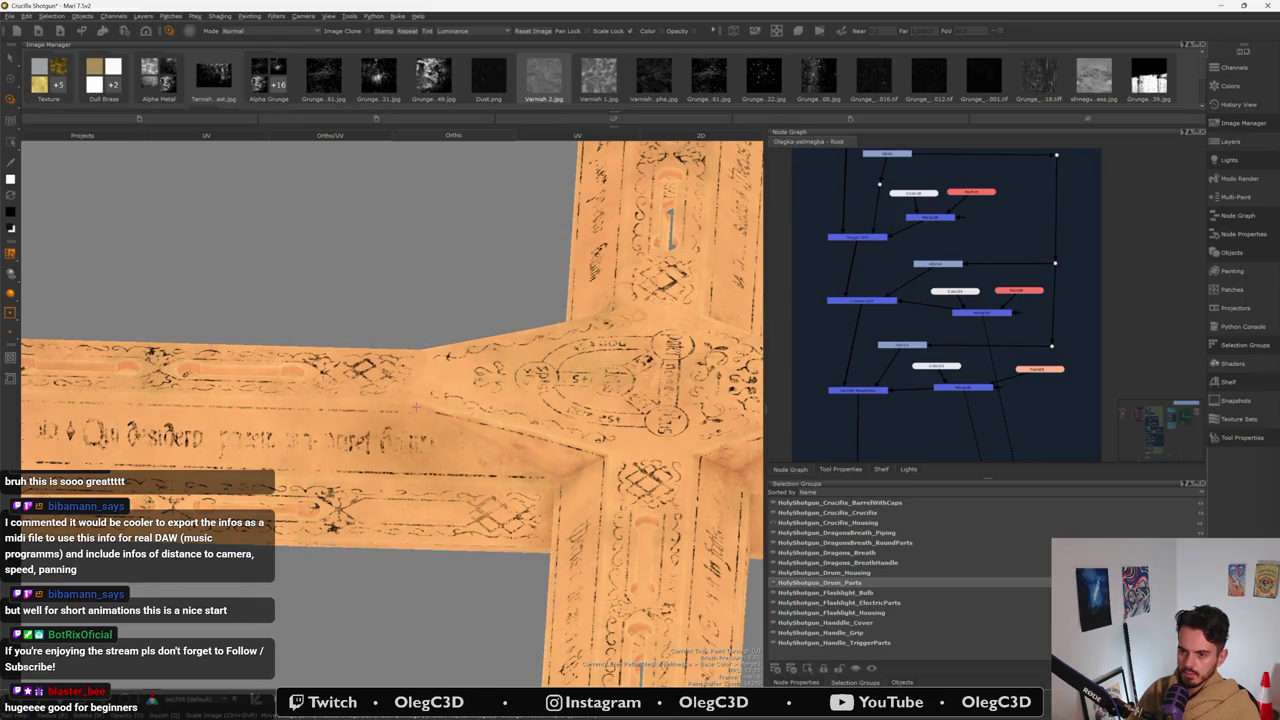
pyautogui.moveTo(544, 477)
pyautogui.mouseDown()
pyautogui.moveTo(491, 437)
pyautogui.moveTo(571, 456)
pyautogui.mouseUp()
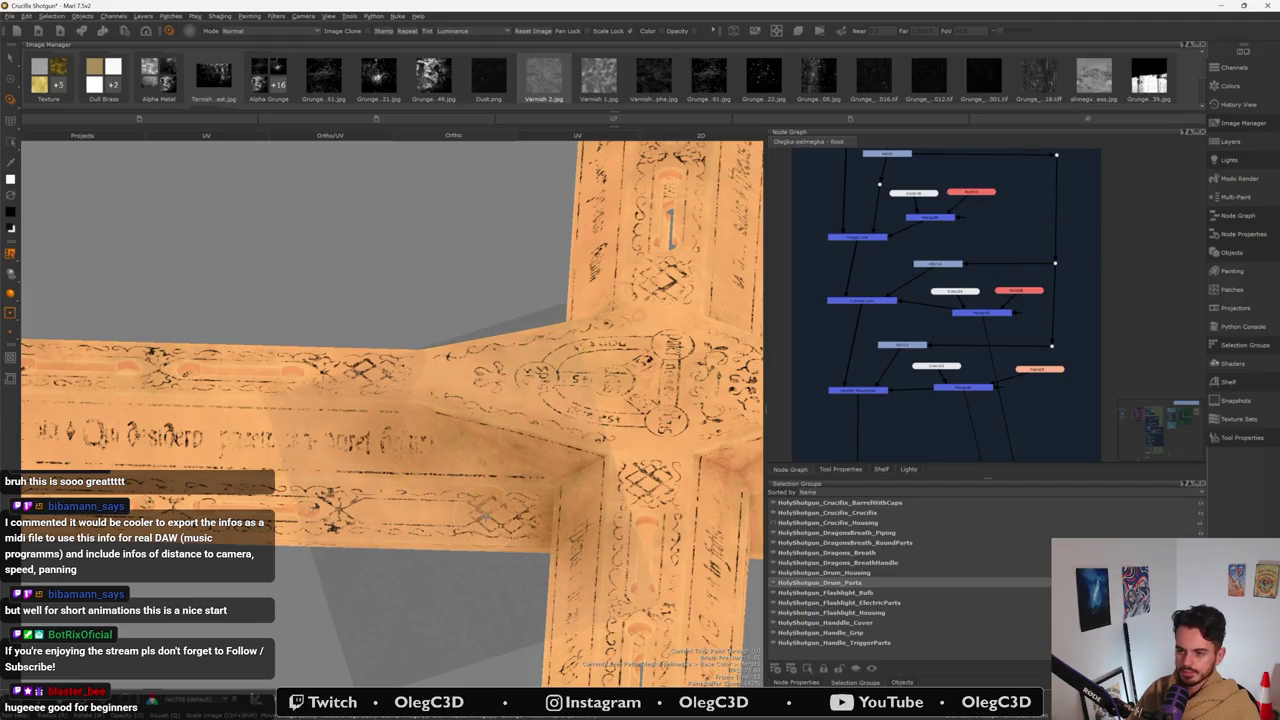
pyautogui.moveTo(485, 517)
pyautogui.keyDown('alt'); pyautogui.mouseDown()
pyautogui.moveTo(480, 485)
pyautogui.moveTo(764, 343)
pyautogui.moveTo(420, 400)
pyautogui.moveTo(418, 328)
pyautogui.mouseUp(); pyautogui.keyUp('alt')
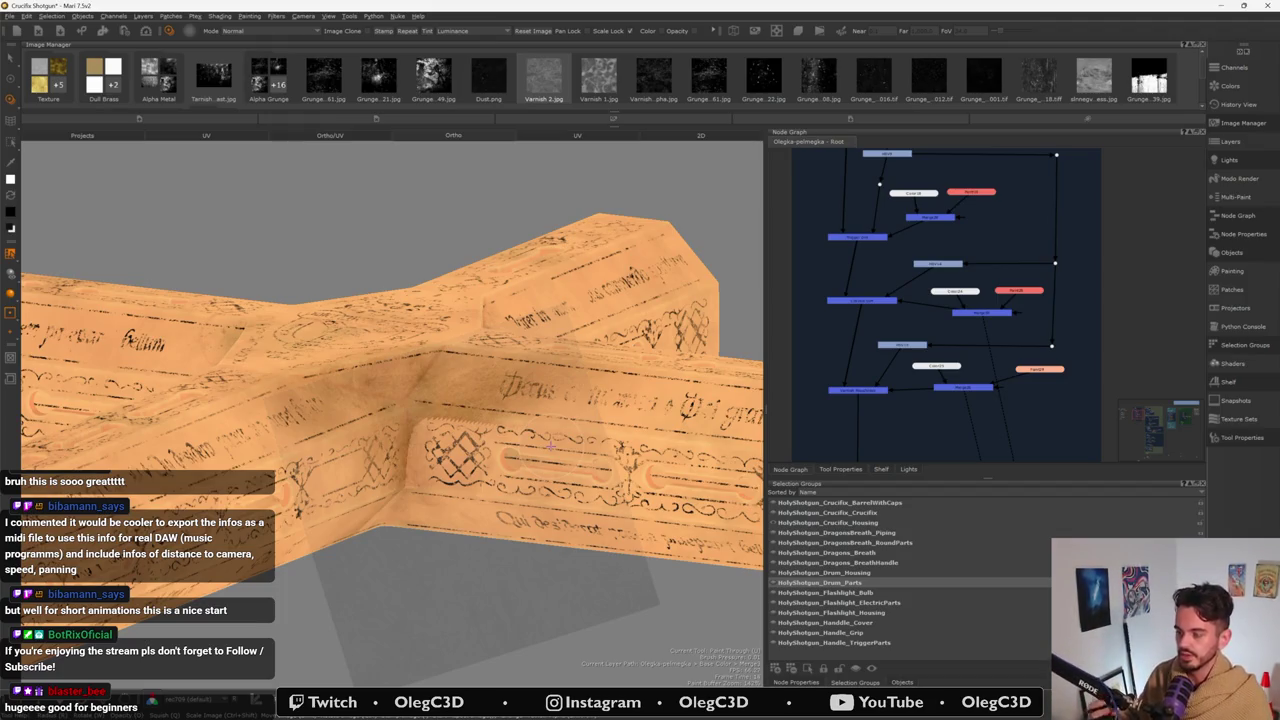
pyautogui.keyDown('alt'); pyautogui.moveTo(551, 447); pyautogui.dragTo(467, 388); pyautogui.keyUp('alt')
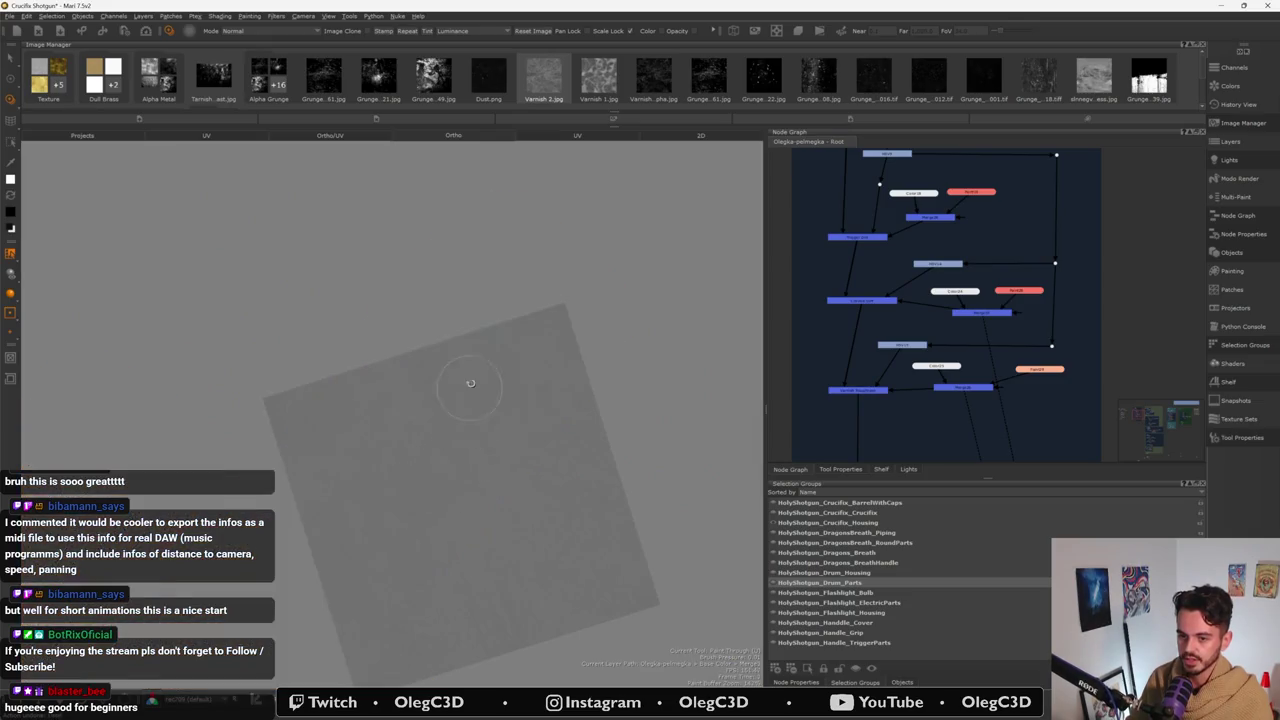
pyautogui.keyDown('alt'); pyautogui.moveTo(400, 497); pyautogui.dragTo(413, 484); pyautogui.keyUp('alt')
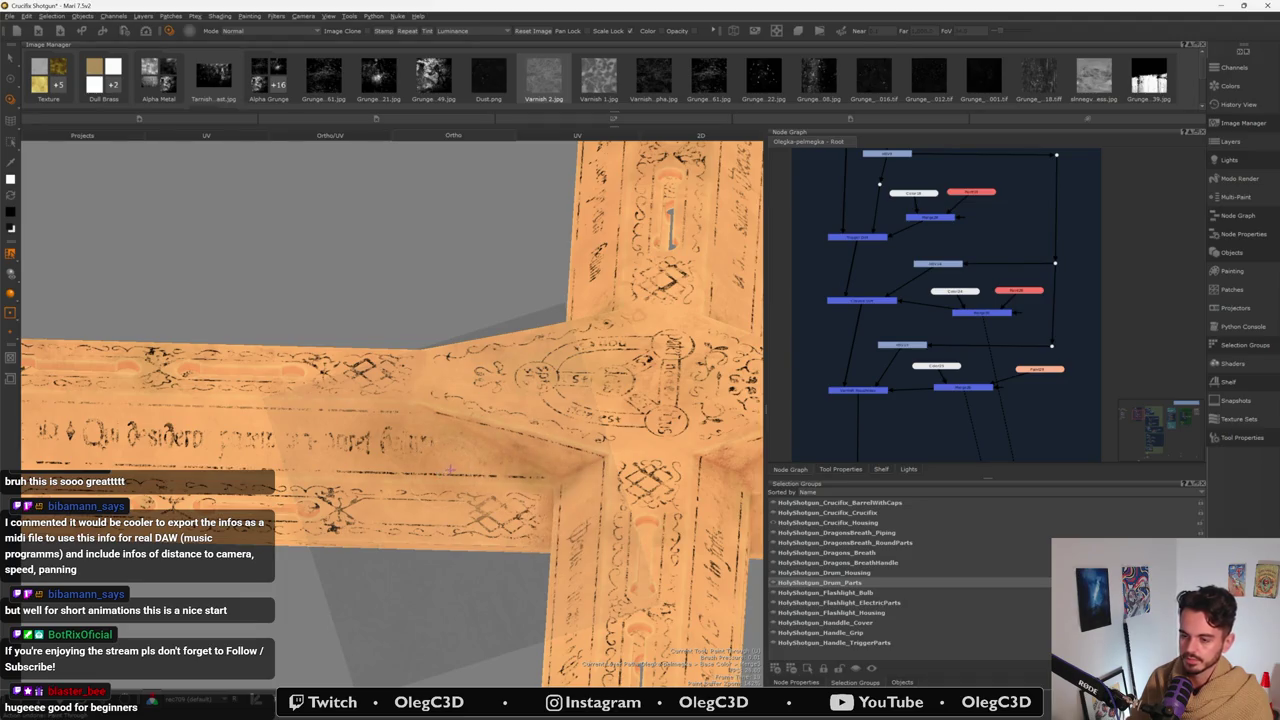
pyautogui.moveTo(458, 496)
pyautogui.keyDown('alt'); pyautogui.mouseDown()
pyautogui.moveTo(552, 472)
pyautogui.moveTo(431, 446)
pyautogui.moveTo(401, 422)
pyautogui.mouseUp(); pyautogui.keyUp('alt')
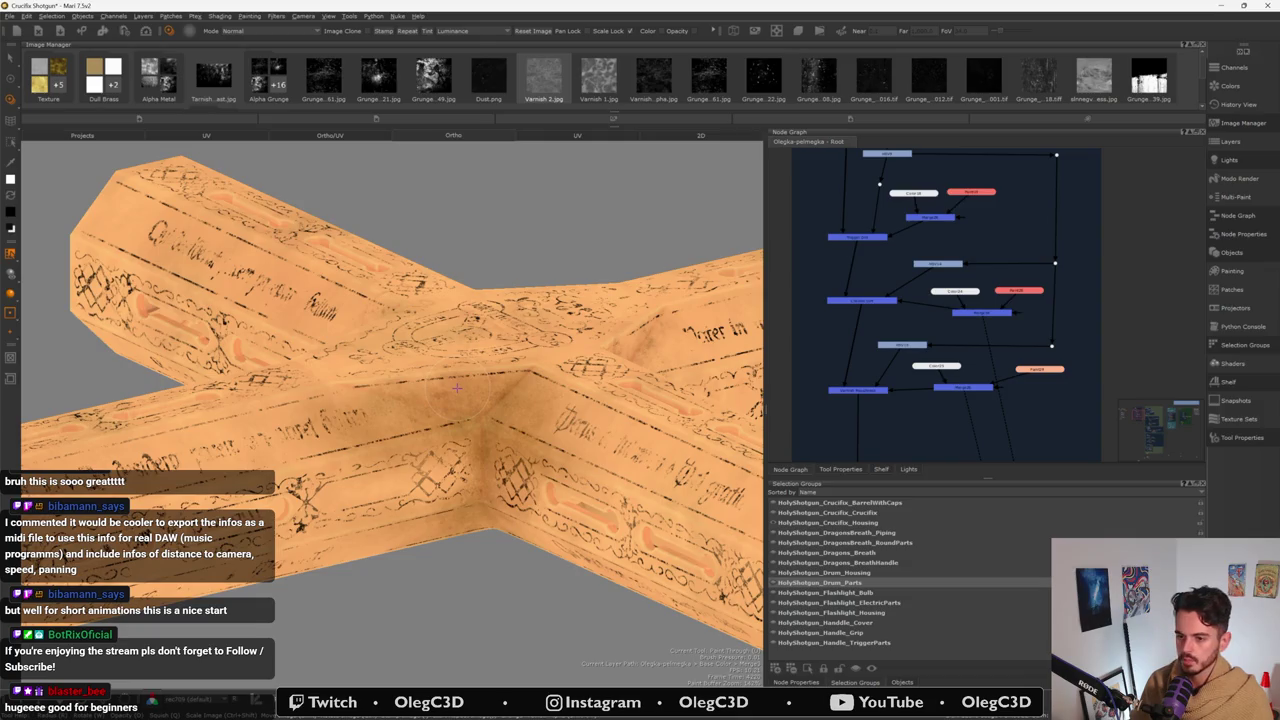
pyautogui.moveTo(456, 388)
pyautogui.keyDown('alt'); pyautogui.mouseDown()
pyautogui.moveTo(372, 420)
pyautogui.moveTo(467, 430)
pyautogui.moveTo(233, 435)
pyautogui.moveTo(403, 538)
pyautogui.mouseUp(); pyautogui.keyUp('alt')
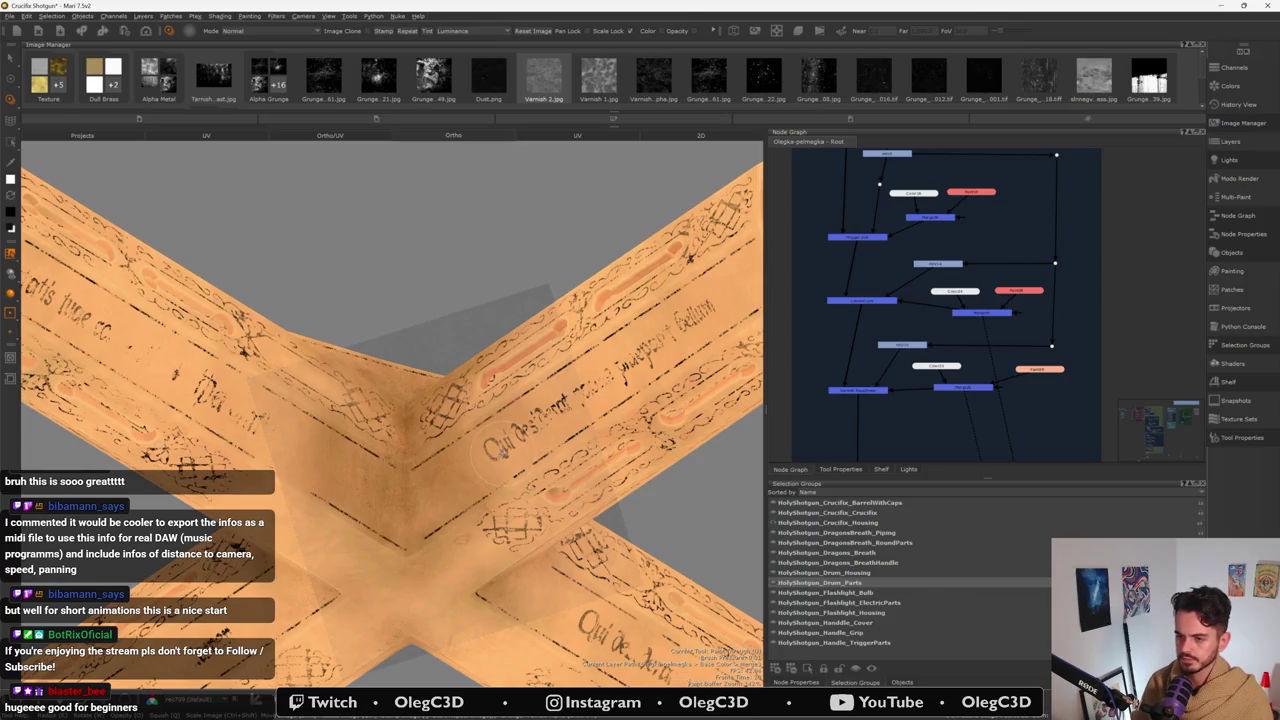
pyautogui.moveTo(500, 450); pyautogui.dragTo(448, 506, button='middle')
# - Switch to the Paint tool, review the lit gold cross, and select the Varnish Roughness node
pyautogui.press('p')
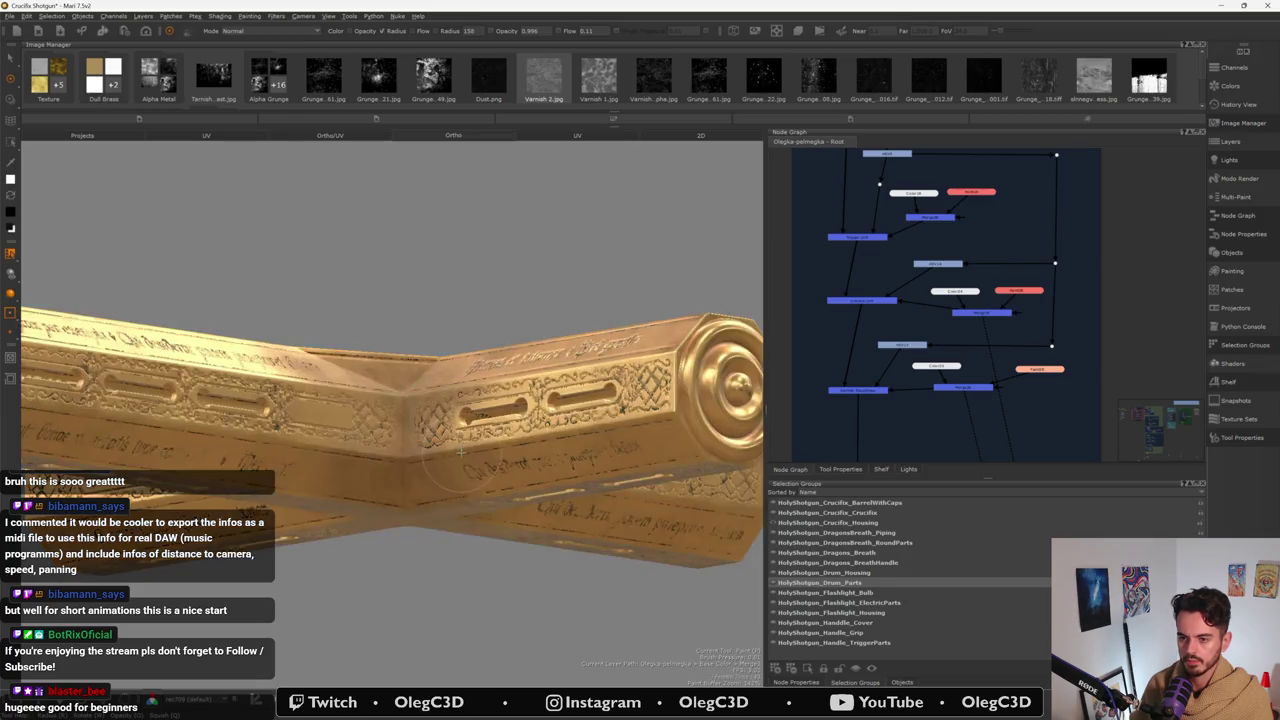
pyautogui.moveTo(455, 416)
pyautogui.mouseDown(button='middle')
pyautogui.moveTo(457, 480)
pyautogui.moveTo(433, 485)
pyautogui.moveTo(553, 437)
pyautogui.moveTo(518, 403)
pyautogui.mouseUp(button='middle')
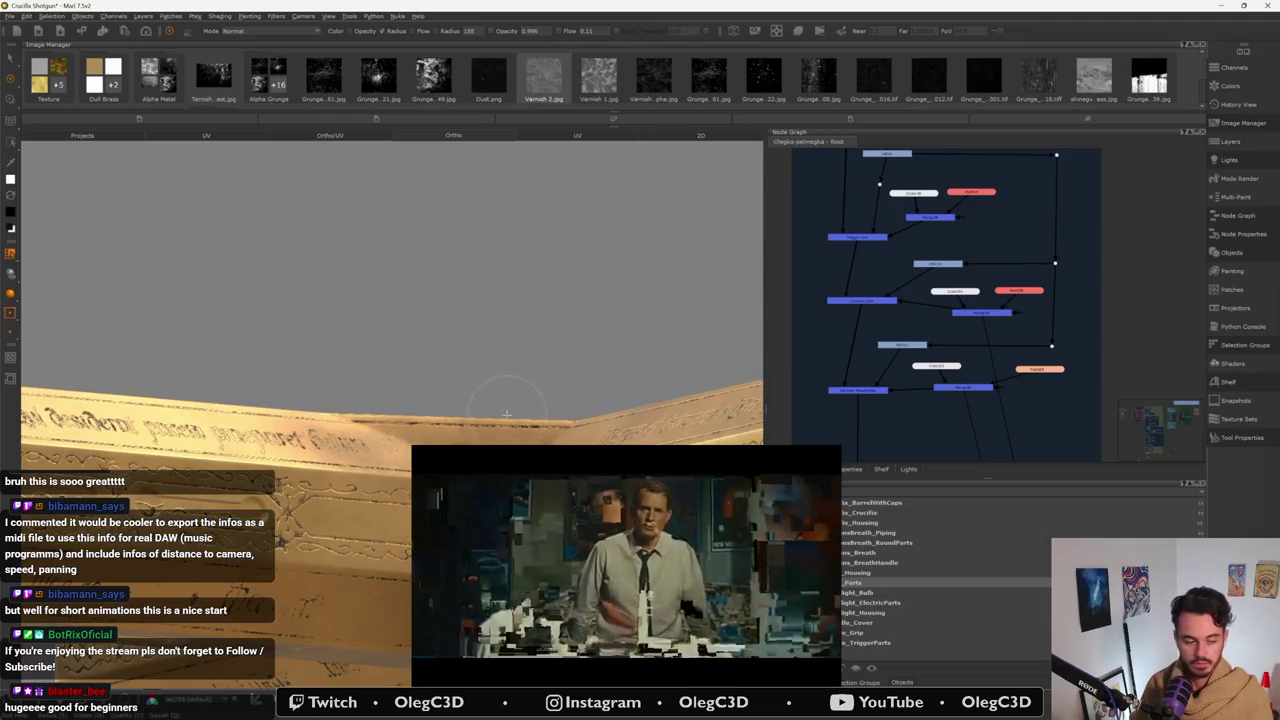
pyautogui.moveTo(518, 403)
pyautogui.mouseDown(button='middle')
pyautogui.moveTo(448, 398)
pyautogui.moveTo(480, 366)
pyautogui.mouseUp(button='middle')
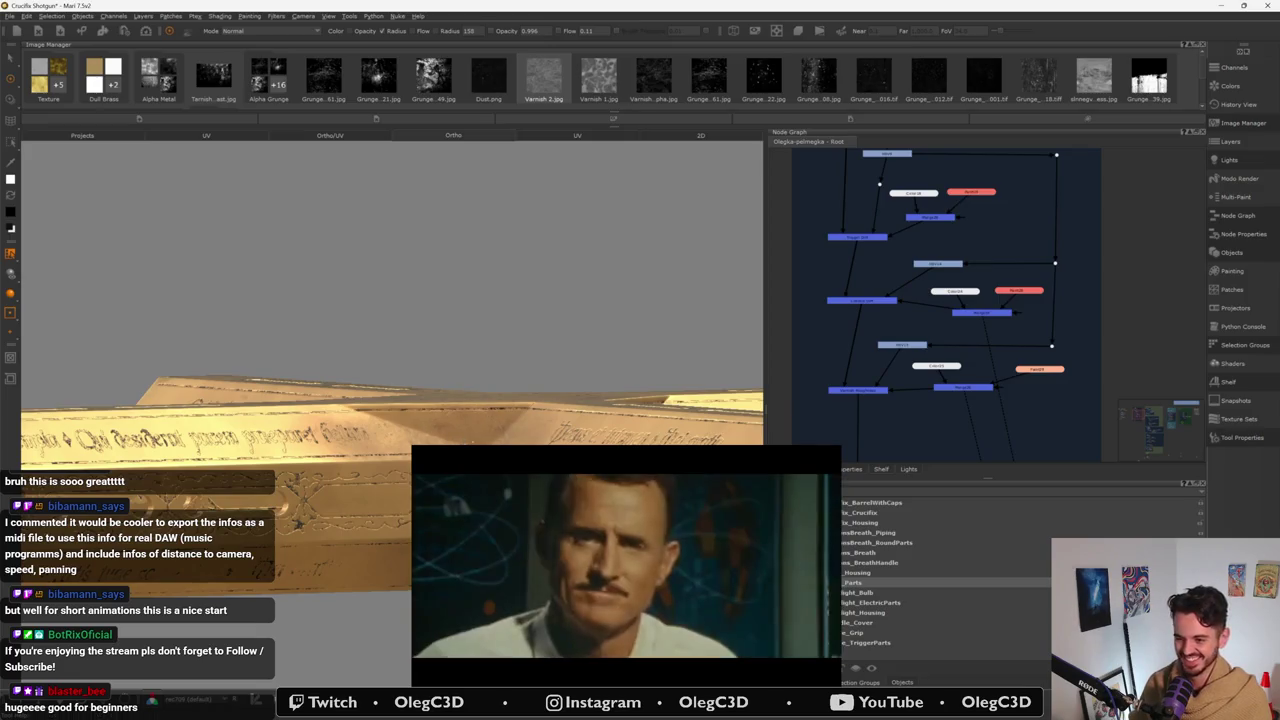
pyautogui.moveTo(480, 366); pyautogui.dragTo(420, 330, button='middle')
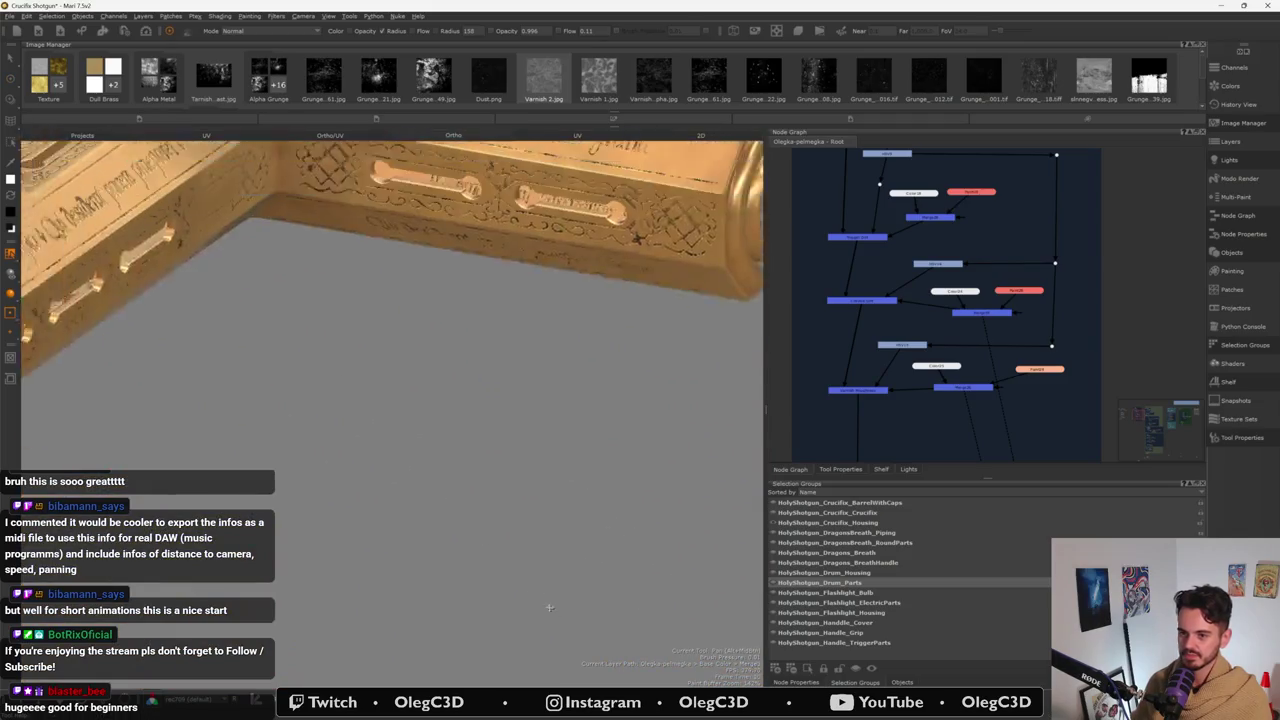
pyautogui.moveTo(533, 465); pyautogui.dragTo(395, 475, button='middle')
pyautogui.moveTo(395, 475)
pyautogui.keyDown('alt'); pyautogui.mouseDown()
pyautogui.moveTo(330, 480)
pyautogui.moveTo(429, 284)
pyautogui.moveTo(462, 427)
pyautogui.moveTo(445, 383)
pyautogui.moveTo(428, 443)
pyautogui.moveTo(452, 376)
pyautogui.mouseUp(); pyautogui.keyUp('alt')
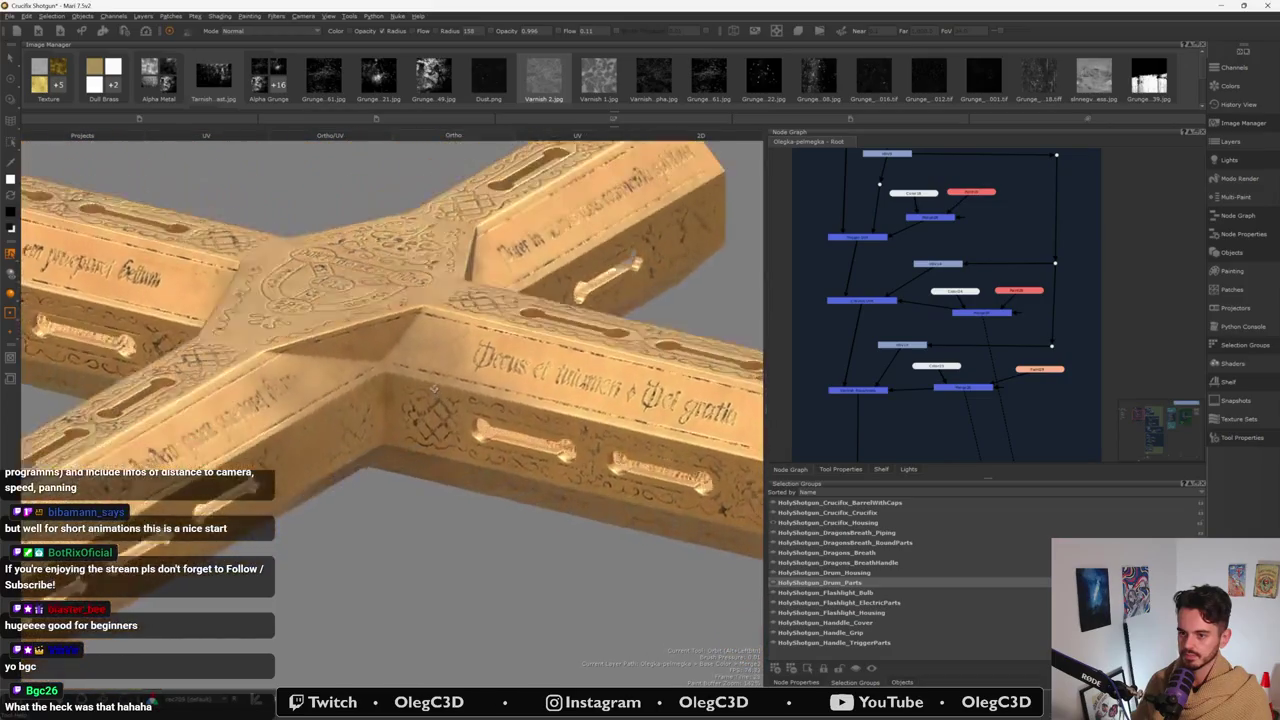
pyautogui.click(878, 390)
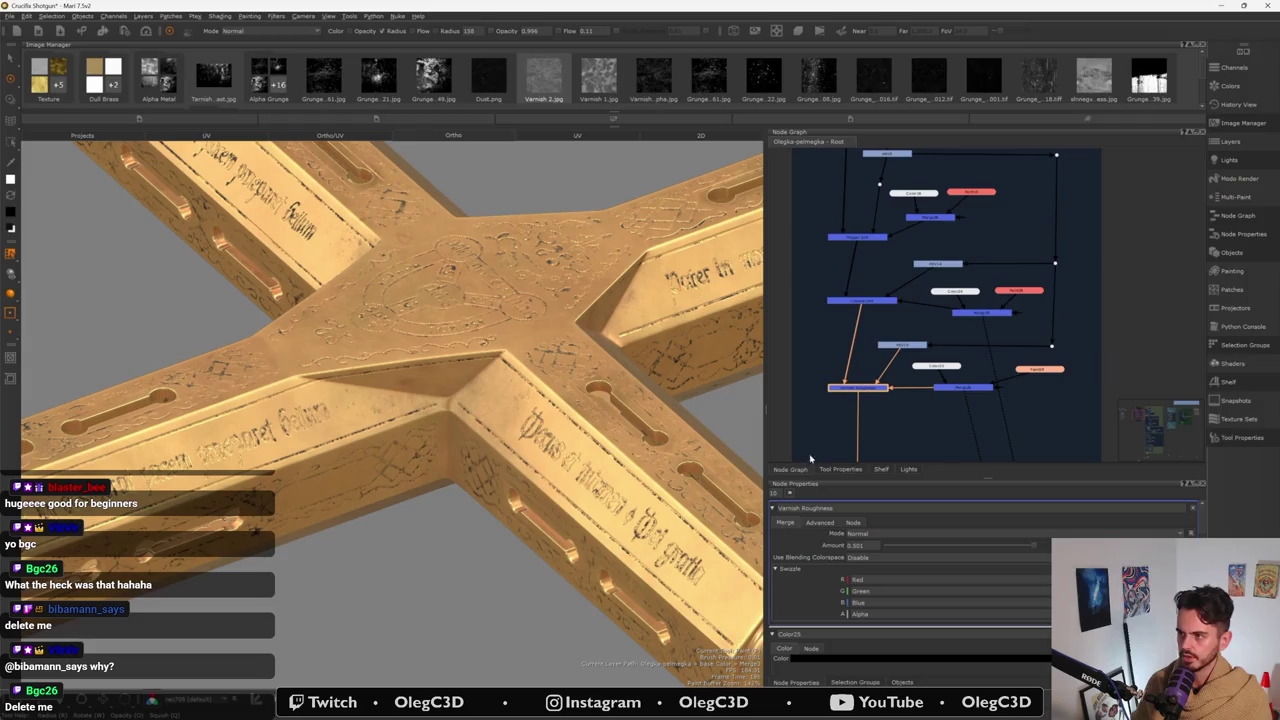
# - Deselect the node and show the cross in flat, unlit base colour
pyautogui.click(907, 427)
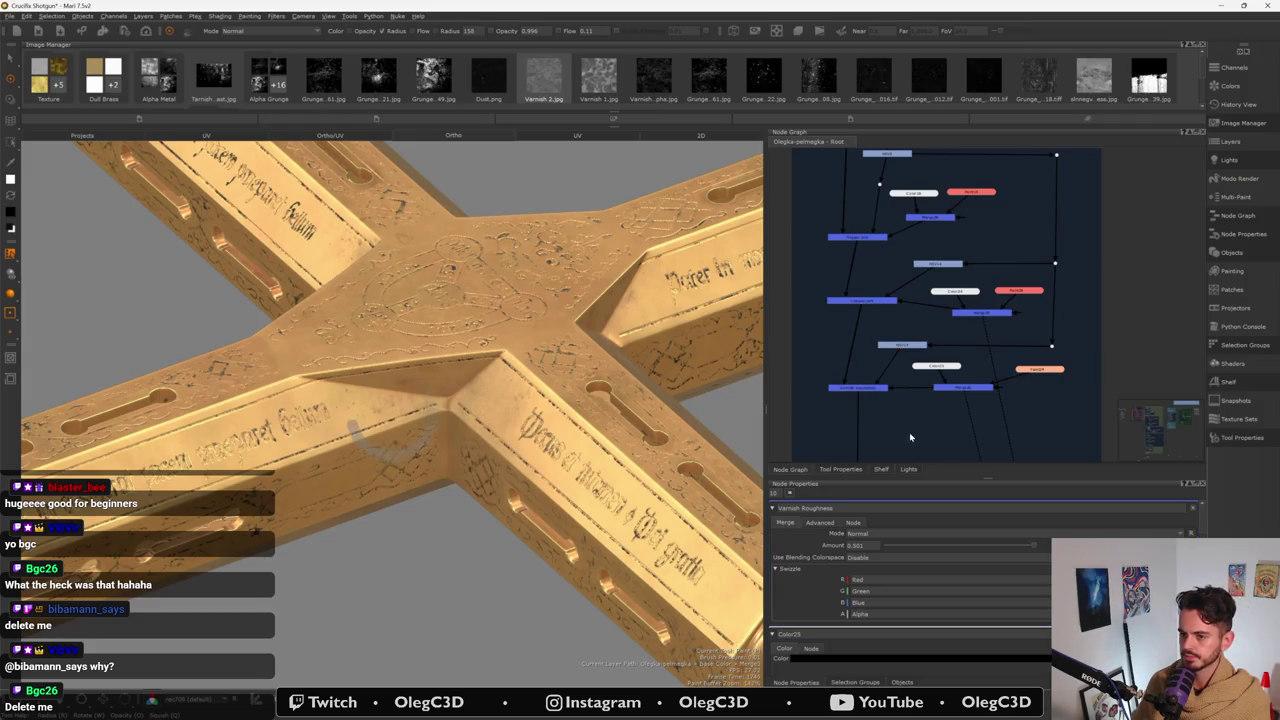
pyautogui.press('l')
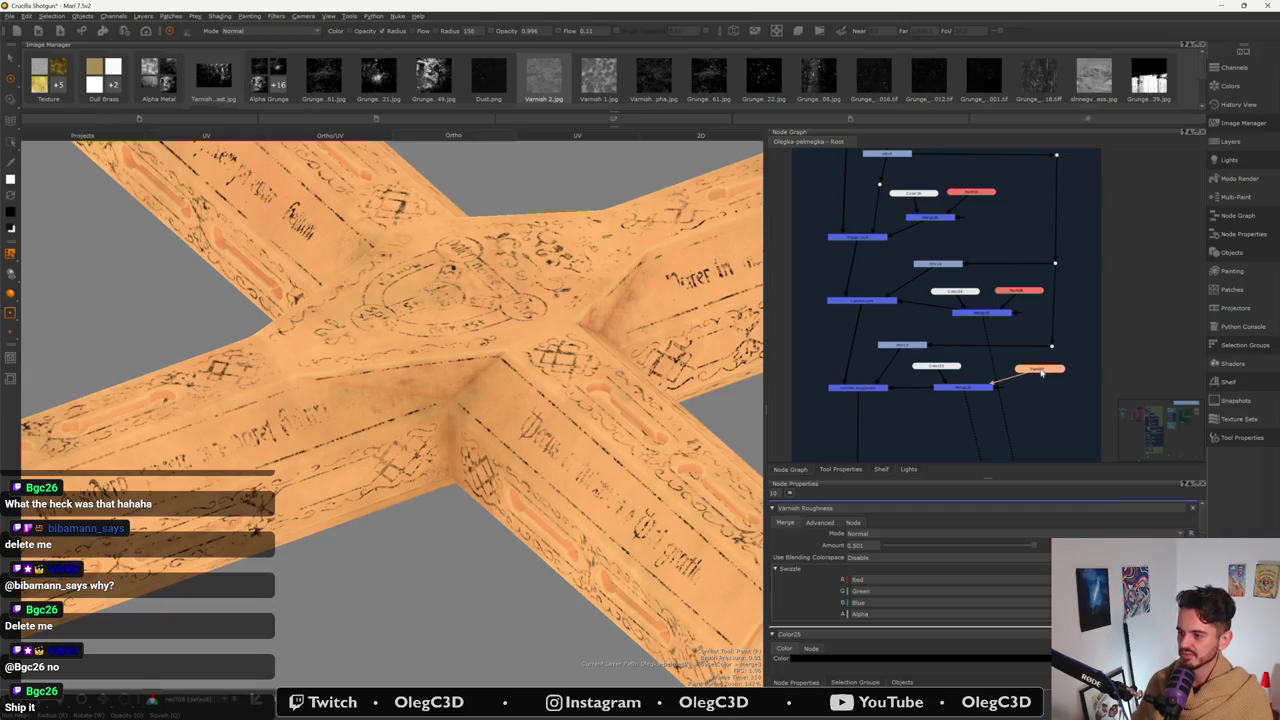
# - Make Paint29 the paint target and switch to the Clone Stamp tool
pyautogui.moveTo(1042, 372); pyautogui.dragTo(1031, 370)
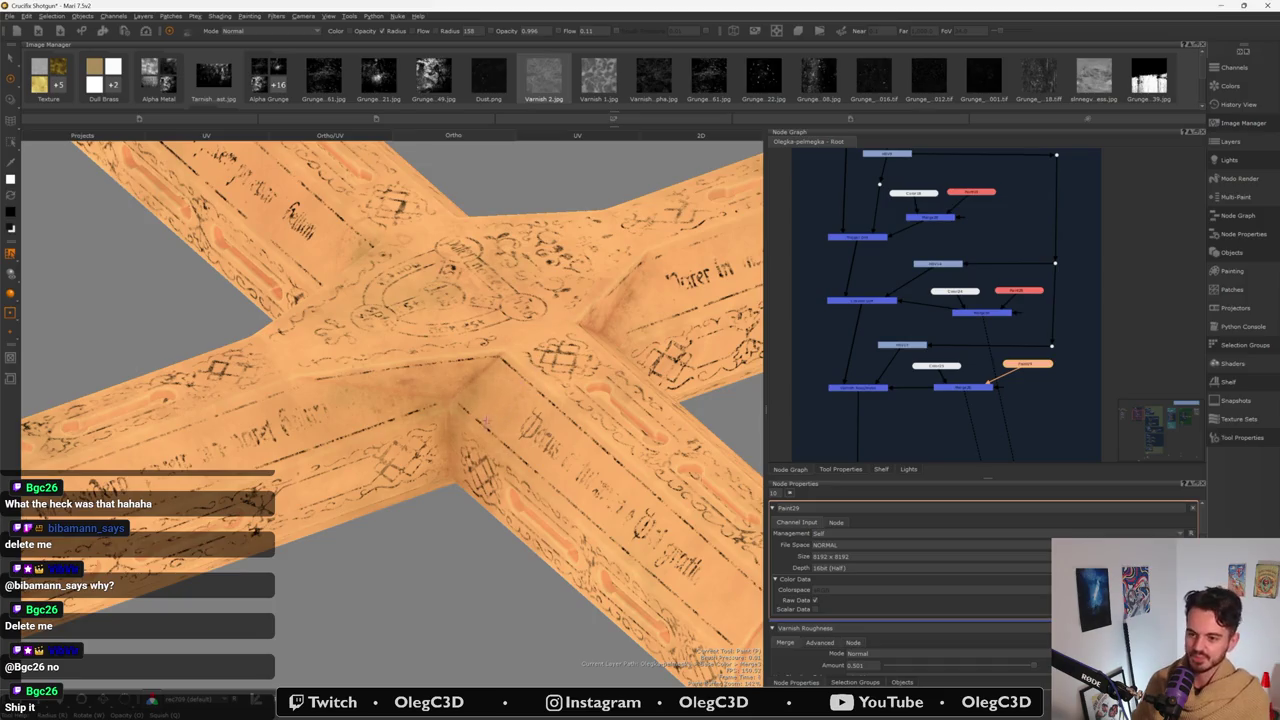
pyautogui.keyDown('alt'); pyautogui.moveTo(447, 408); pyautogui.dragTo(454, 444); pyautogui.keyUp('alt')
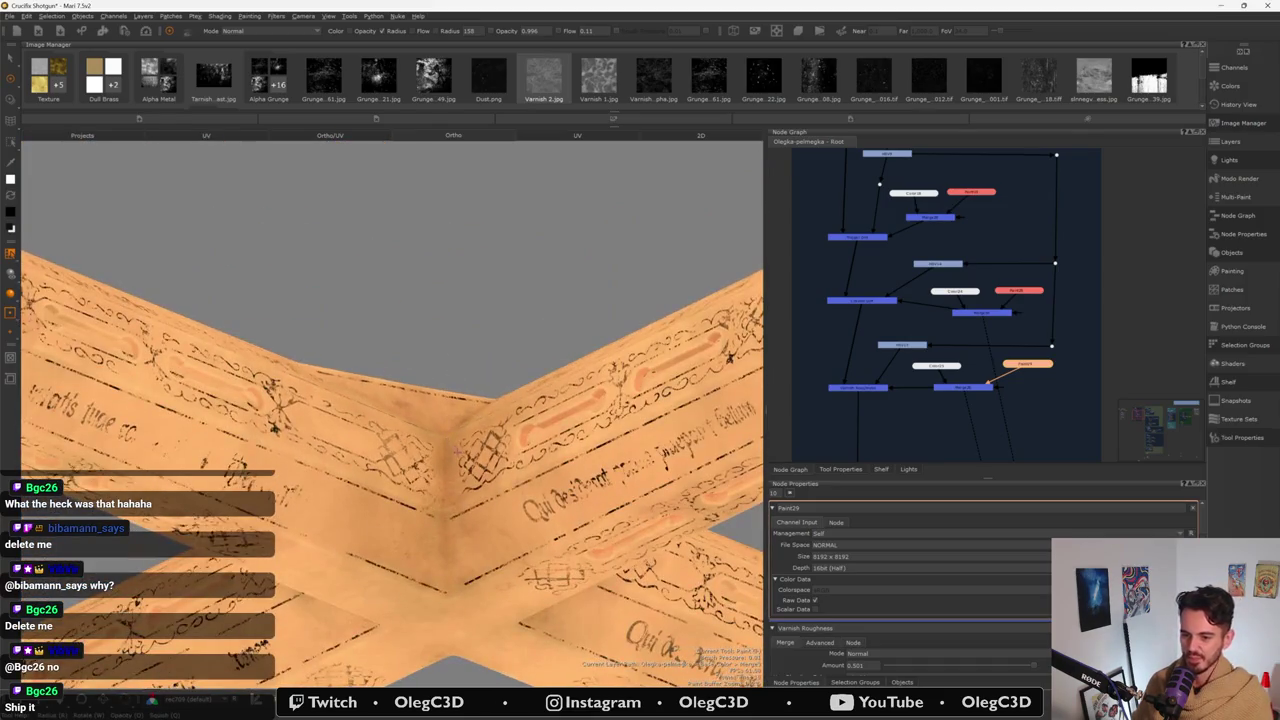
pyautogui.press('c')
pyautogui.moveTo(454, 446)
pyautogui.keyDown('alt'); pyautogui.mouseDown()
pyautogui.moveTo(456, 400)
pyautogui.moveTo(440, 420)
pyautogui.moveTo(420, 551)
pyautogui.moveTo(388, 441)
pyautogui.moveTo(402, 435)
pyautogui.mouseUp(); pyautogui.keyUp('alt')
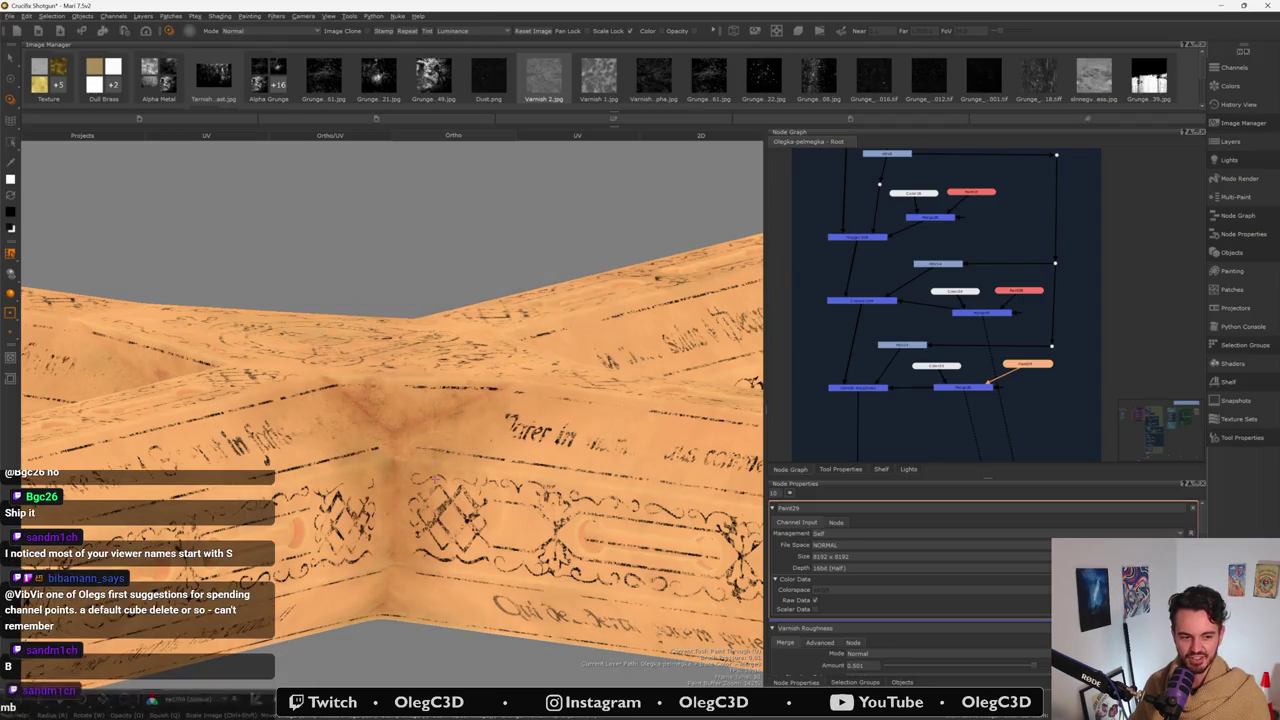
pyautogui.moveTo(463, 421)
pyautogui.mouseDown(button='middle')
pyautogui.moveTo(470, 470)
pyautogui.moveTo(452, 469)
pyautogui.mouseUp(button='middle')
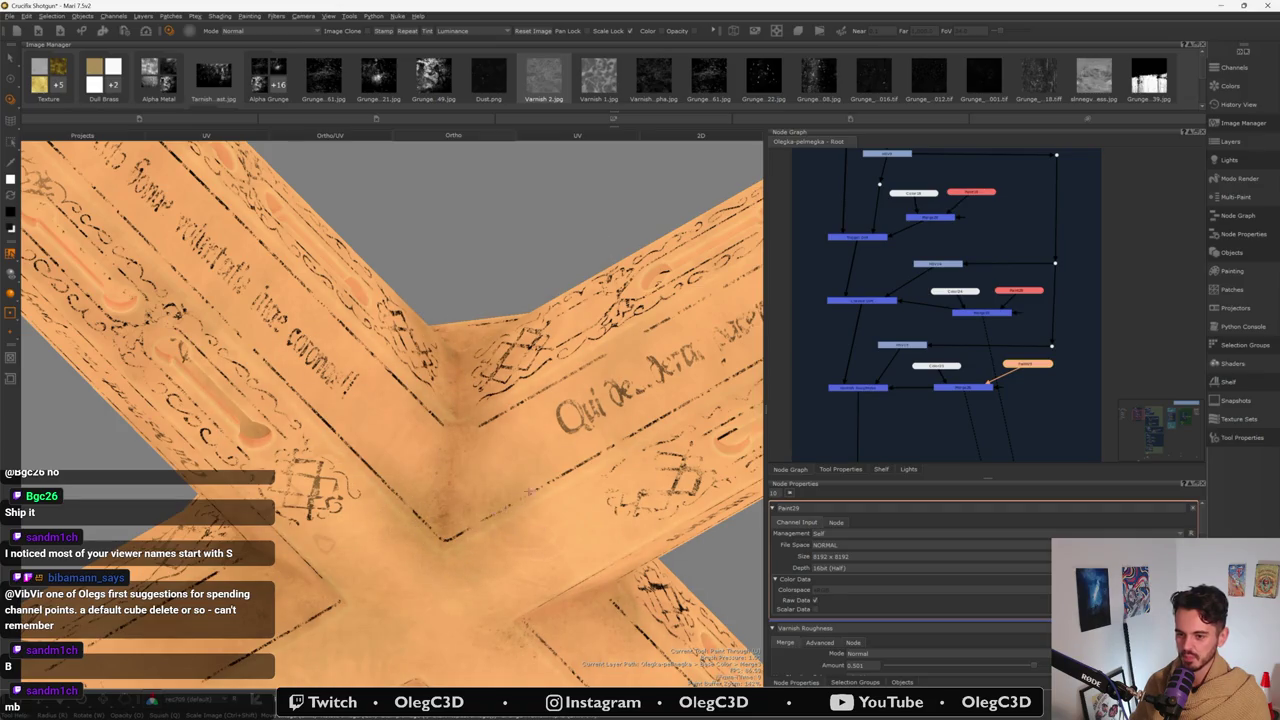
# - Orbit around the cross centre and open the Windows Start menu
pyautogui.moveTo(522, 420); pyautogui.dragTo(515, 400, button='middle')
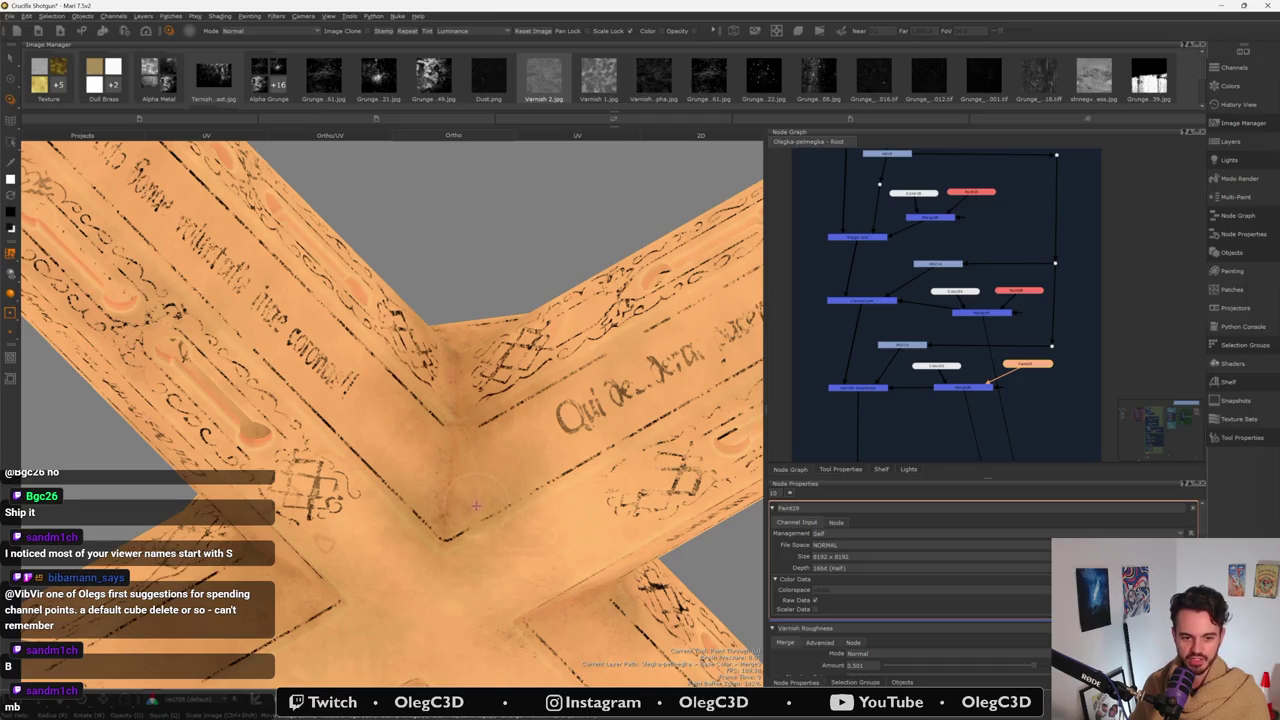
pyautogui.moveTo(475, 470)
pyautogui.keyDown('alt'); pyautogui.mouseDown()
pyautogui.moveTo(605, 517)
pyautogui.moveTo(412, 472)
pyautogui.moveTo(507, 402)
pyautogui.moveTo(337, 509)
pyautogui.moveTo(471, 478)
pyautogui.mouseUp(); pyautogui.keyUp('alt')
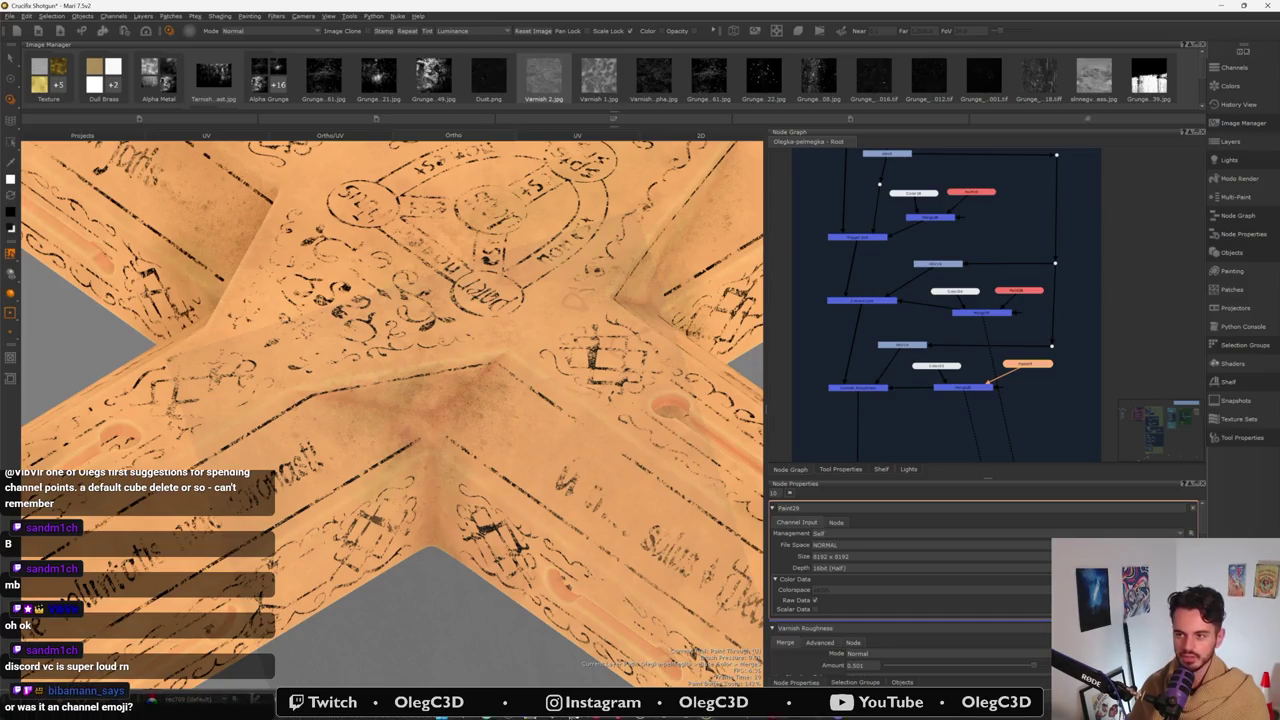
pyautogui.press('super')
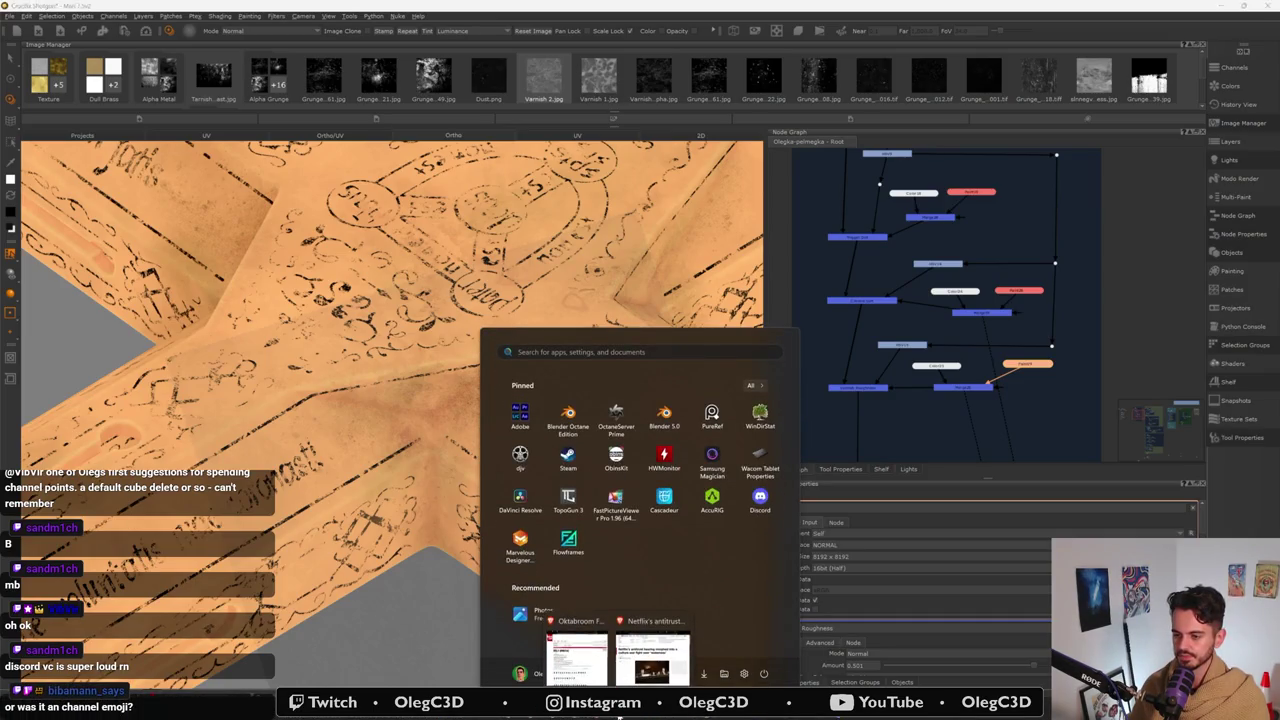
# - Close the Start menu, then reopen it and dismiss it with Escape
pyautogui.click(653, 648)
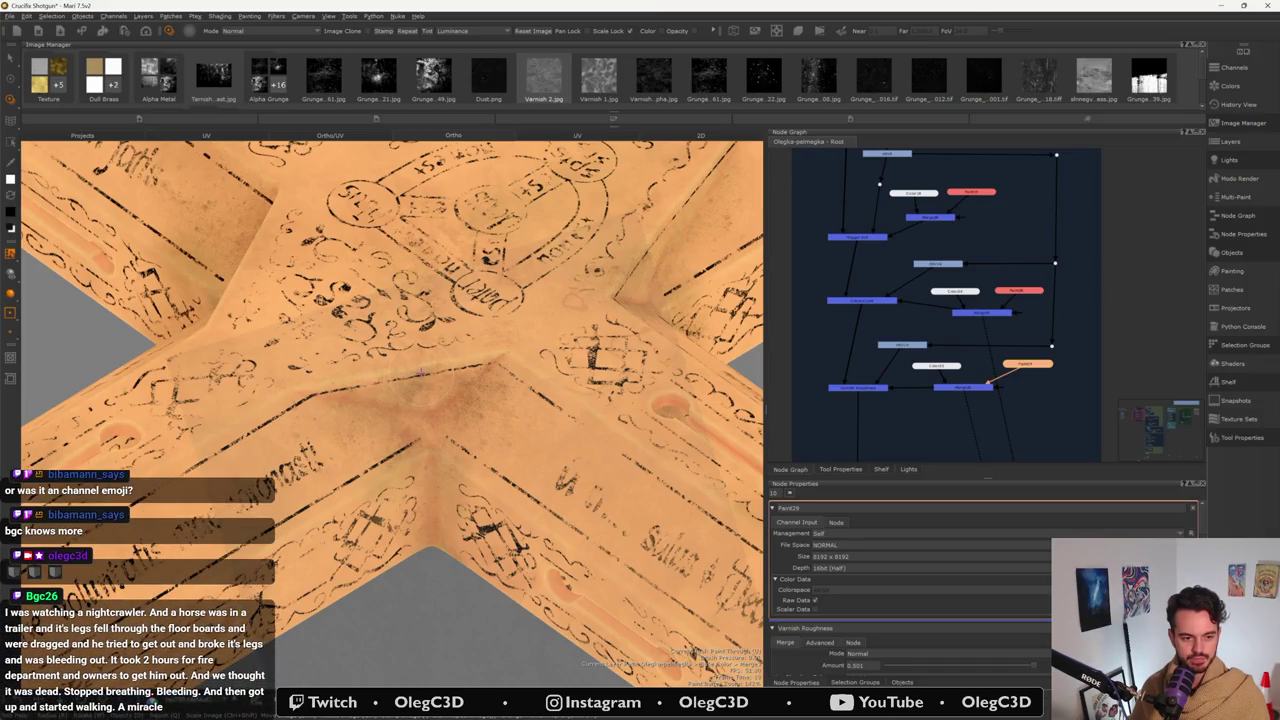
pyautogui.press('super')
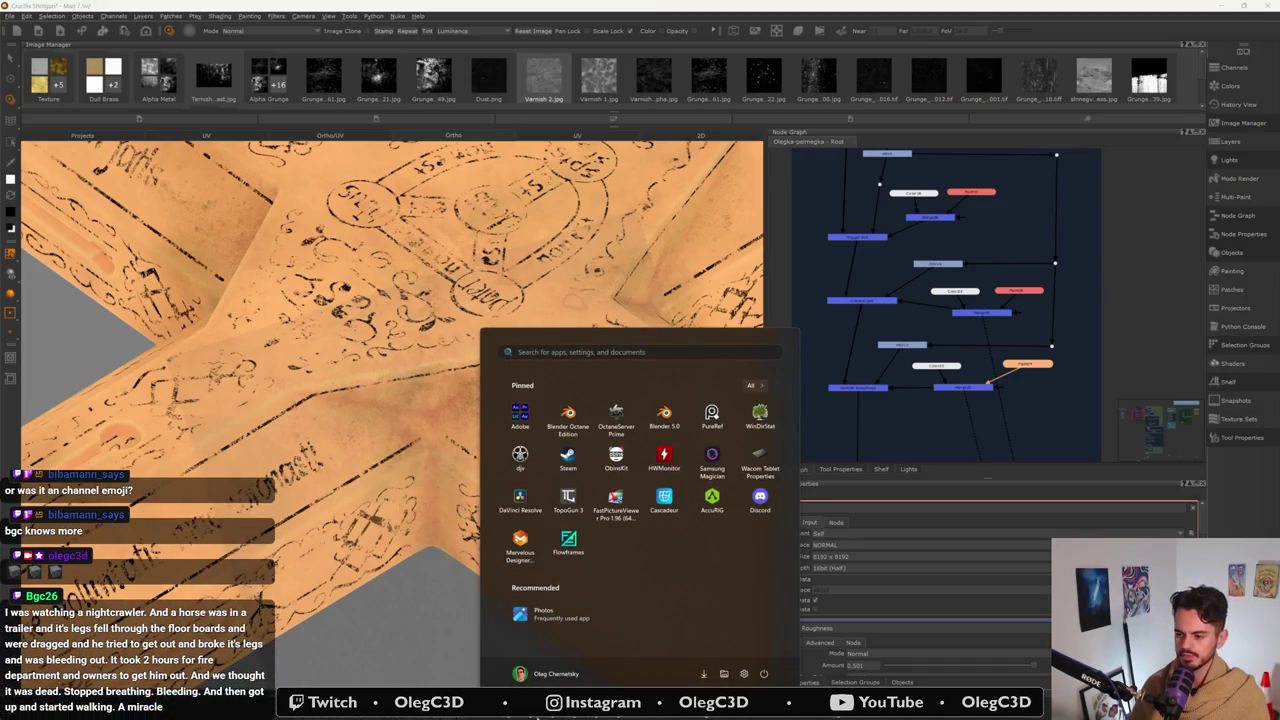
pyautogui.press('Escape')
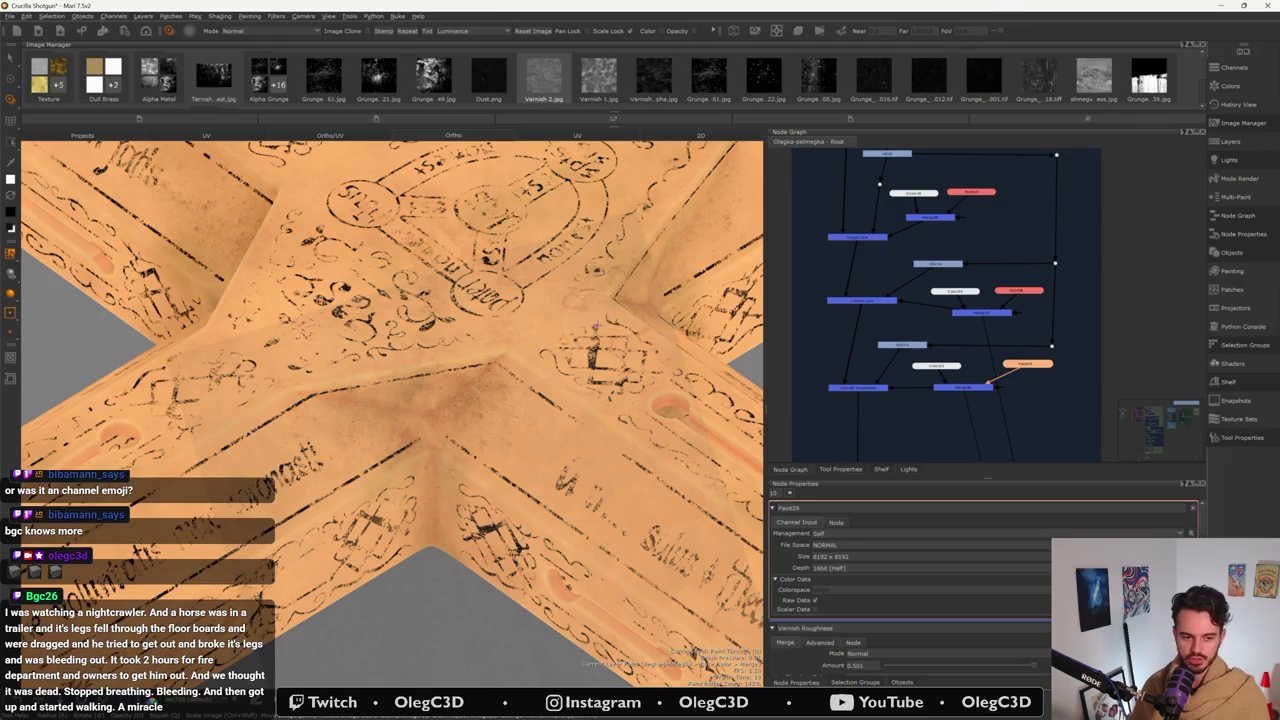
pyautogui.moveTo(596, 325)
pyautogui.keyDown('alt'); pyautogui.mouseDown()
pyautogui.moveTo(348, 391)
pyautogui.moveTo(387, 401)
pyautogui.moveTo(386, 462)
pyautogui.mouseUp(); pyautogui.keyUp('alt')
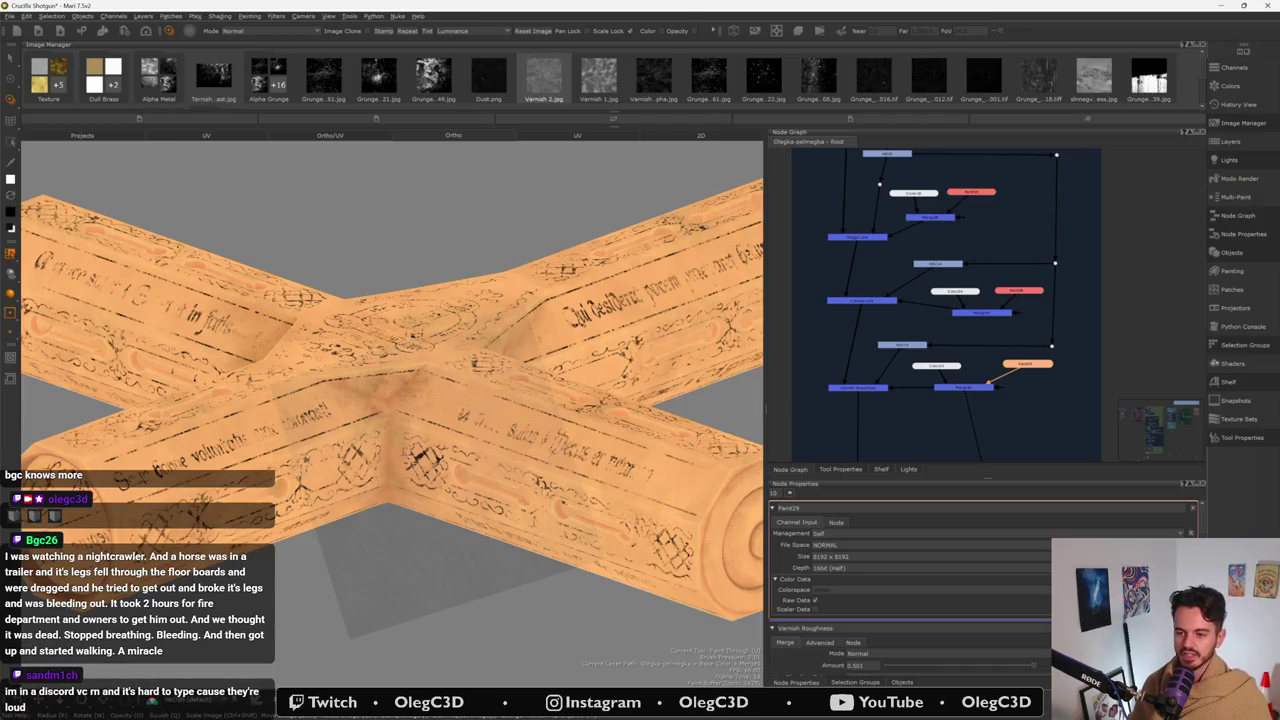
pyautogui.keyDown('alt'); pyautogui.moveTo(388, 419); pyautogui.dragTo(370, 456); pyautogui.keyUp('alt')
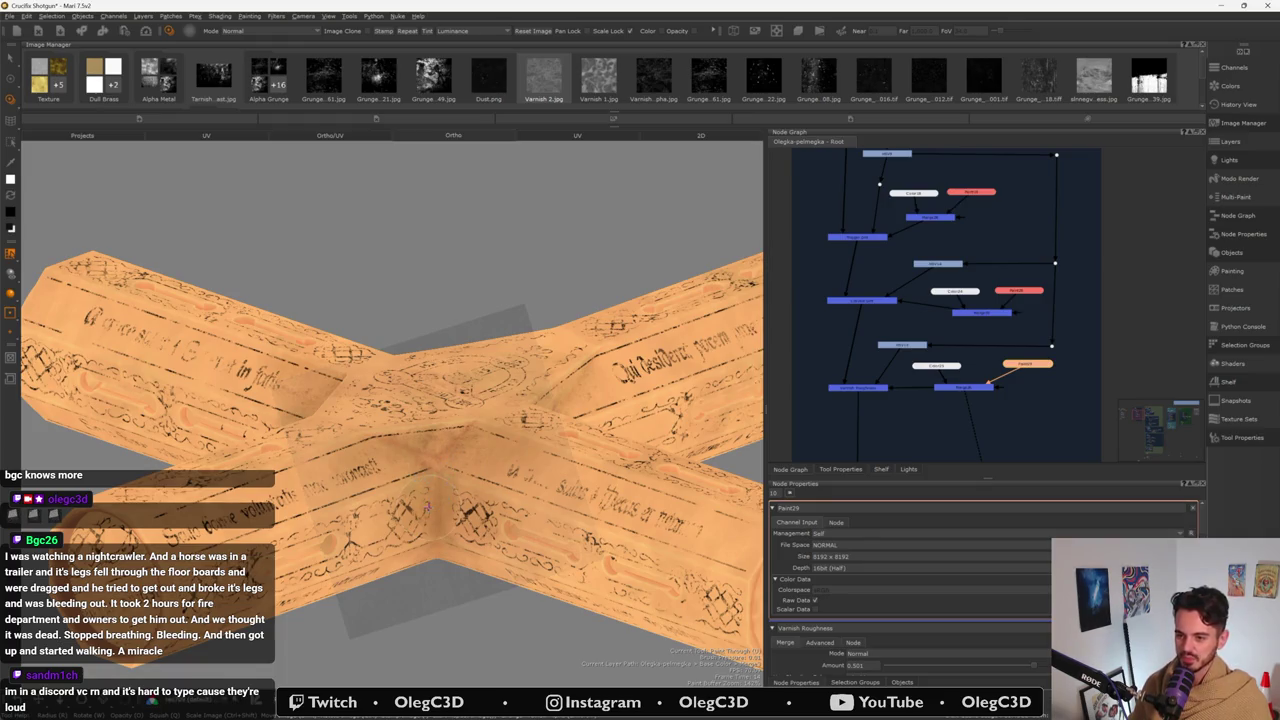
pyautogui.moveTo(428, 507)
pyautogui.keyDown('alt'); pyautogui.mouseDown()
pyautogui.moveTo(428, 430)
pyautogui.moveTo(393, 427)
pyautogui.mouseUp(); pyautogui.keyUp('alt')
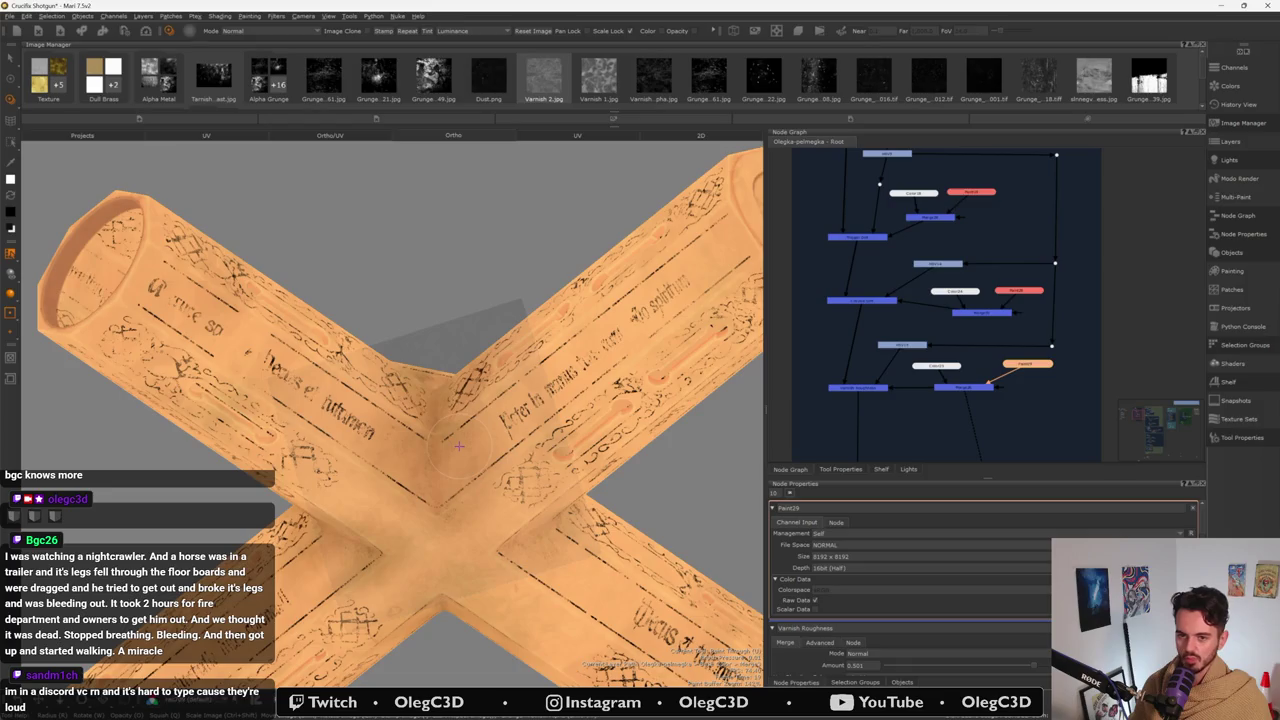
pyautogui.moveTo(459, 446)
pyautogui.keyDown('alt'); pyautogui.mouseDown()
pyautogui.moveTo(343, 545)
pyautogui.moveTo(366, 502)
pyautogui.mouseUp(); pyautogui.keyUp('alt')
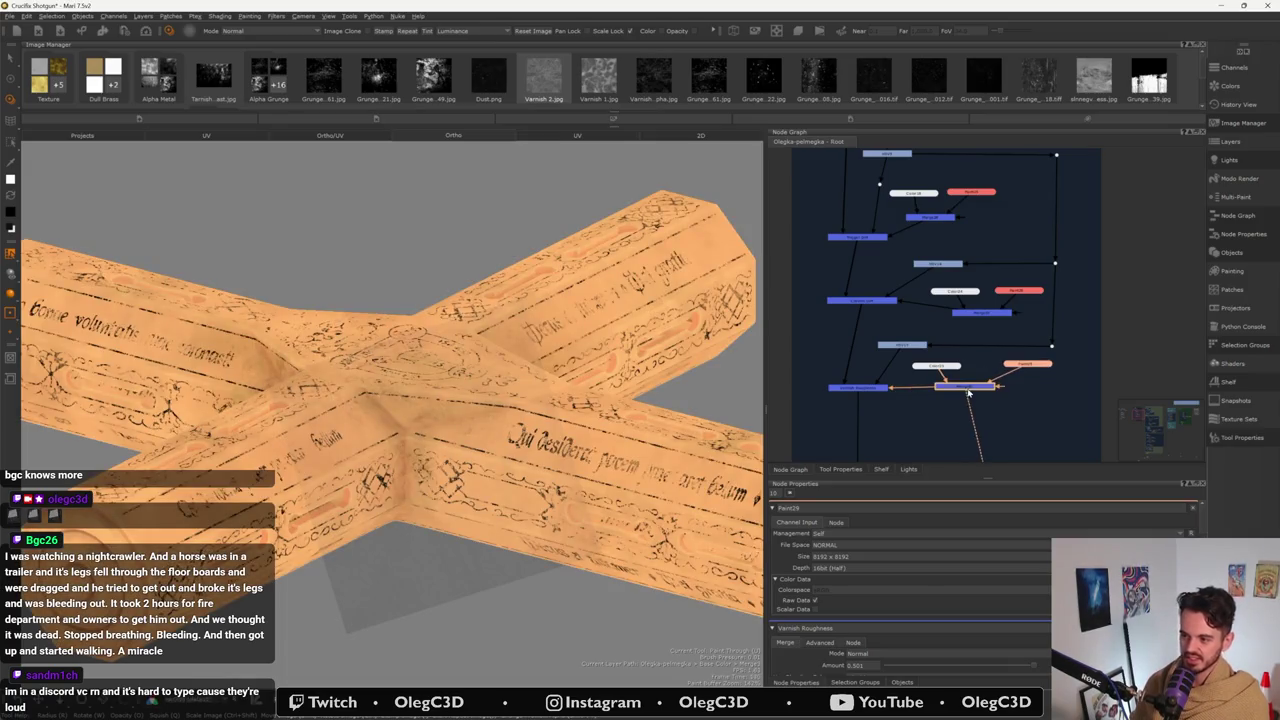
pyautogui.press('v')
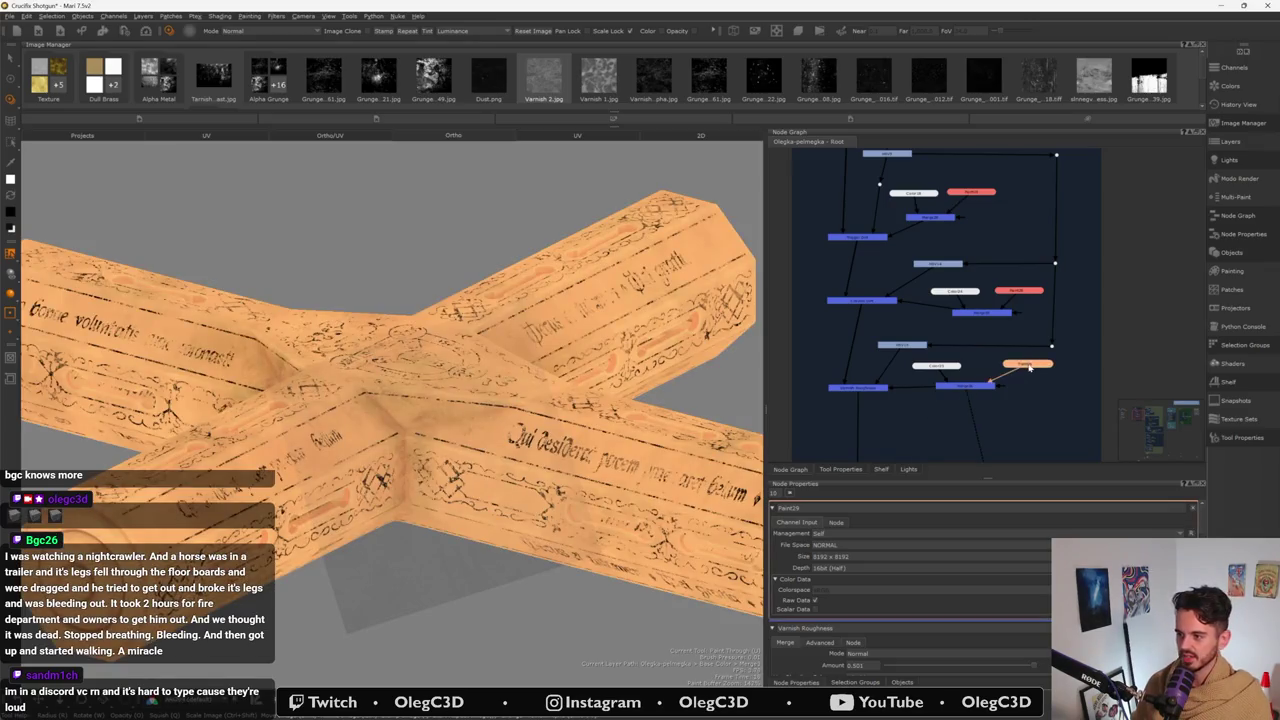
pyautogui.keyDown('alt'); pyautogui.moveTo(390, 400); pyautogui.dragTo(460, 380); pyautogui.keyUp('alt')
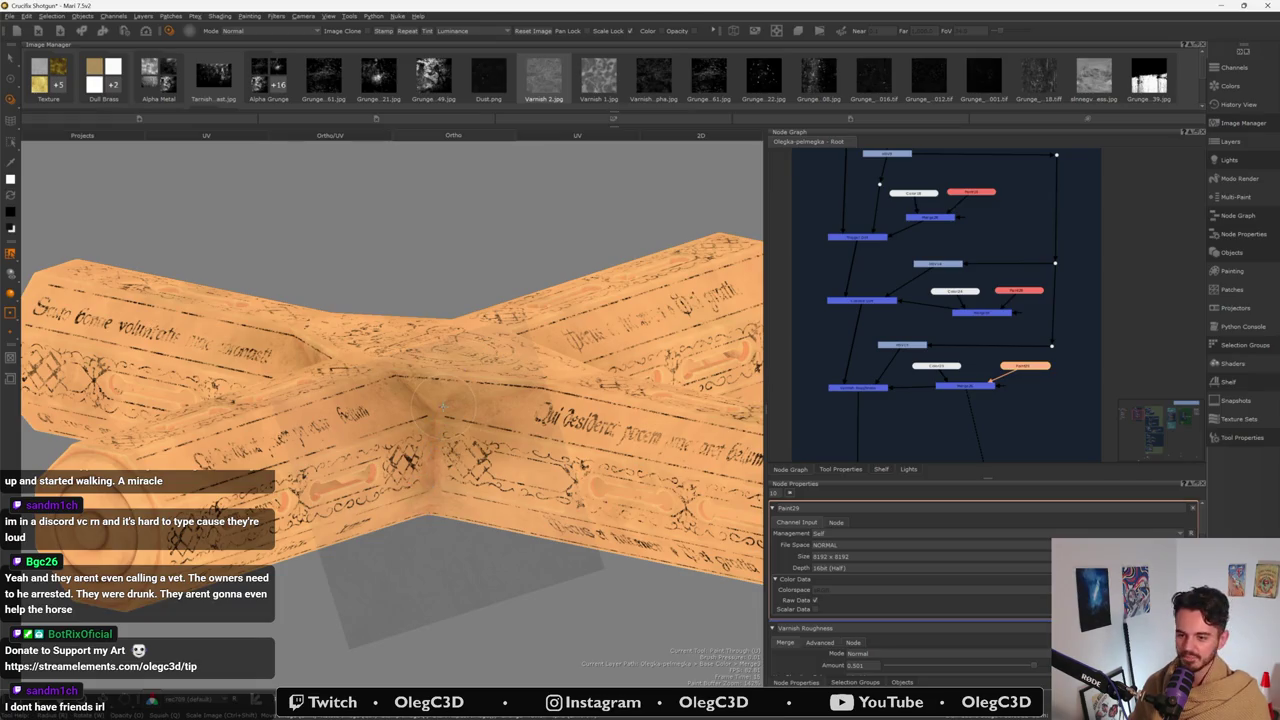
pyautogui.keyDown('alt'); pyautogui.moveTo(441, 407); pyautogui.dragTo(436, 515); pyautogui.keyUp('alt')
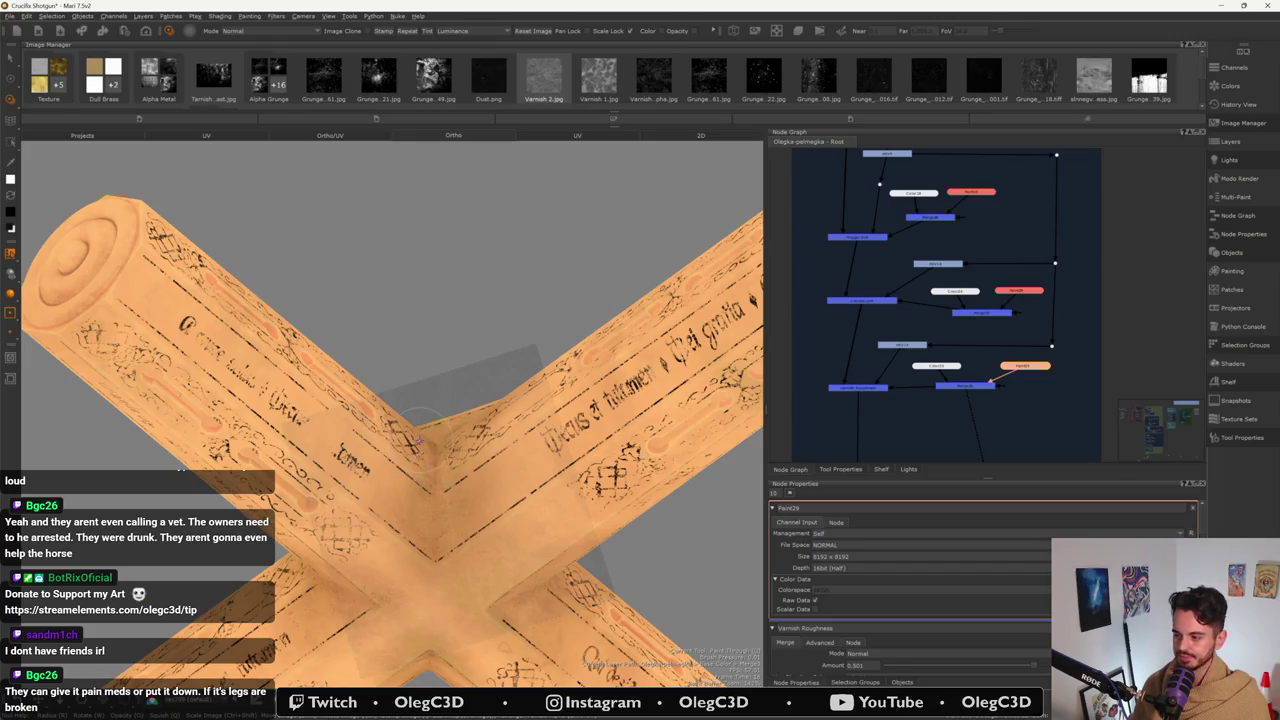
pyautogui.moveTo(430, 470)
pyautogui.mouseDown(button='middle')
pyautogui.moveTo(470, 420)
pyautogui.moveTo(406, 541)
pyautogui.moveTo(180, 468)
pyautogui.moveTo(175, 480)
pyautogui.moveTo(180, 468)
pyautogui.mouseUp(button='middle')
pyautogui.moveTo(400, 405); pyautogui.dragTo(360, 420, button='middle')
pyautogui.moveTo(180, 467)
pyautogui.mouseDown(button='middle')
pyautogui.moveTo(518, 399)
pyautogui.moveTo(180, 468)
pyautogui.moveTo(452, 391)
pyautogui.mouseUp(button='middle')
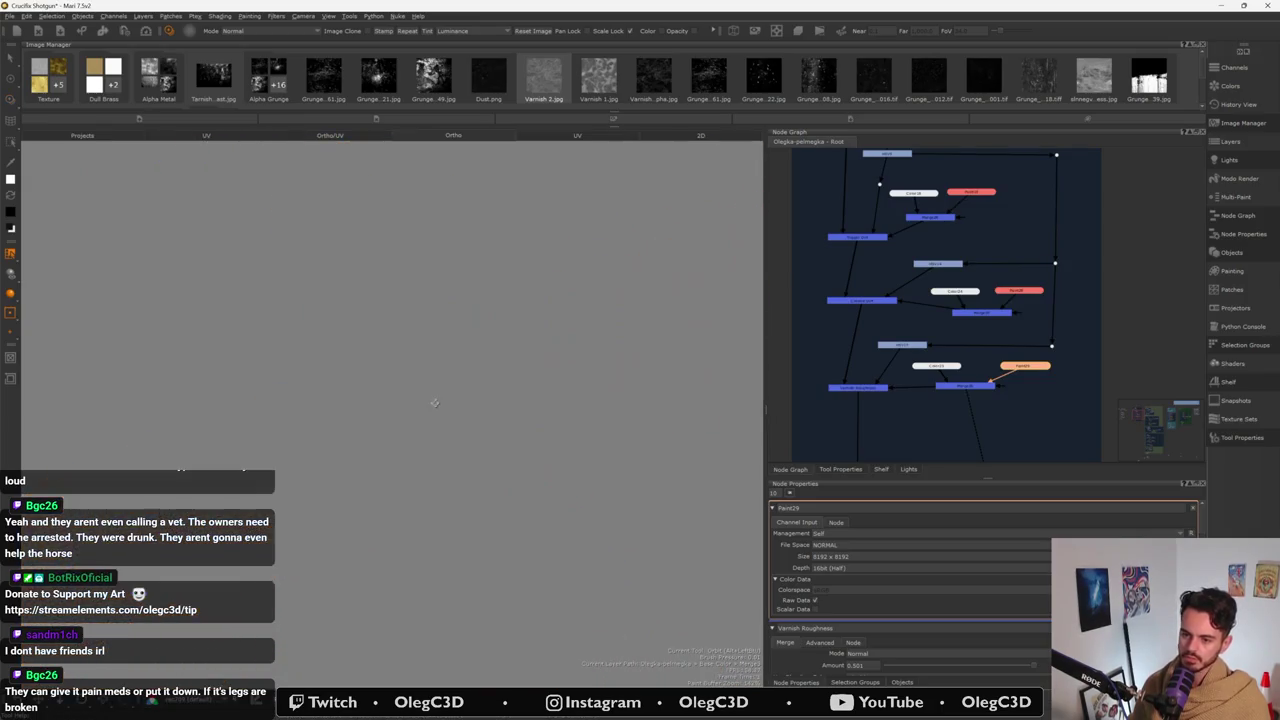
pyautogui.keyDown('alt'); pyautogui.moveTo(534, 277); pyautogui.dragTo(600, 330, button='right'); pyautogui.keyUp('alt')
pyautogui.keyDown('alt'); pyautogui.moveTo(400, 400); pyautogui.dragTo(350, 350, button='right'); pyautogui.keyUp('alt')
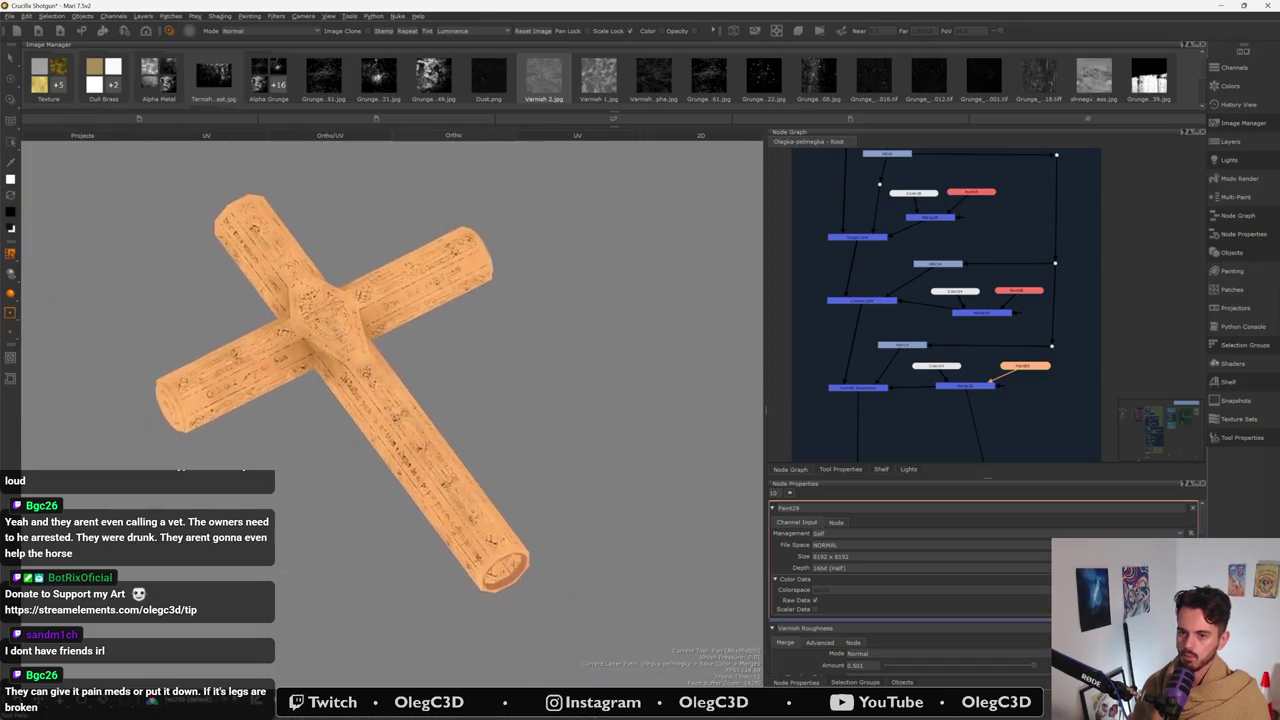
pyautogui.keyDown('alt'); pyautogui.moveTo(400, 400); pyautogui.dragTo(450, 380); pyautogui.keyUp('alt')
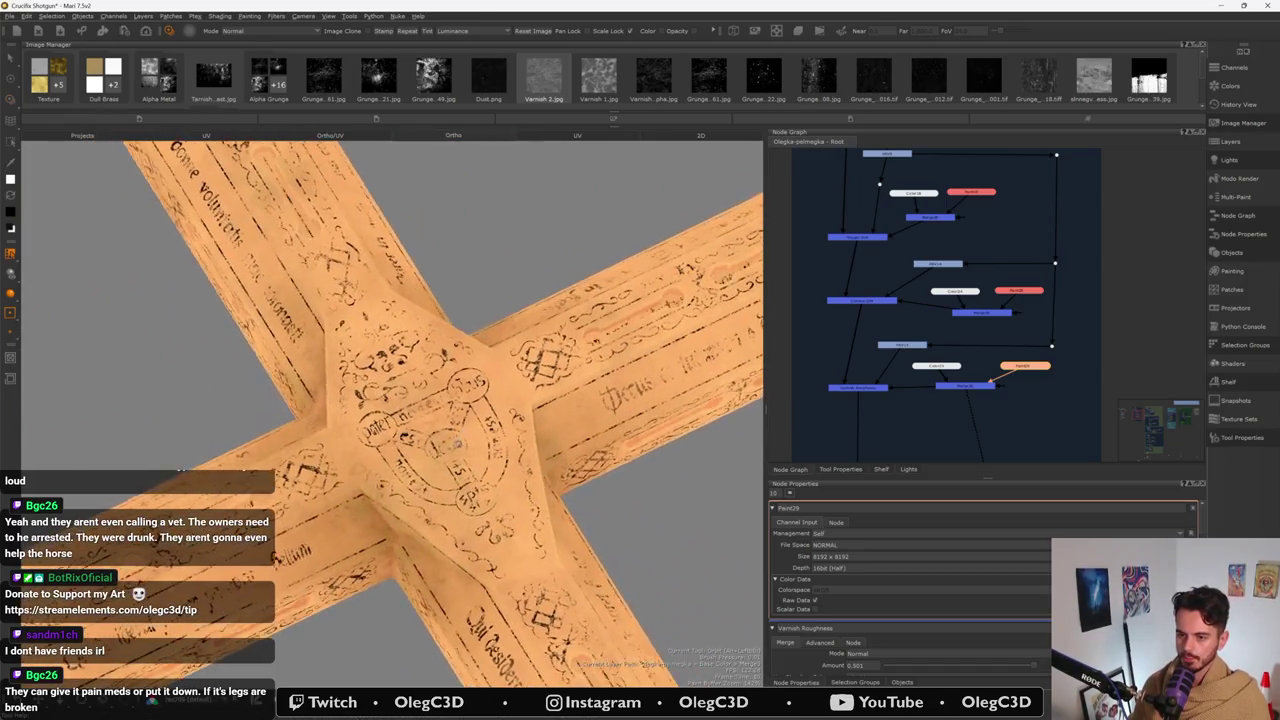
pyautogui.moveTo(455, 445)
pyautogui.keyDown('alt'); pyautogui.mouseDown()
pyautogui.moveTo(420, 430)
pyautogui.moveTo(440, 420)
pyautogui.mouseUp(); pyautogui.keyUp('alt')
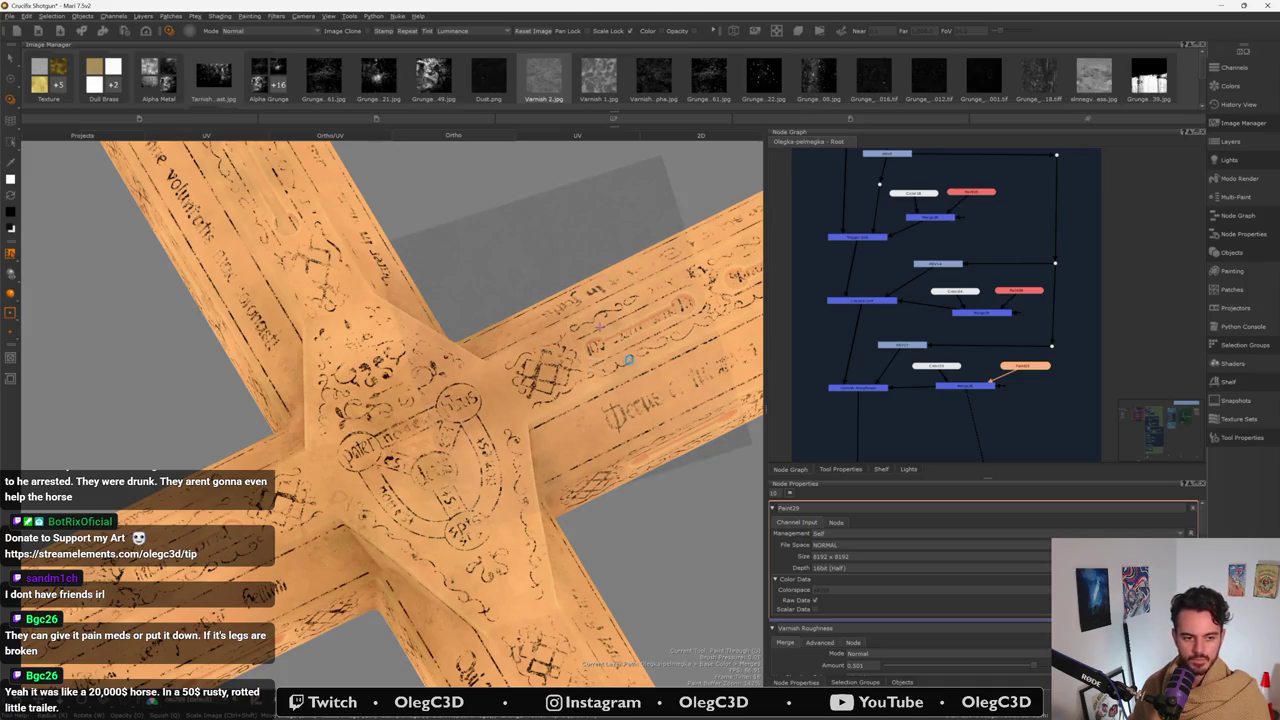
pyautogui.moveTo(599, 327)
pyautogui.keyDown('alt'); pyautogui.mouseDown()
pyautogui.moveTo(603, 370)
pyautogui.moveTo(501, 440)
pyautogui.mouseUp(); pyautogui.keyUp('alt')
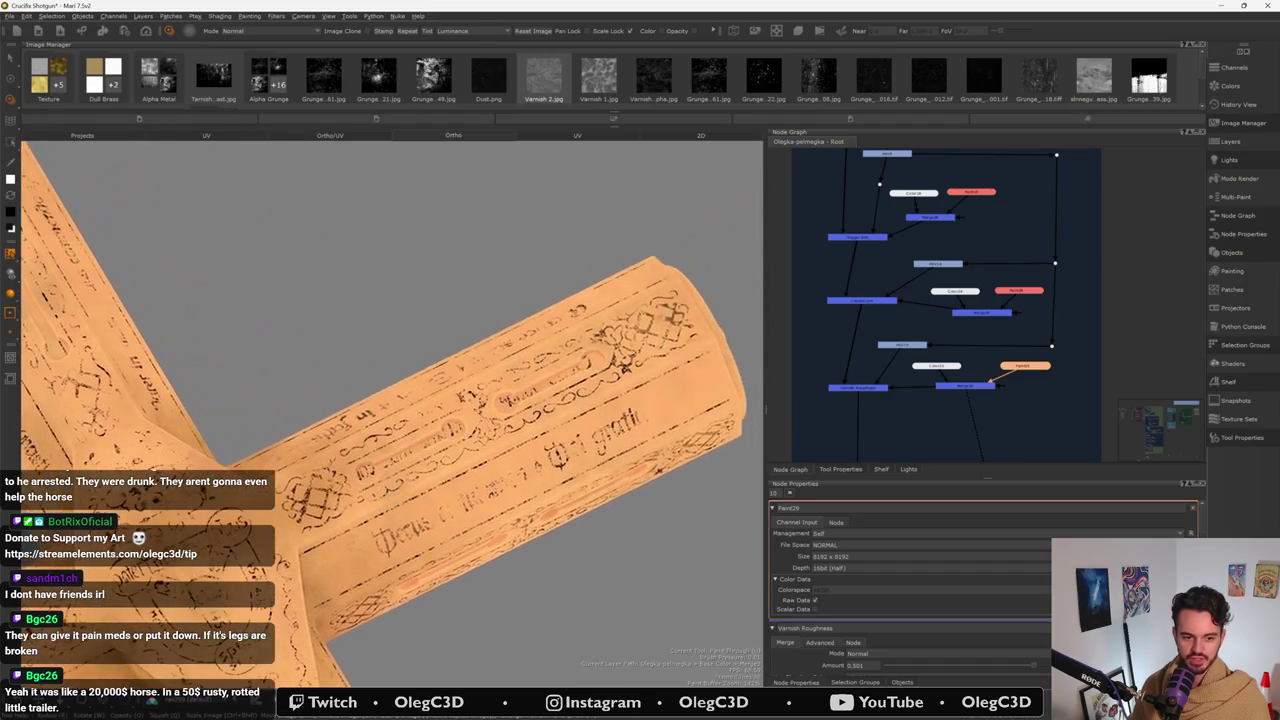
pyautogui.moveTo(503, 450)
pyautogui.keyDown('alt'); pyautogui.mouseDown()
pyautogui.moveTo(471, 457)
pyautogui.moveTo(522, 443)
pyautogui.moveTo(506, 374)
pyautogui.moveTo(428, 452)
pyautogui.mouseUp(); pyautogui.keyUp('alt')
pyautogui.moveTo(365, 478)
pyautogui.mouseDown()
pyautogui.moveTo(309, 508)
pyautogui.moveTo(529, 400)
pyautogui.moveTo(492, 404)
pyautogui.mouseUp()
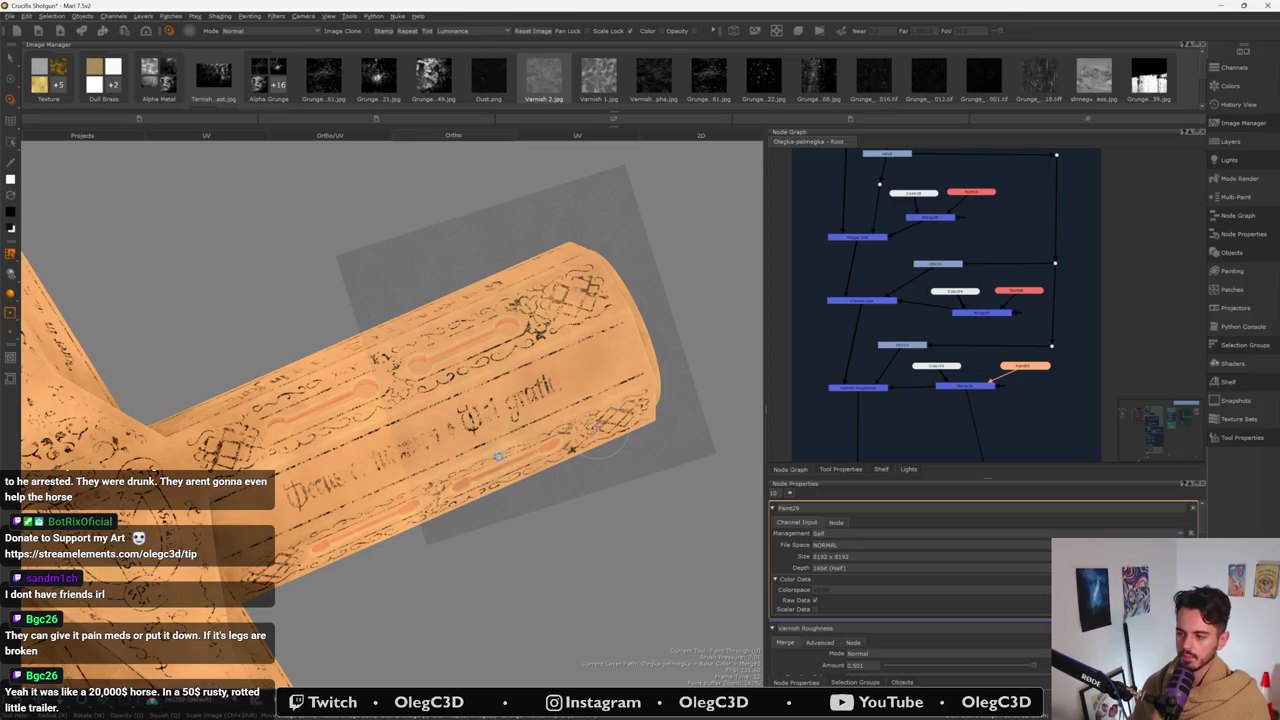
pyautogui.keyDown('alt'); pyautogui.moveTo(598, 430); pyautogui.dragTo(439, 399); pyautogui.keyUp('alt')
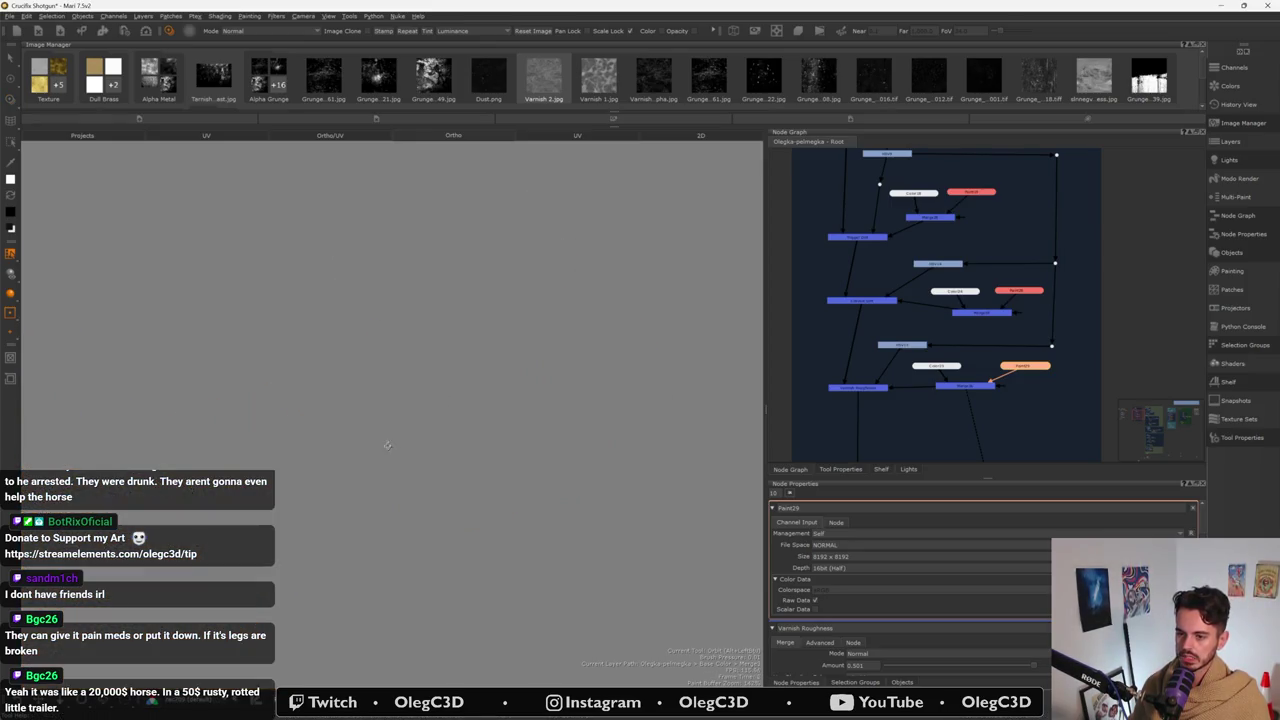
pyautogui.moveTo(408, 502)
pyautogui.keyDown('alt'); pyautogui.mouseDown()
pyautogui.moveTo(380, 434)
pyautogui.moveTo(473, 477)
pyautogui.mouseUp(); pyautogui.keyUp('alt')
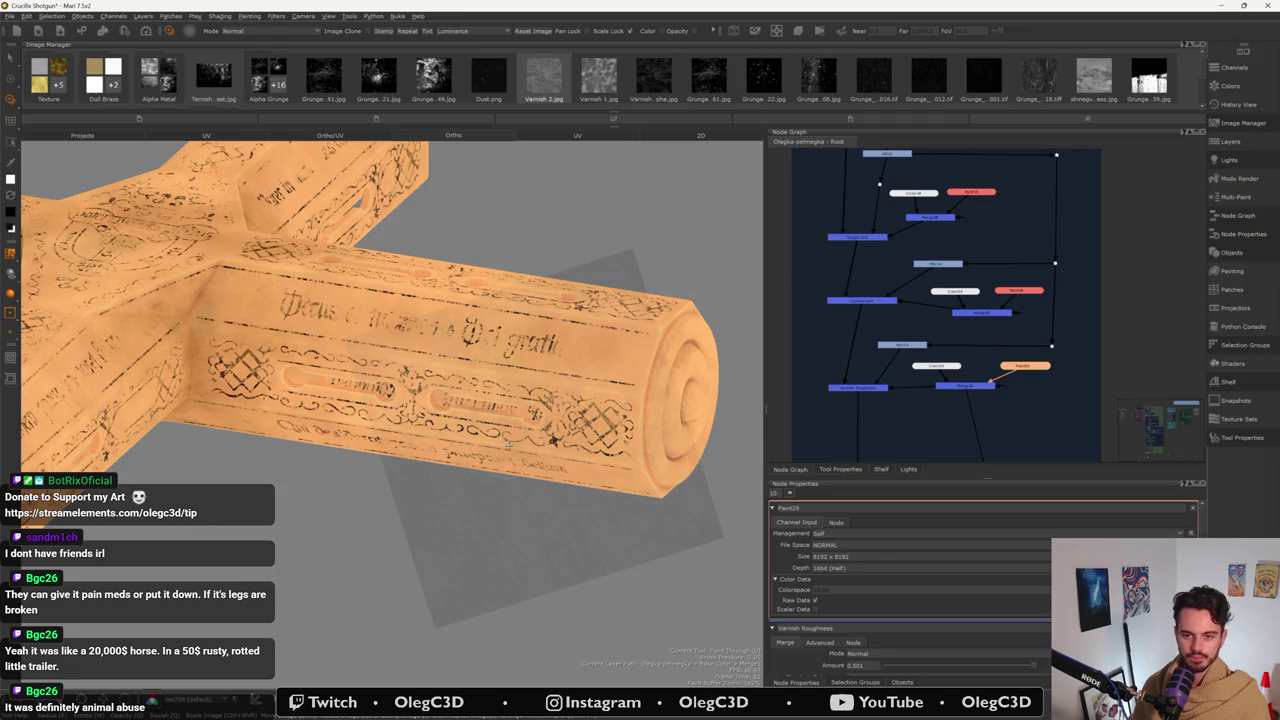
pyautogui.moveTo(508, 444); pyautogui.dragTo(381, 462)
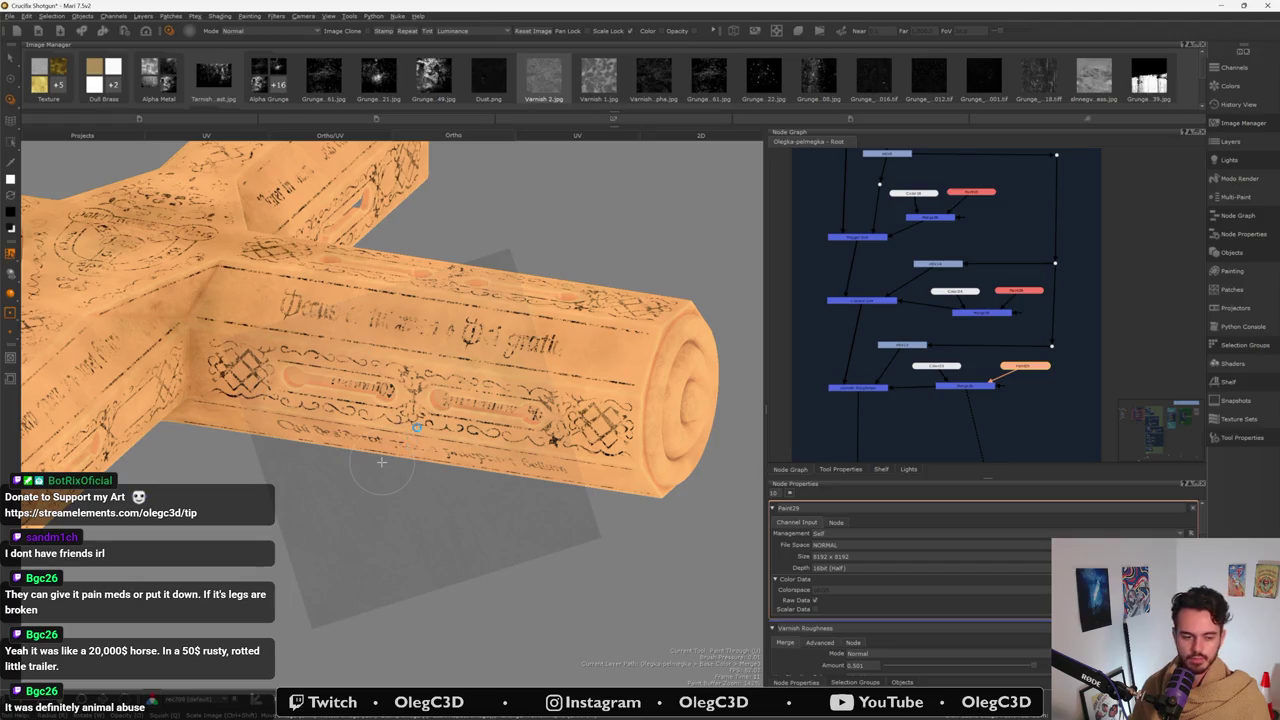
pyautogui.moveTo(381, 462)
pyautogui.keyDown('alt'); pyautogui.mouseDown()
pyautogui.moveTo(437, 352)
pyautogui.moveTo(431, 377)
pyautogui.mouseUp(); pyautogui.keyUp('alt')
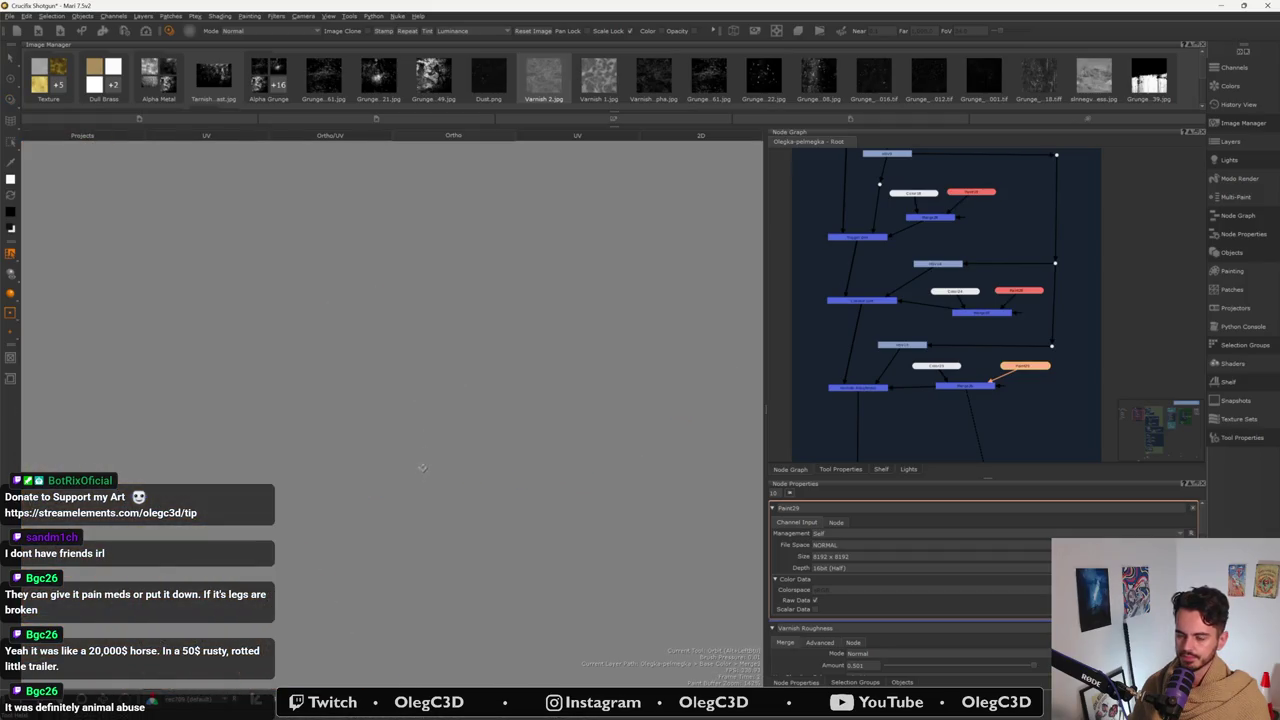
pyautogui.moveTo(379, 423)
pyautogui.keyDown('alt'); pyautogui.mouseDown()
pyautogui.moveTo(554, 331)
pyautogui.moveTo(630, 255)
pyautogui.mouseUp(); pyautogui.keyUp('alt')
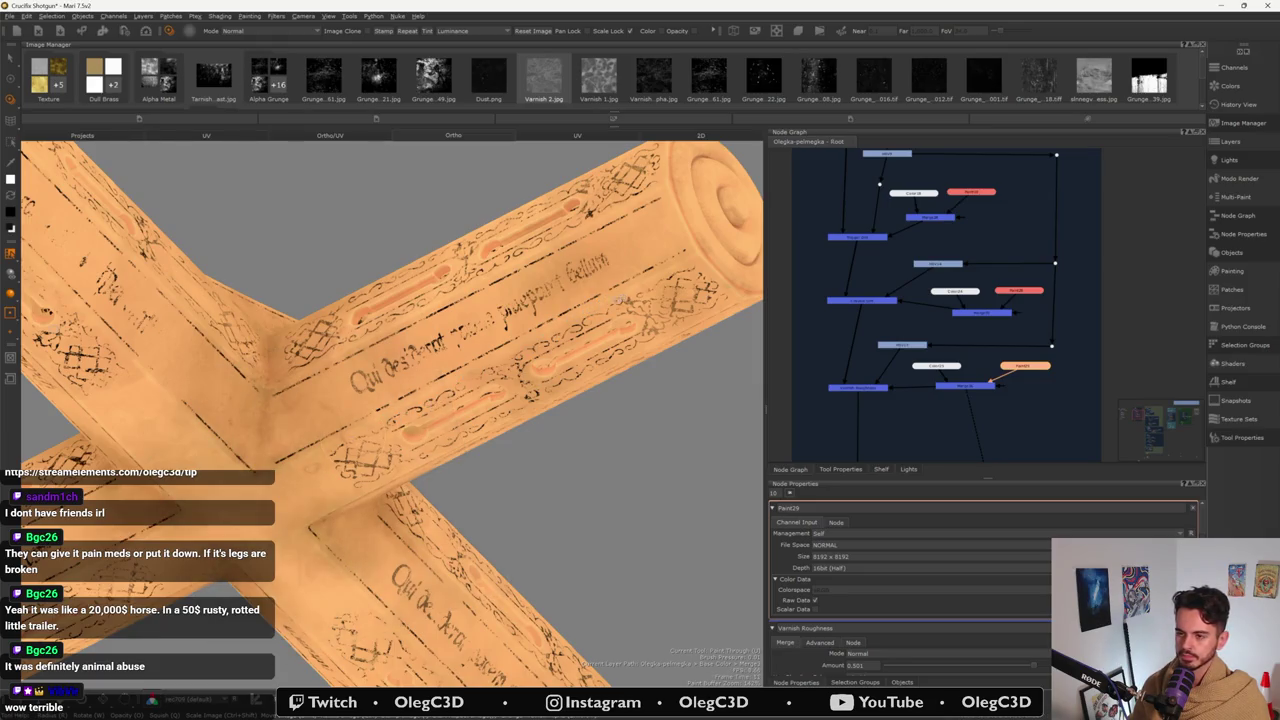
pyautogui.keyDown('alt'); pyautogui.moveTo(352, 436); pyautogui.dragTo(357, 355); pyautogui.keyUp('alt')
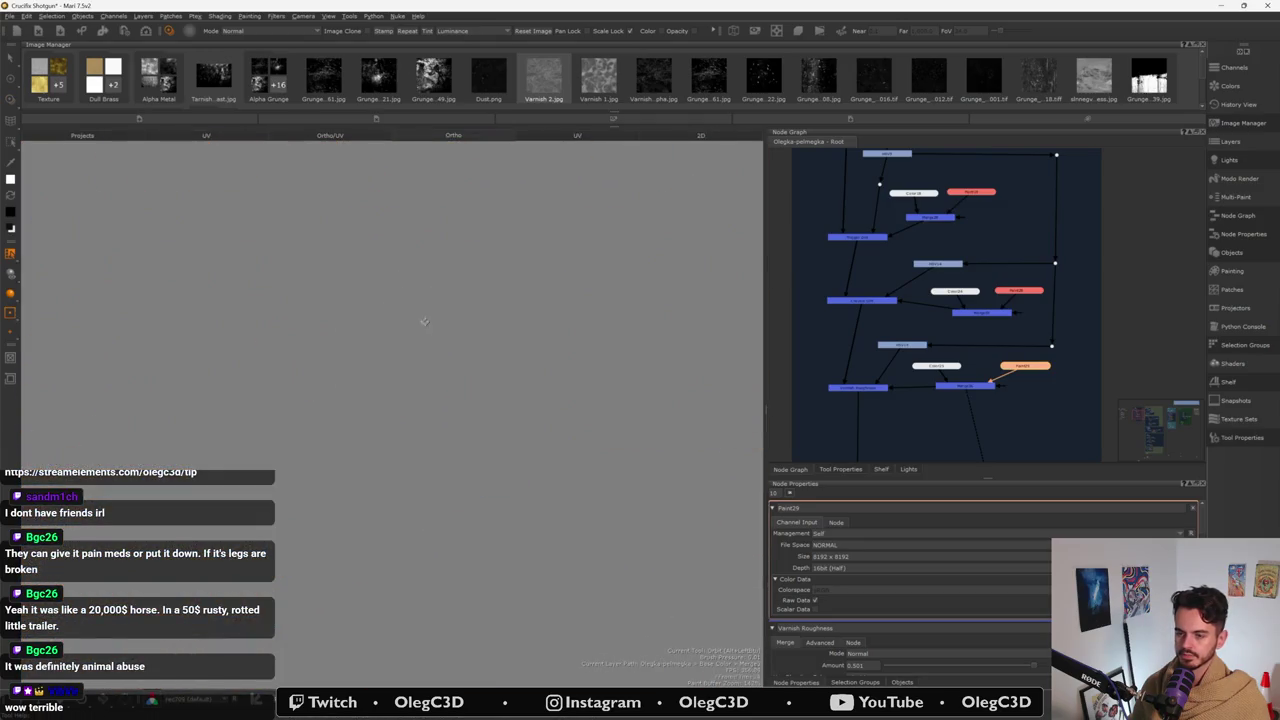
pyautogui.keyDown('alt'); pyautogui.moveTo(423, 323); pyautogui.dragTo(450, 390, button='middle'); pyautogui.keyUp('alt')
pyautogui.keyDown('alt'); pyautogui.moveTo(449, 389); pyautogui.dragTo(245, 395); pyautogui.keyUp('alt')
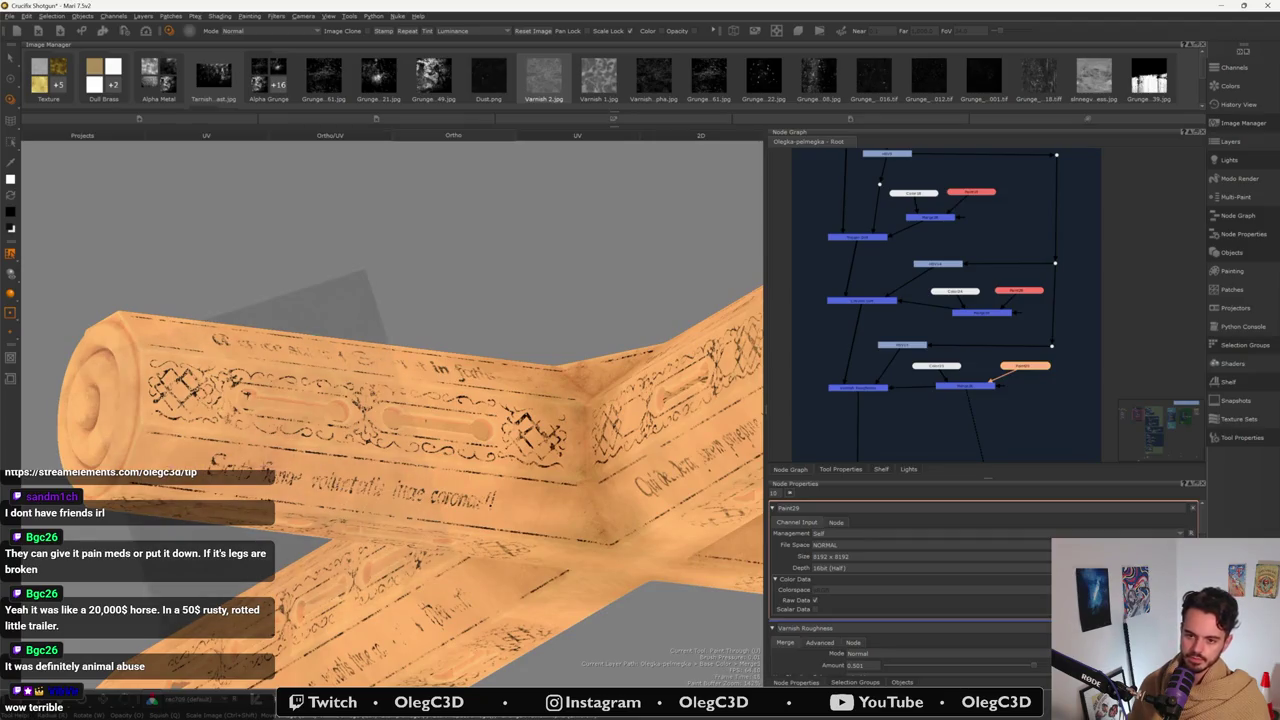
pyautogui.moveTo(271, 364); pyautogui.dragTo(412, 448)
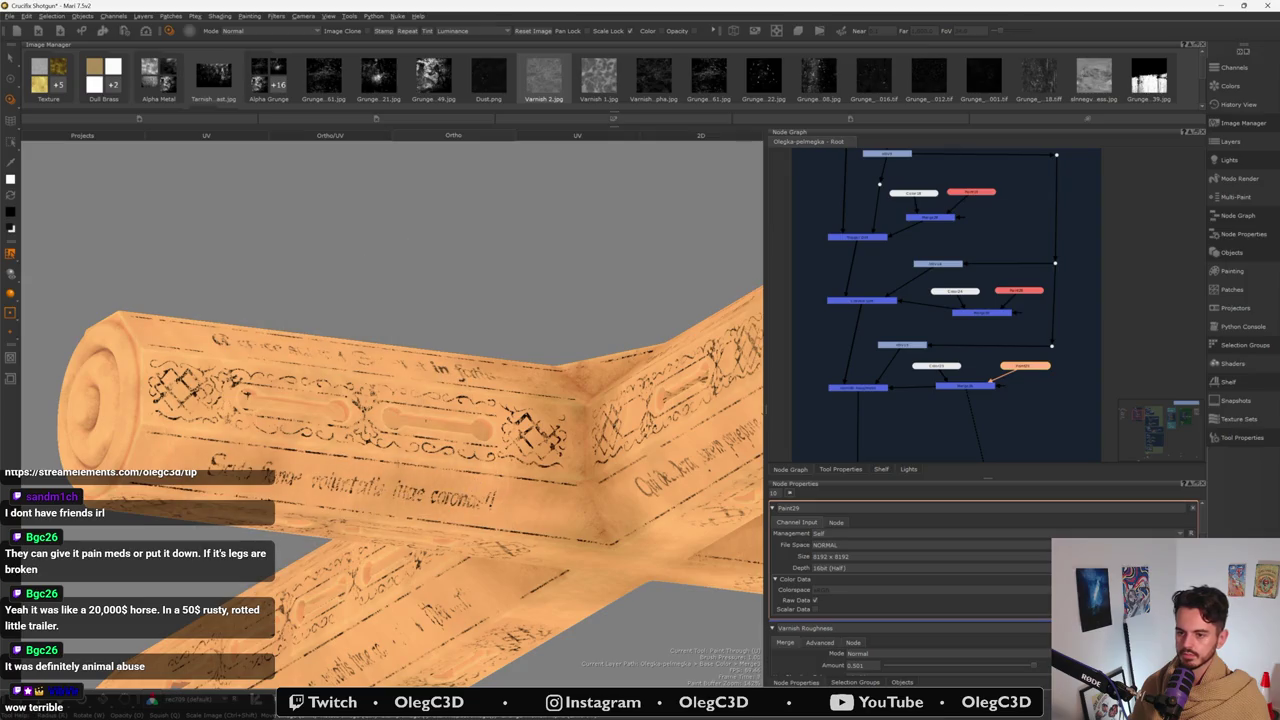
pyautogui.moveTo(290, 458); pyautogui.dragTo(448, 331)
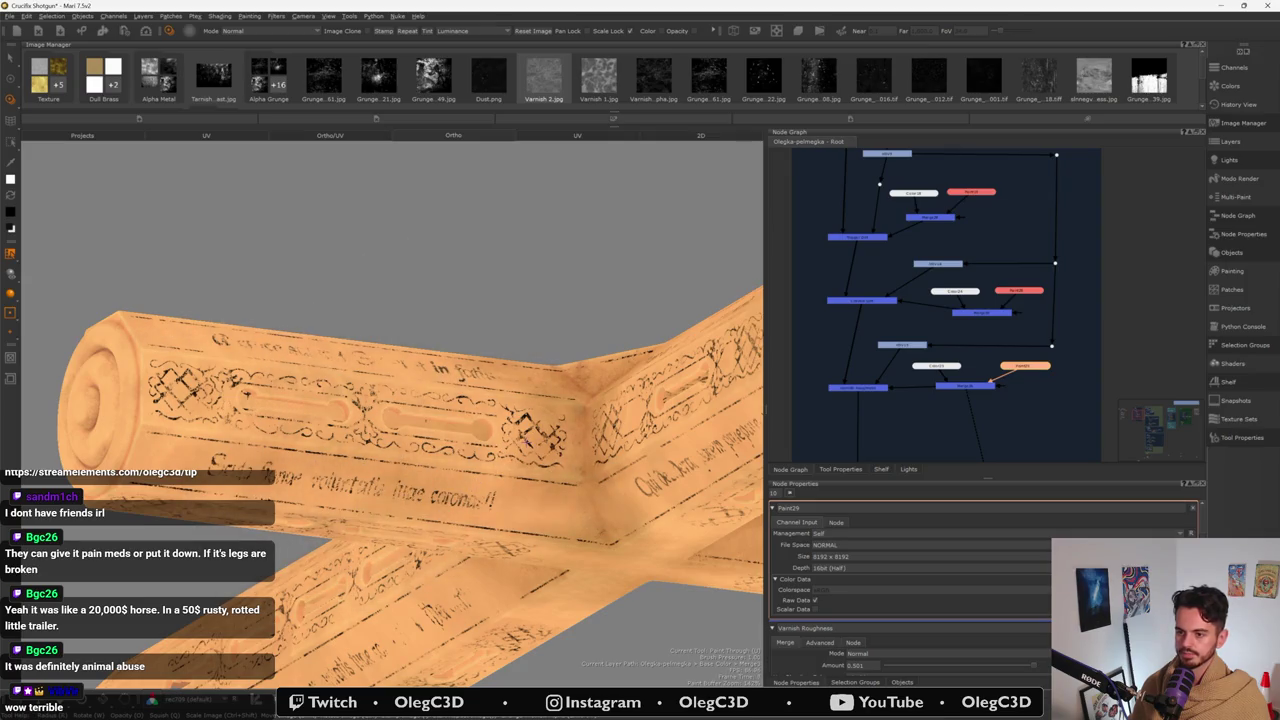
pyautogui.moveTo(343, 358); pyautogui.dragTo(387, 410)
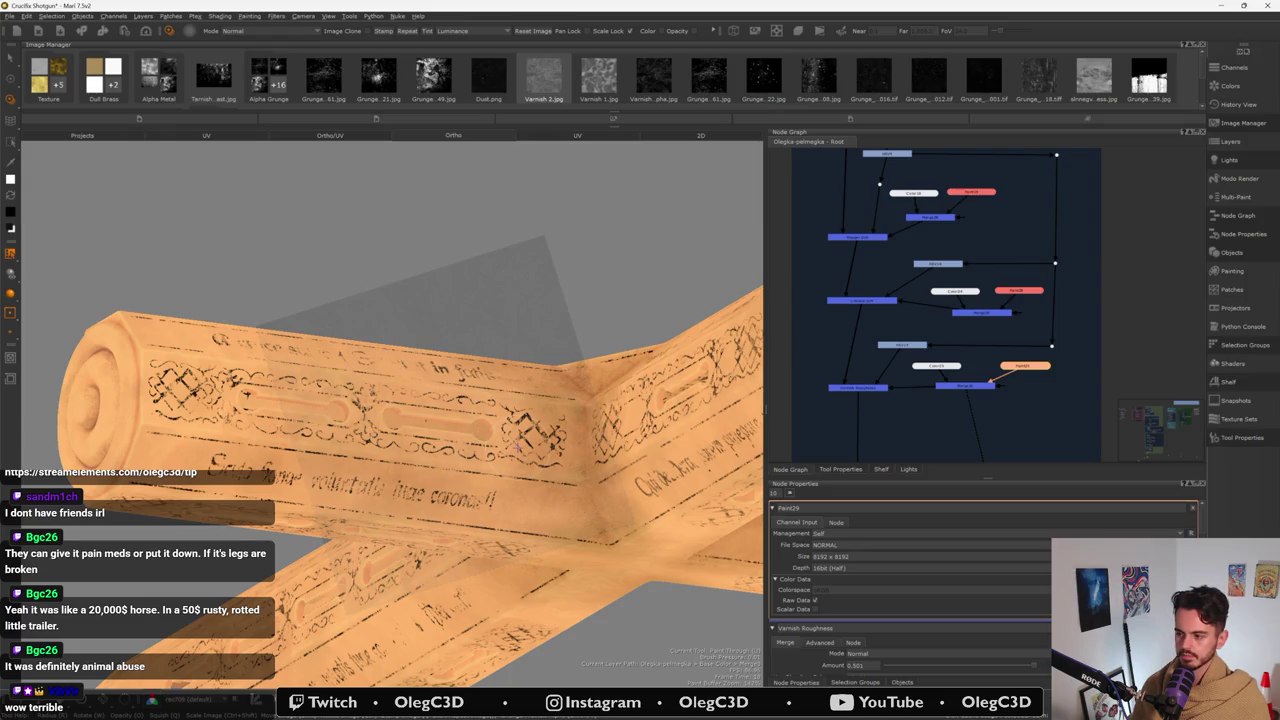
pyautogui.moveTo(380, 408)
pyautogui.keyDown('alt'); pyautogui.mouseDown()
pyautogui.moveTo(360, 490)
pyautogui.moveTo(405, 468)
pyautogui.moveTo(520, 470)
pyautogui.mouseUp(); pyautogui.keyUp('alt')
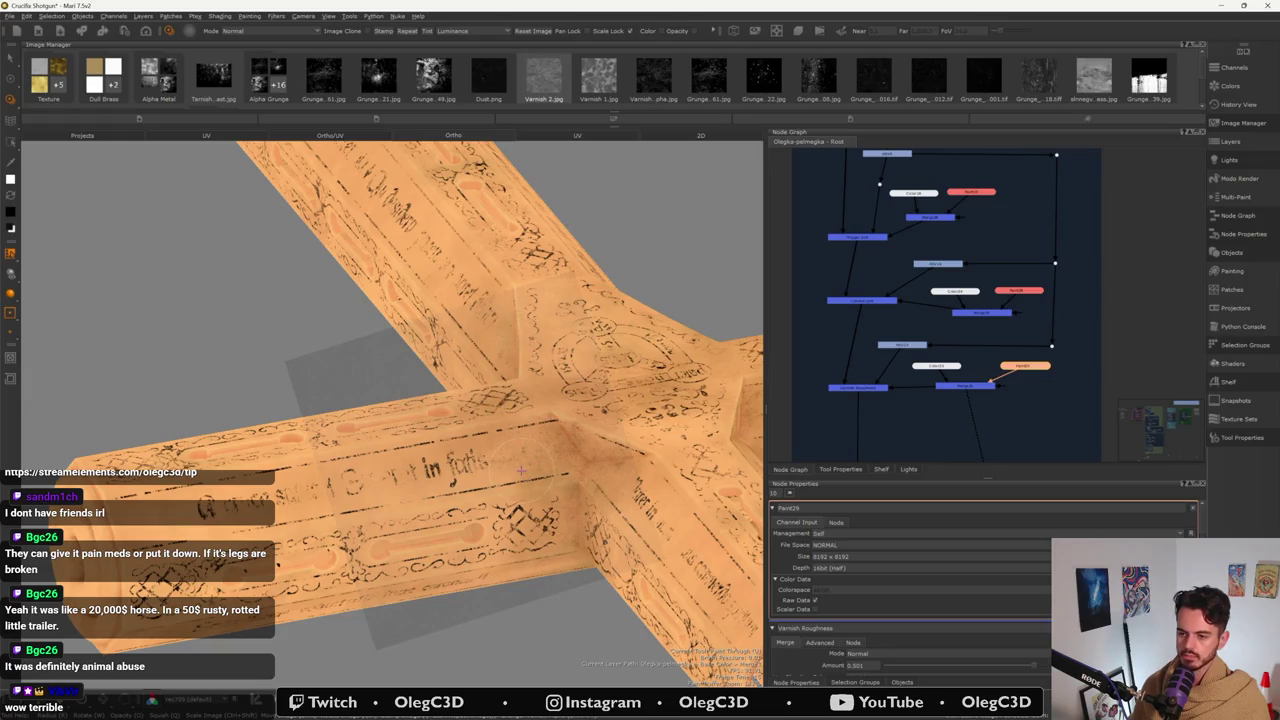
pyautogui.moveTo(520, 470)
pyautogui.mouseDown(button='middle')
pyautogui.moveTo(440, 505)
pyautogui.moveTo(432, 448)
pyautogui.moveTo(437, 461)
pyautogui.mouseUp(button='middle')
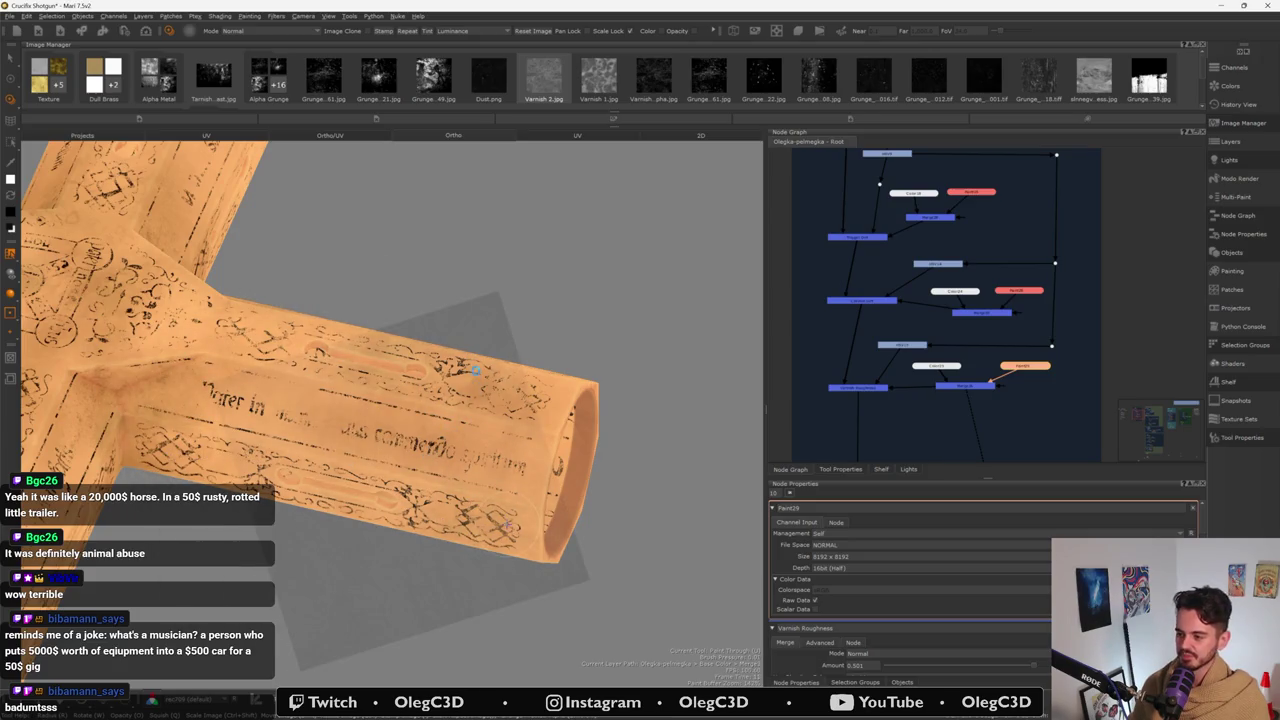
pyautogui.keyDown('alt'); pyautogui.moveTo(504, 525); pyautogui.dragTo(572, 522); pyautogui.keyUp('alt')
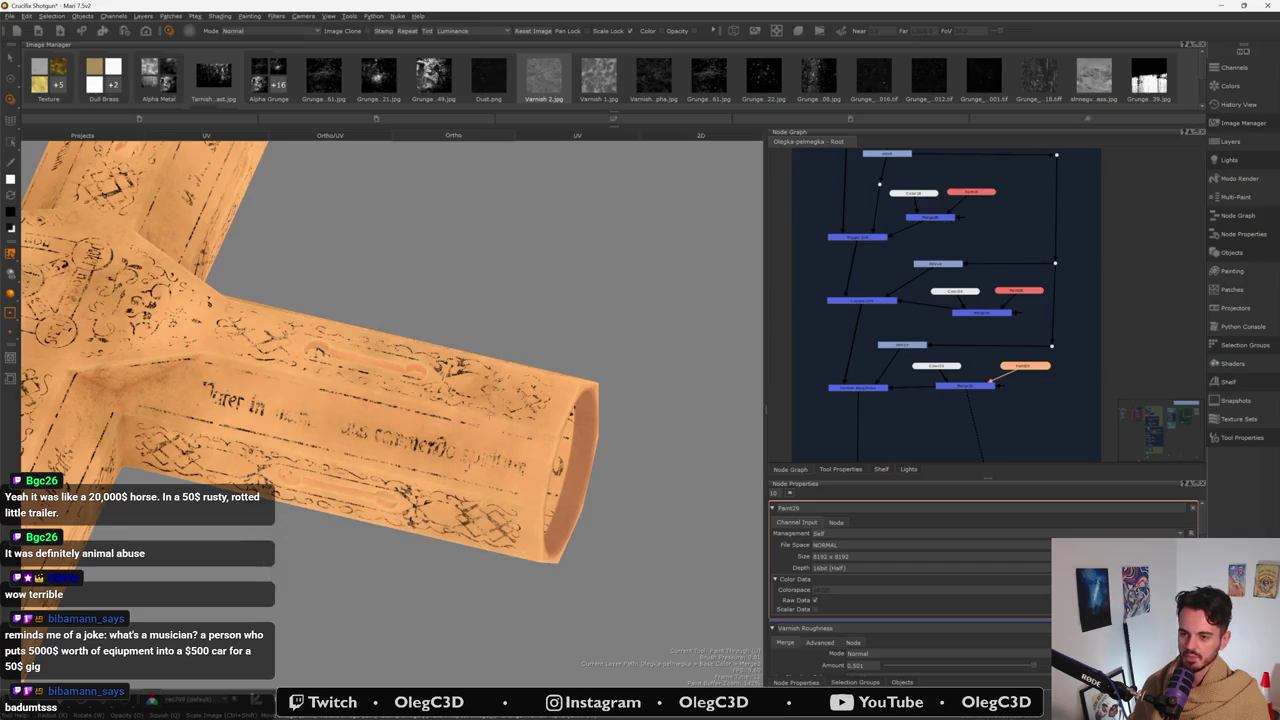
pyautogui.keyDown('alt'); pyautogui.moveTo(335, 431); pyautogui.dragTo(268, 389); pyautogui.keyUp('alt')
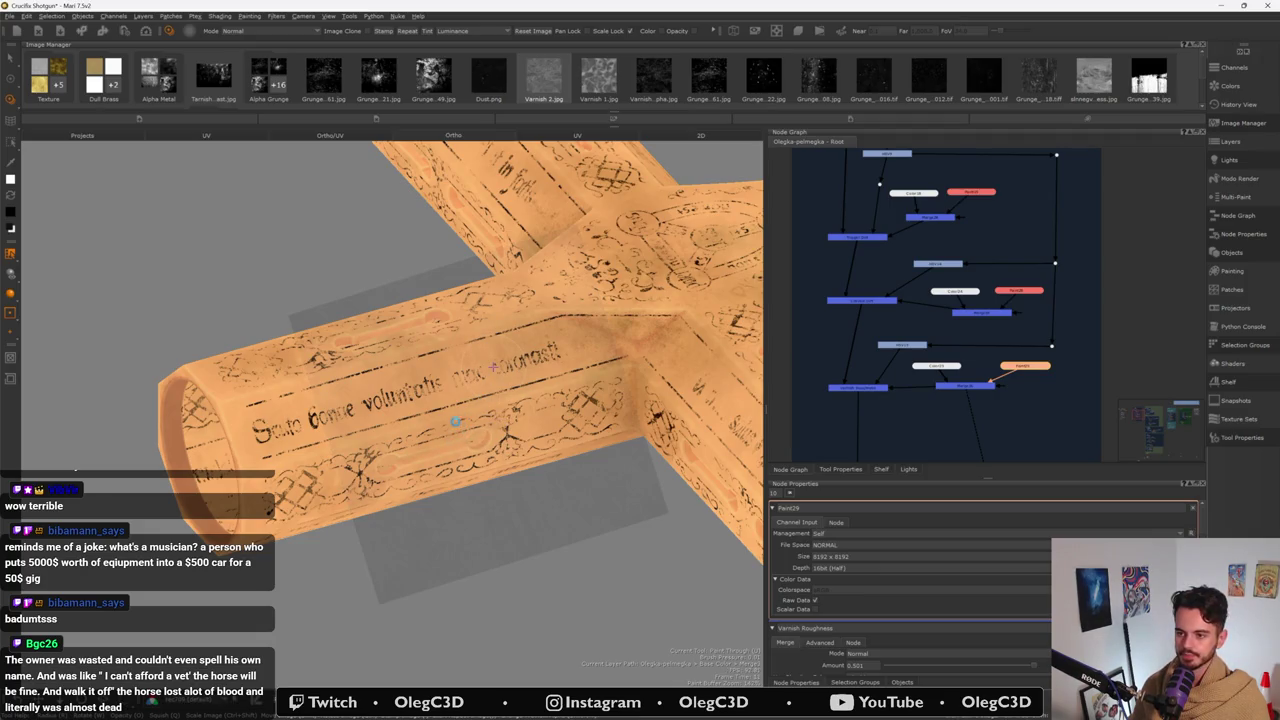
pyautogui.moveTo(494, 366)
pyautogui.mouseDown(button='middle')
pyautogui.moveTo(436, 451)
pyautogui.moveTo(461, 433)
pyautogui.mouseUp(button='middle')
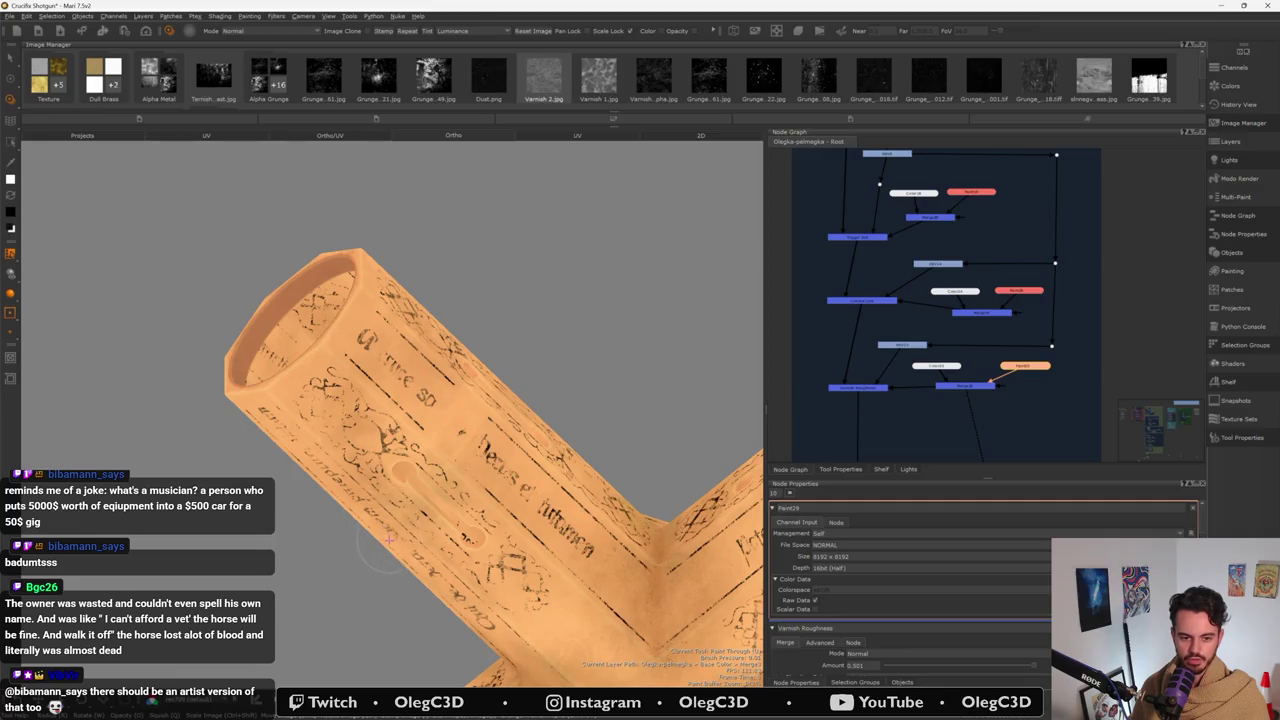
pyautogui.keyDown('alt'); pyautogui.moveTo(423, 558); pyautogui.dragTo(377, 528); pyautogui.keyUp('alt')
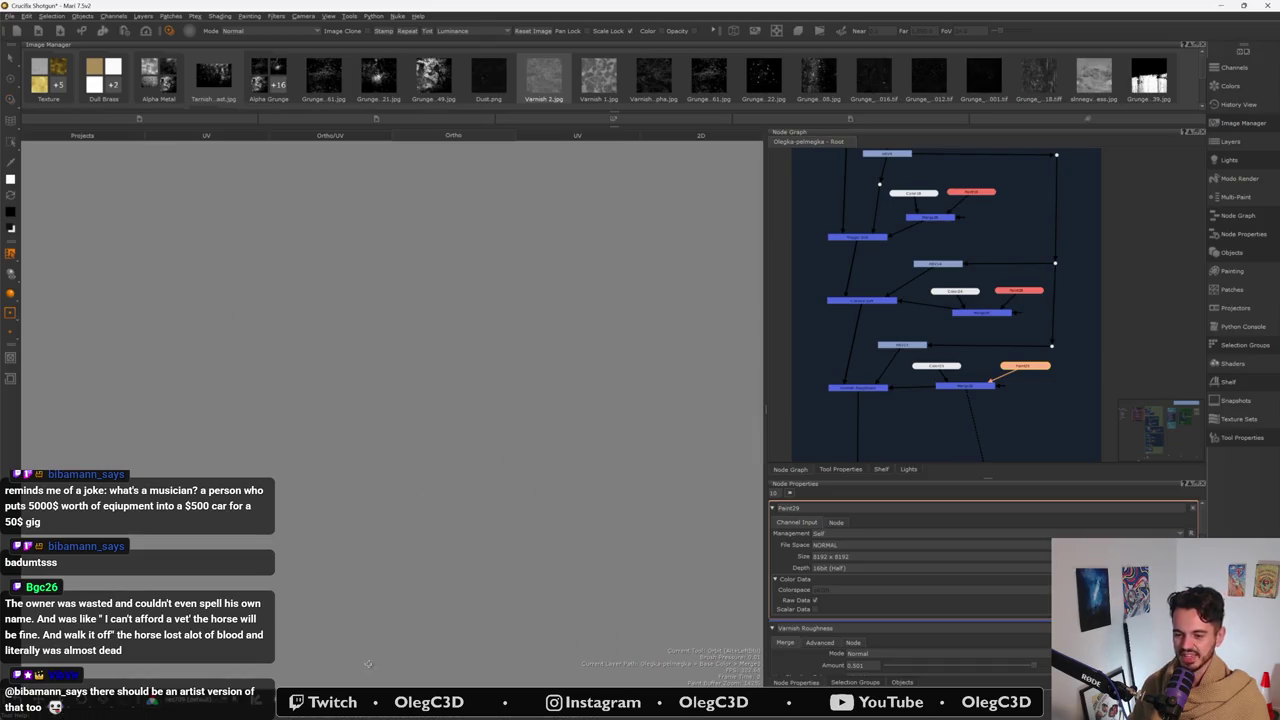
# - Zoom in on the cross and clone a patch onto the upper tube, baking it
pyautogui.moveTo(377, 528)
pyautogui.keyDown('alt'); pyautogui.mouseDown()
pyautogui.moveTo(420, 500)
pyautogui.moveTo(369, 479)
pyautogui.mouseUp(); pyautogui.keyUp('alt')
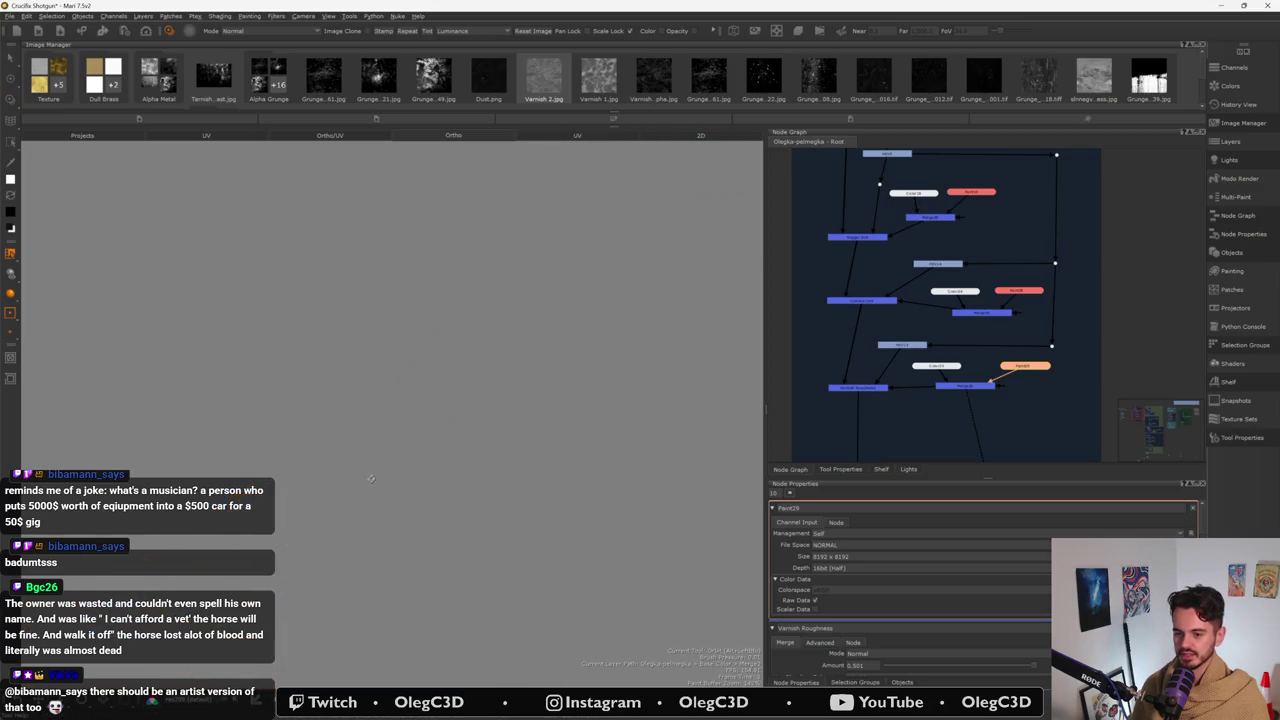
pyautogui.keyDown('alt'); pyautogui.moveTo(427, 328); pyautogui.dragTo(415, 440); pyautogui.keyUp('alt')
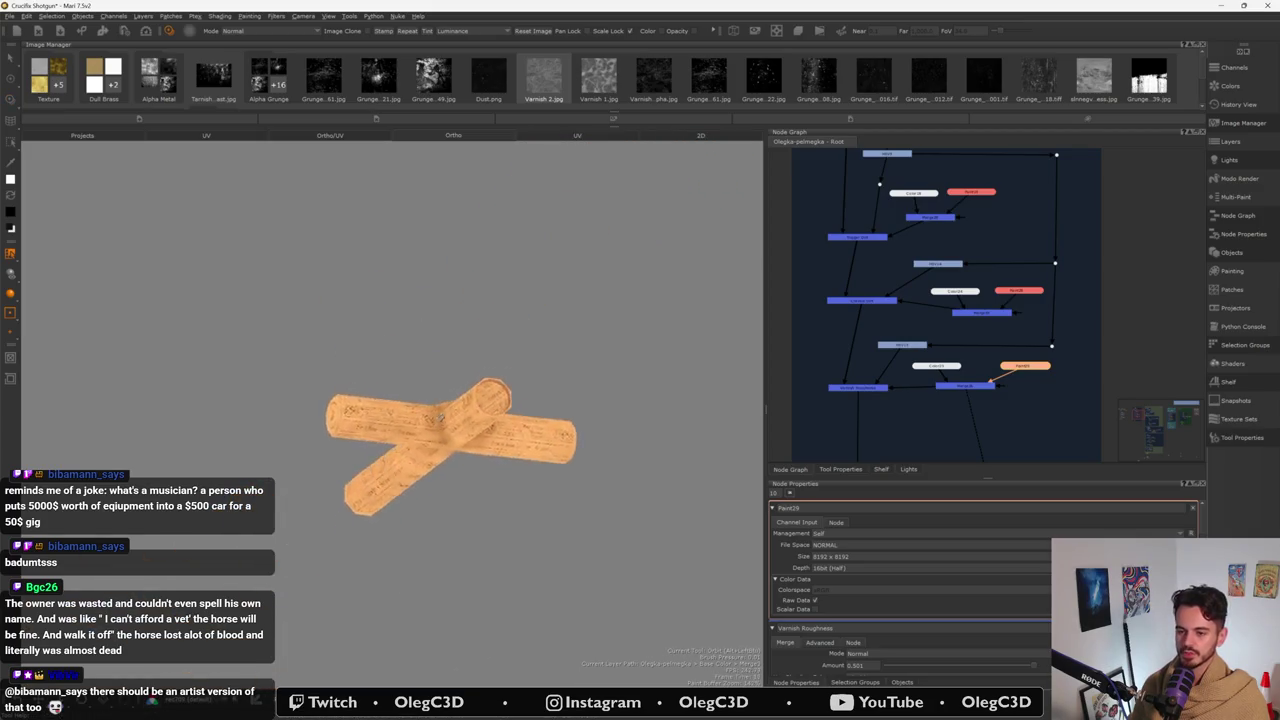
pyautogui.keyDown('alt'); pyautogui.moveTo(415, 440); pyautogui.dragTo(419, 452, button='right'); pyautogui.keyUp('alt')
pyautogui.moveTo(417, 453)
pyautogui.keyDown('alt'); pyautogui.mouseDown()
pyautogui.moveTo(476, 428)
pyautogui.moveTo(474, 412)
pyautogui.mouseUp(); pyautogui.keyUp('alt')
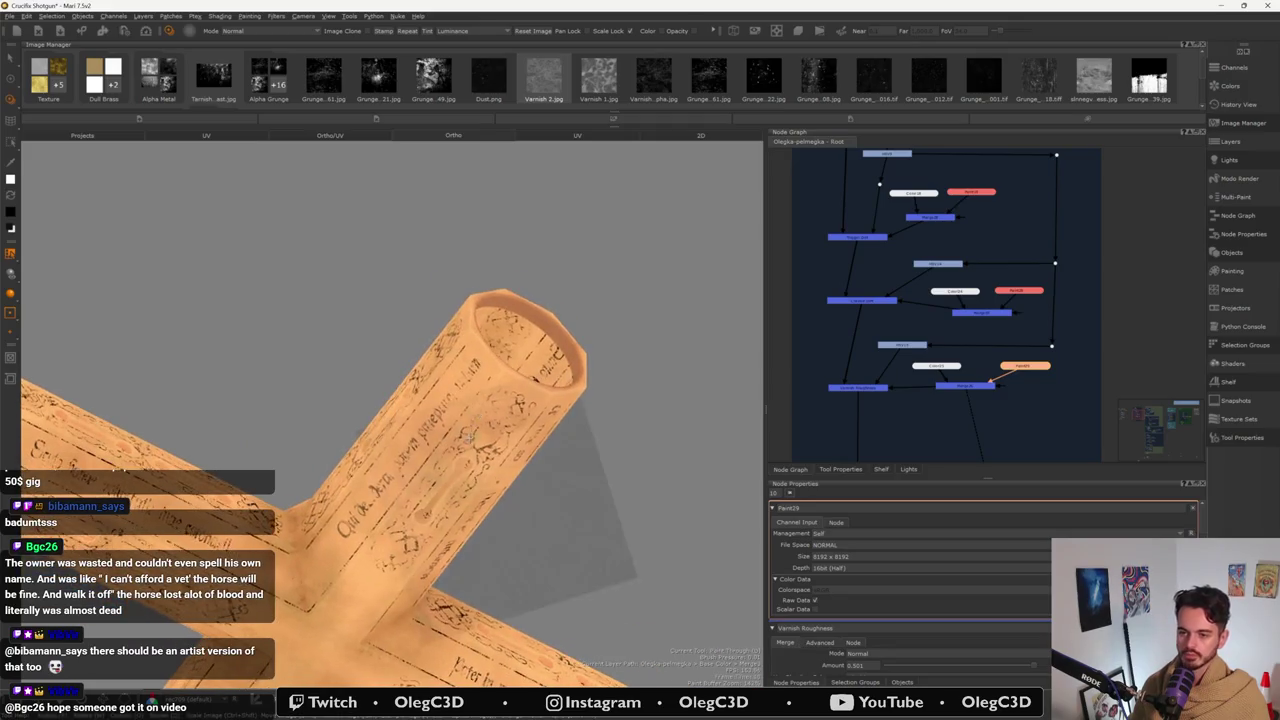
pyautogui.click(497, 427)
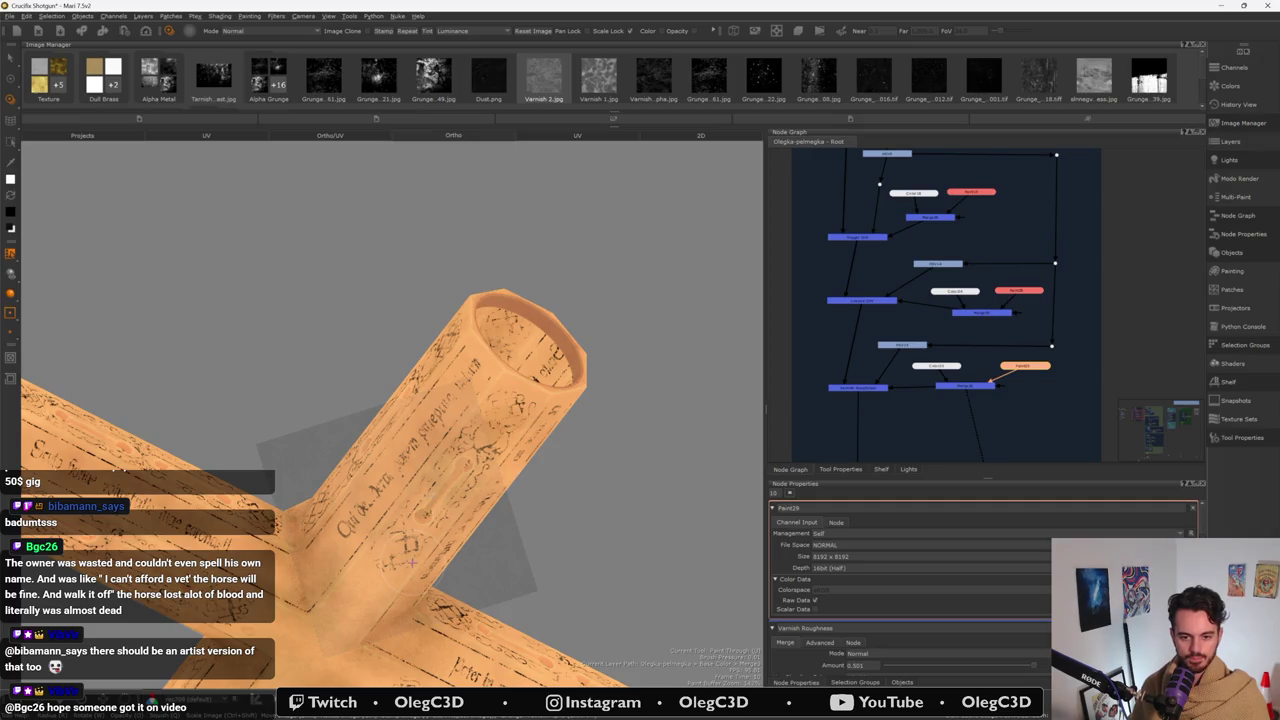
pyautogui.press('b')
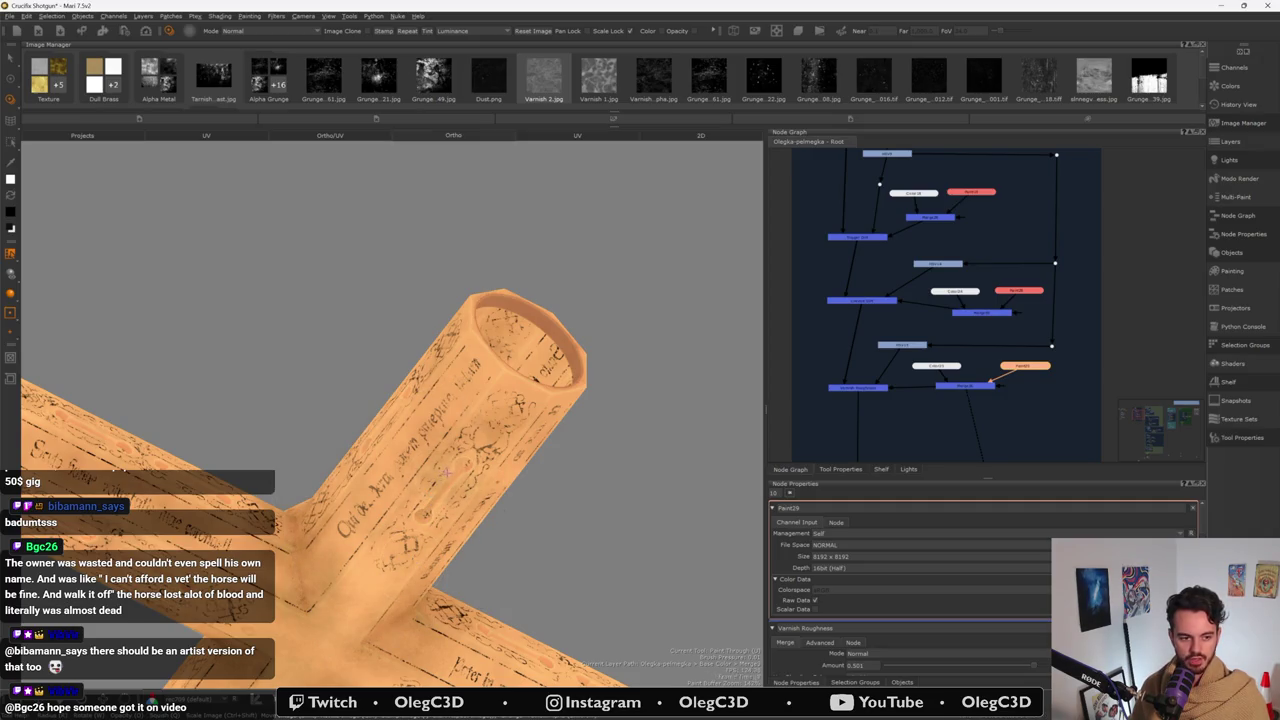
# - Clone a lighter patch over the engraved text near the joint from a lower angle
pyautogui.keyDown('alt'); pyautogui.moveTo(451, 474); pyautogui.dragTo(331, 491); pyautogui.keyUp('alt')
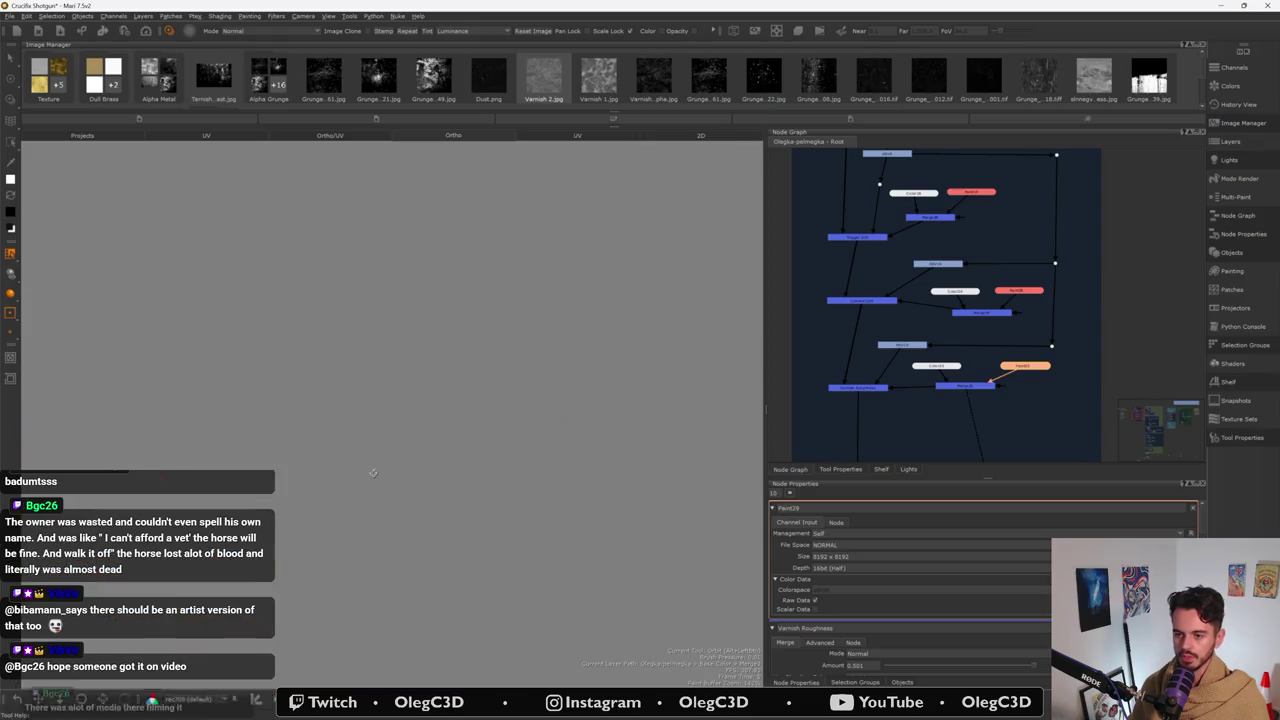
pyautogui.keyDown('alt'); pyautogui.moveTo(331, 491); pyautogui.dragTo(360, 470); pyautogui.keyUp('alt')
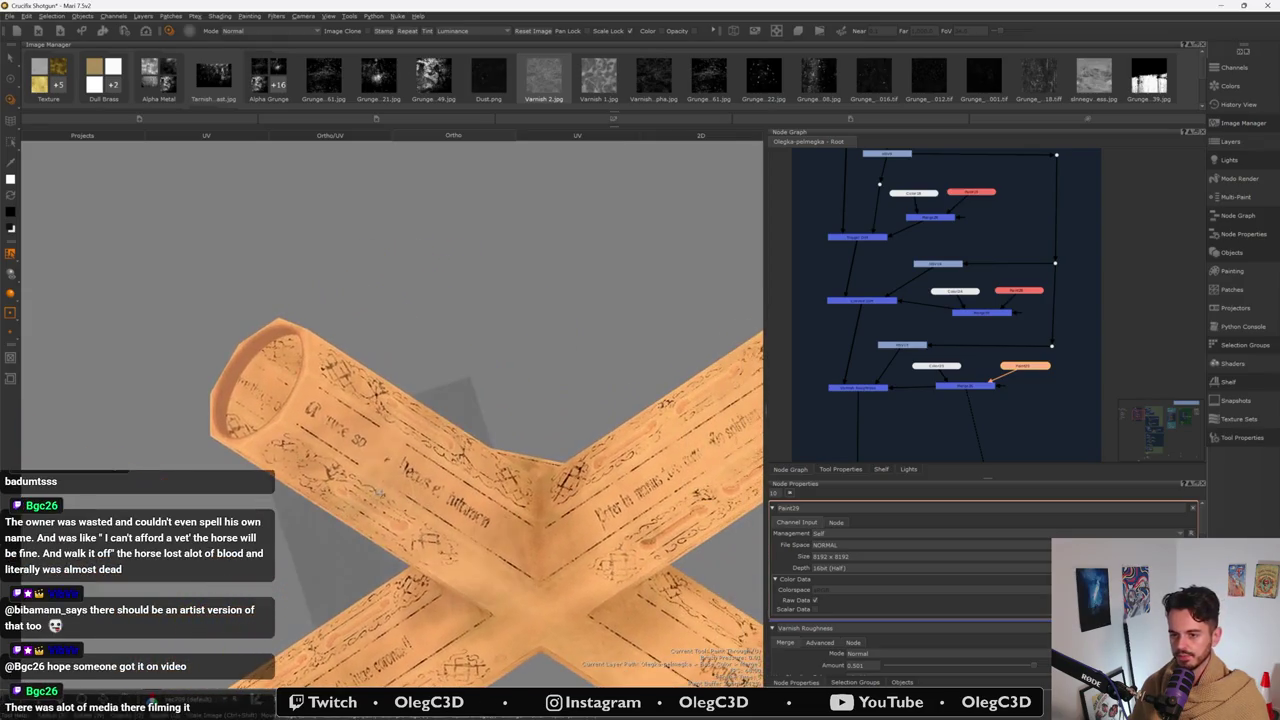
pyautogui.click(430, 491)
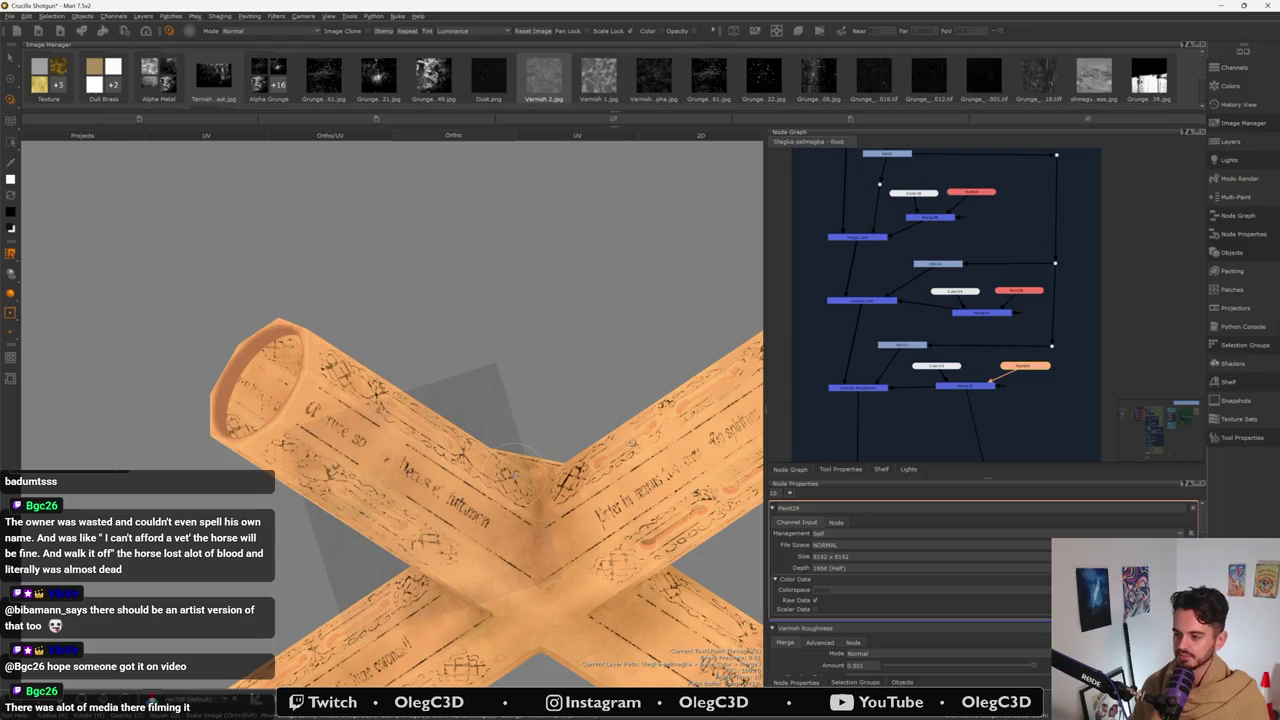
pyautogui.moveTo(626, 443)
pyautogui.keyDown('alt'); pyautogui.mouseDown()
pyautogui.moveTo(315, 470)
pyautogui.moveTo(490, 414)
pyautogui.mouseUp(); pyautogui.keyUp('alt')
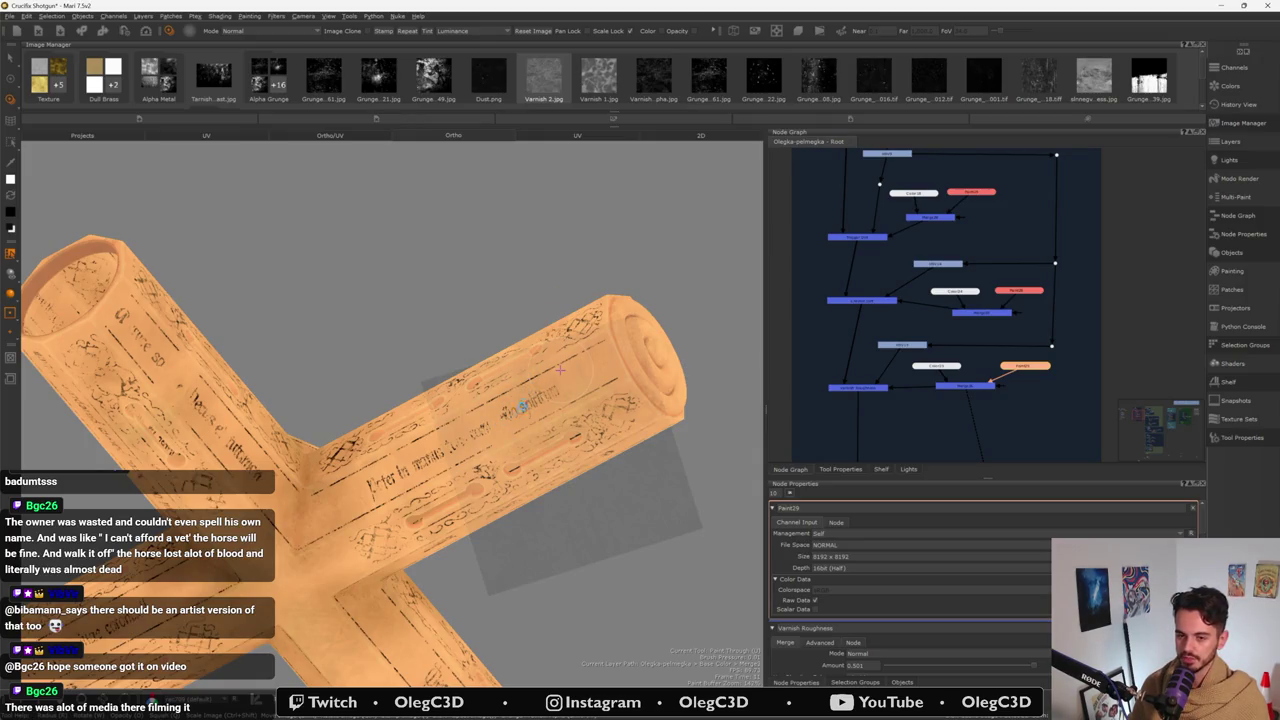
pyautogui.keyDown('alt'); pyautogui.moveTo(560, 370); pyautogui.dragTo(640, 380); pyautogui.keyUp('alt')
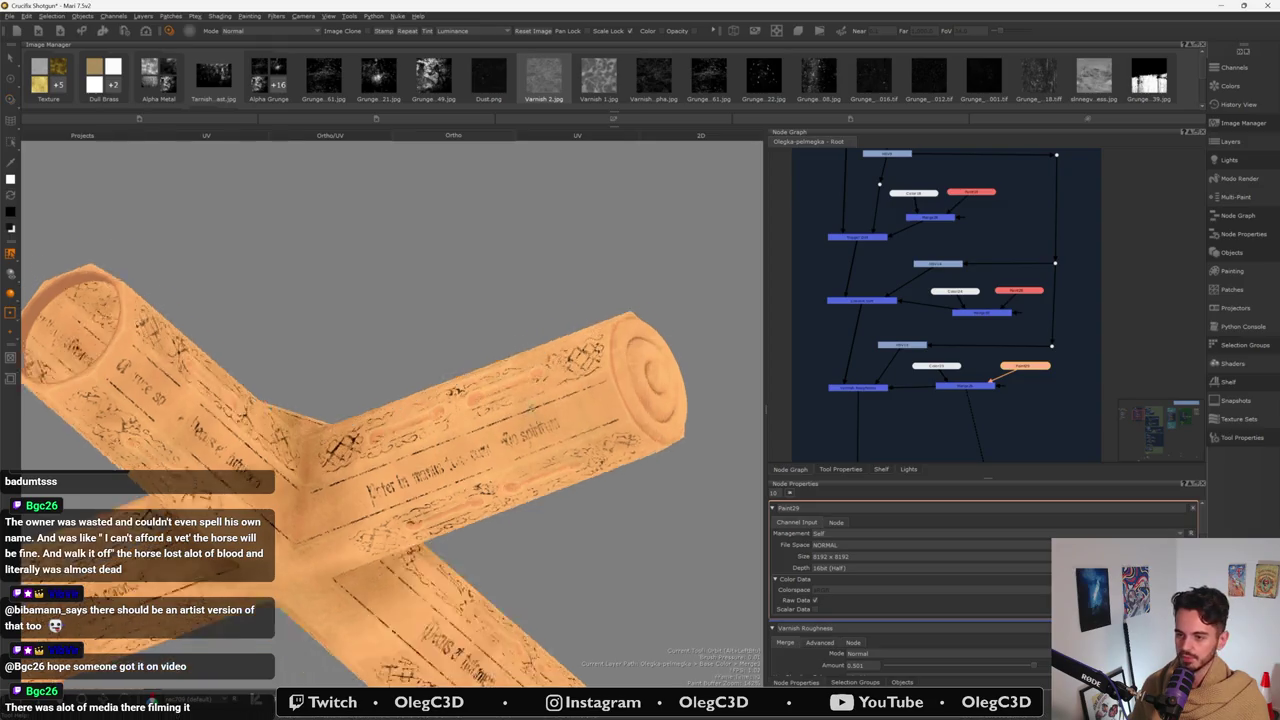
pyautogui.keyDown('alt'); pyautogui.moveTo(520, 420); pyautogui.dragTo(571, 457); pyautogui.keyUp('alt')
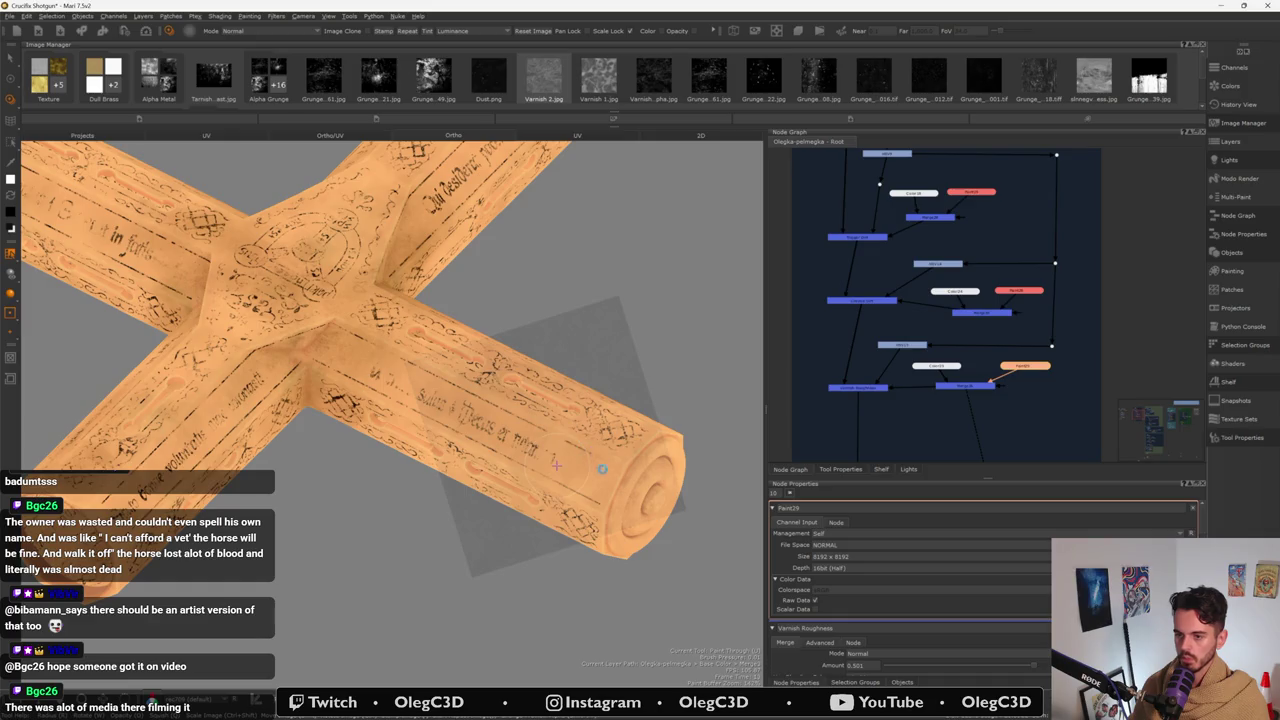
pyautogui.moveTo(556, 464); pyautogui.dragTo(440, 440, button='middle')
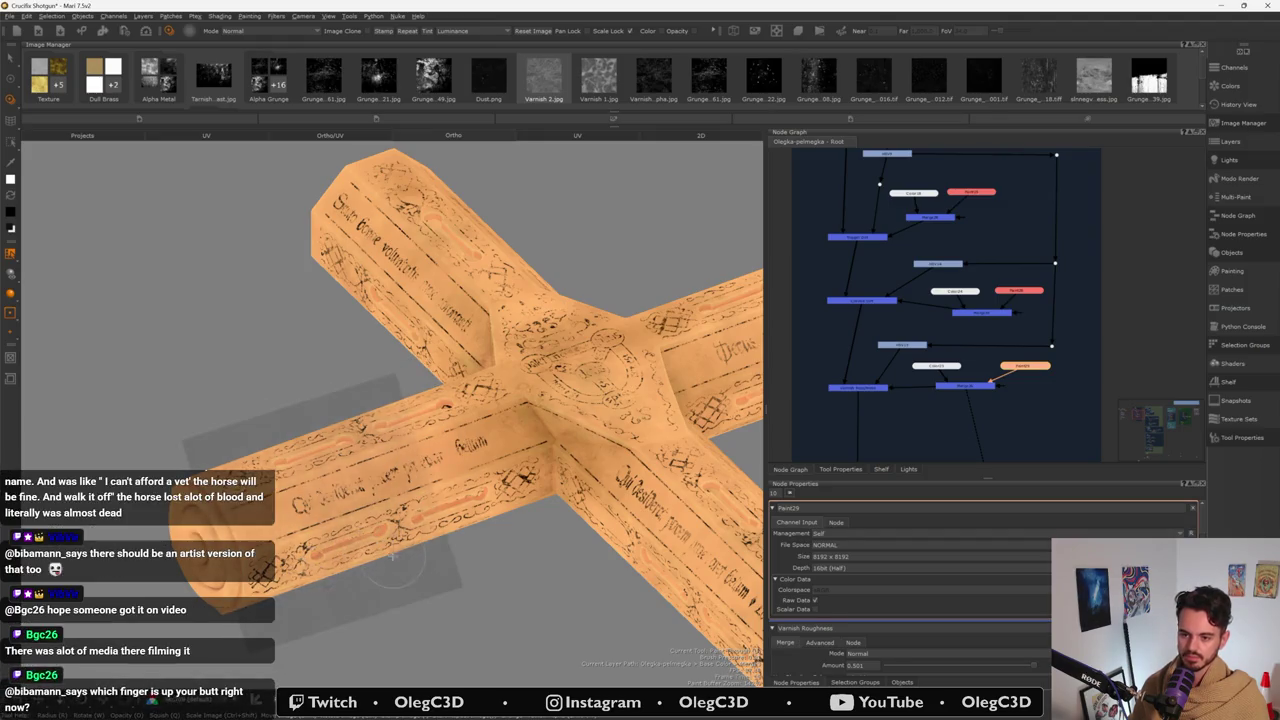
pyautogui.click(349, 509)
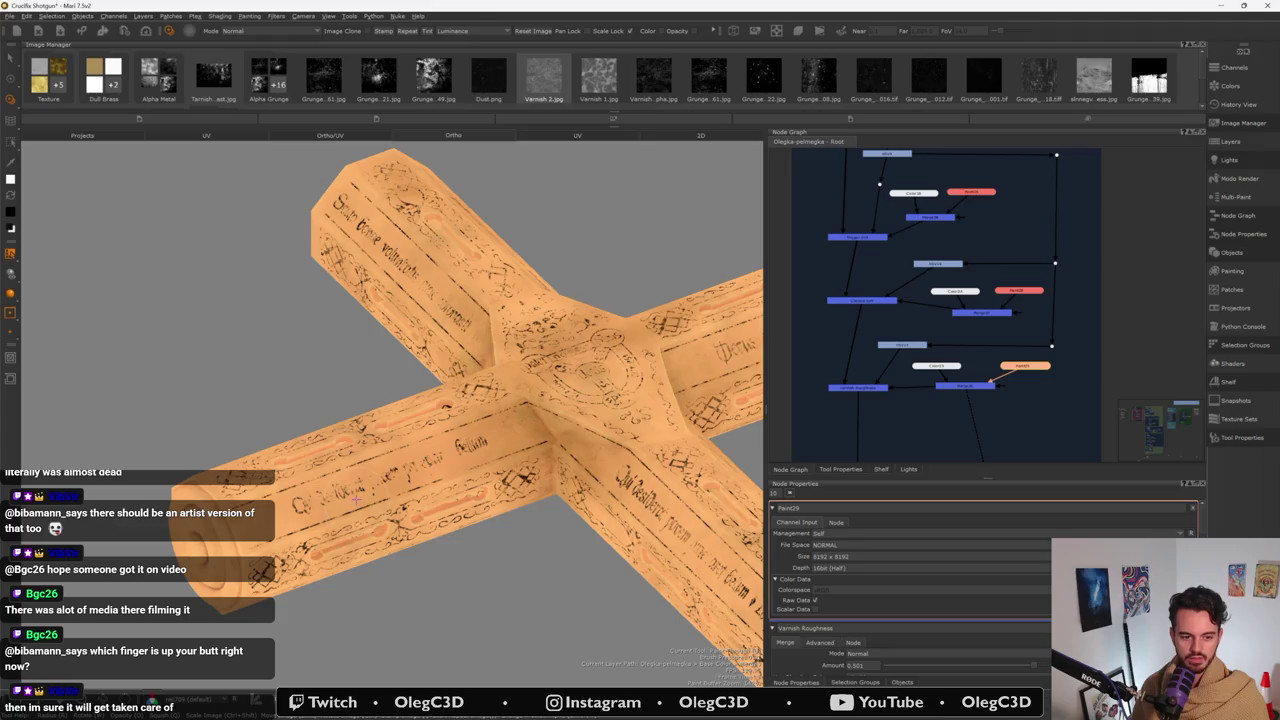
pyautogui.moveTo(359, 499); pyautogui.dragTo(339, 421, button='middle')
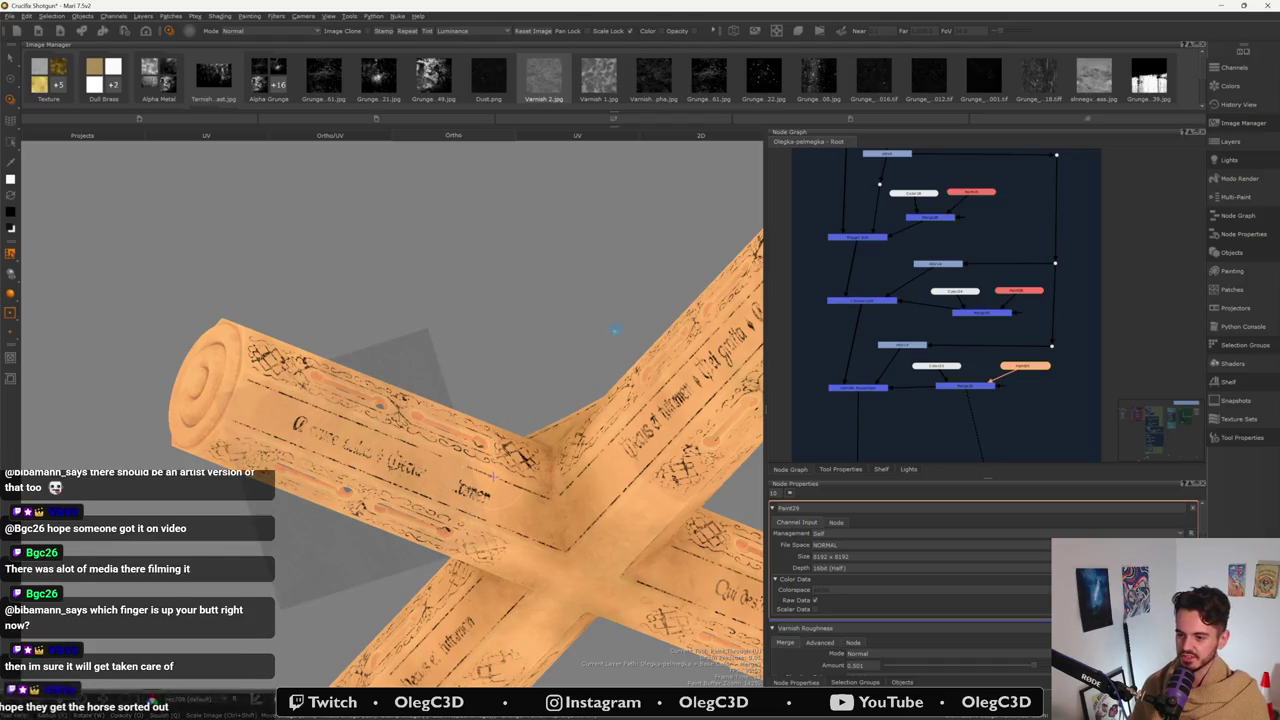
pyautogui.moveTo(610, 387)
pyautogui.keyDown('alt'); pyautogui.mouseDown()
pyautogui.moveTo(437, 514)
pyautogui.moveTo(423, 493)
pyautogui.moveTo(383, 496)
pyautogui.moveTo(428, 474)
pyautogui.moveTo(463, 425)
pyautogui.mouseUp(); pyautogui.keyUp('alt')
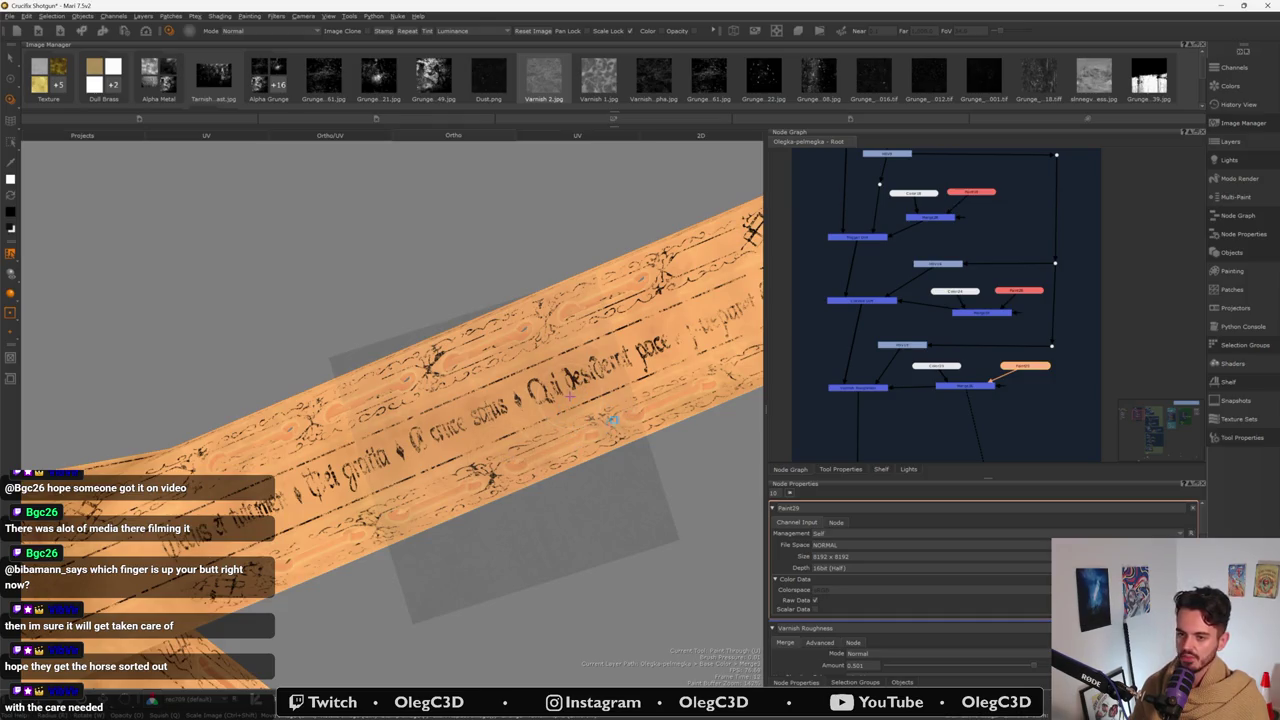
# - Paint Through over the engraved-script seam near the beam's open end, then swap colours
pyautogui.keyDown('alt'); pyautogui.moveTo(570, 395); pyautogui.dragTo(460, 473); pyautogui.keyUp('alt')
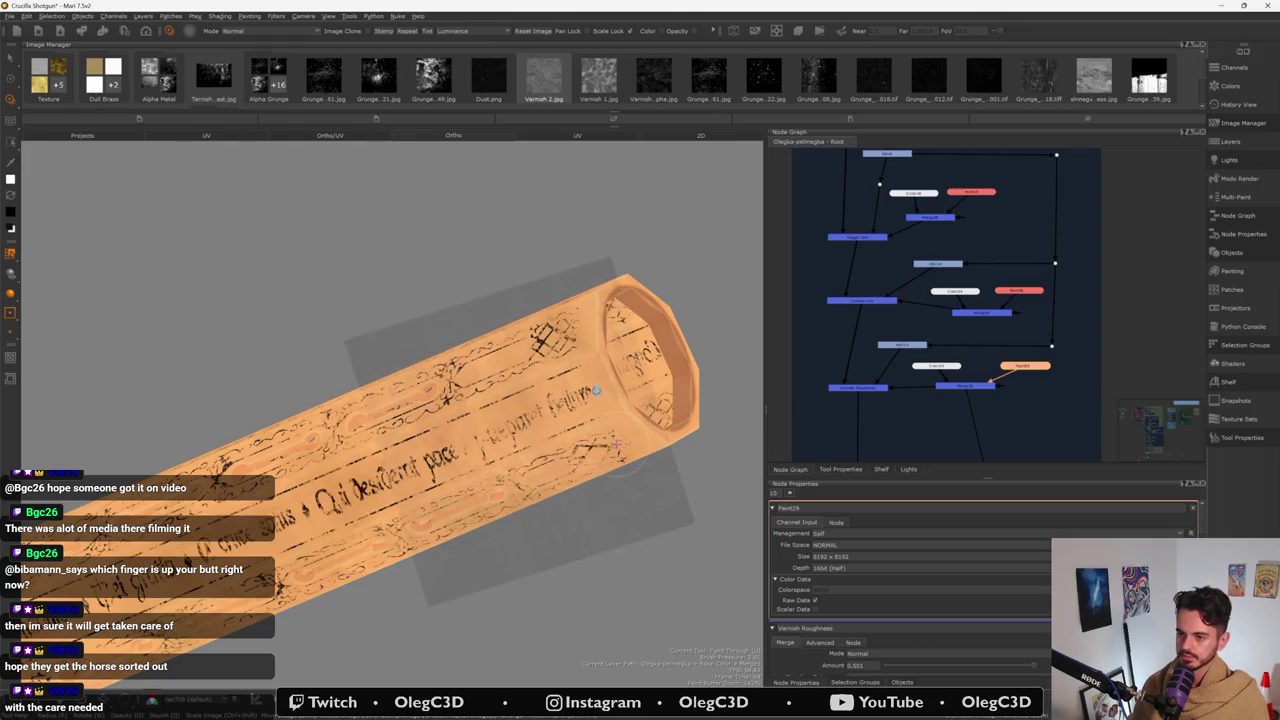
pyautogui.keyDown('alt'); pyautogui.moveTo(580, 360); pyautogui.dragTo(603, 423); pyautogui.keyUp('alt')
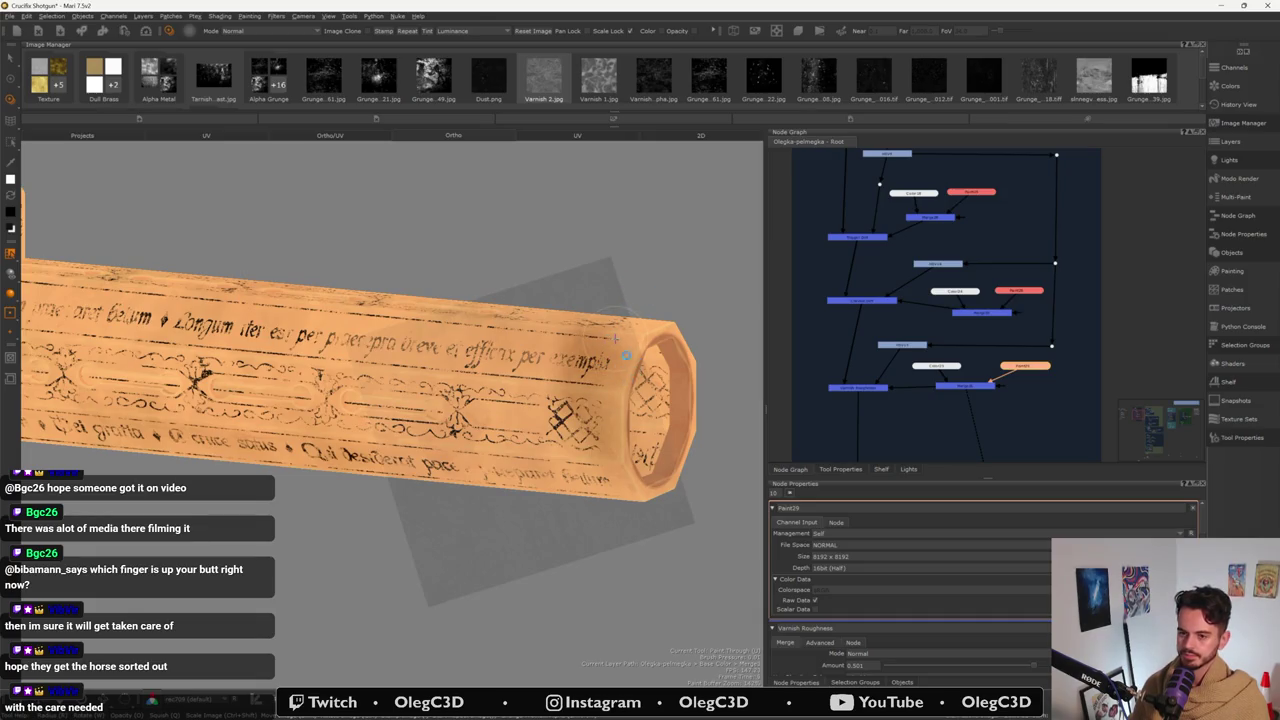
pyautogui.moveTo(622, 375)
pyautogui.keyDown('alt'); pyautogui.mouseDown()
pyautogui.moveTo(580, 422)
pyautogui.moveTo(839, 420)
pyautogui.moveTo(723, 371)
pyautogui.moveTo(700, 306)
pyautogui.moveTo(709, 197)
pyautogui.moveTo(650, 300)
pyautogui.moveTo(500, 380)
pyautogui.moveTo(414, 406)
pyautogui.moveTo(570, 372)
pyautogui.moveTo(418, 404)
pyautogui.moveTo(408, 526)
pyautogui.mouseUp(); pyautogui.keyUp('alt')
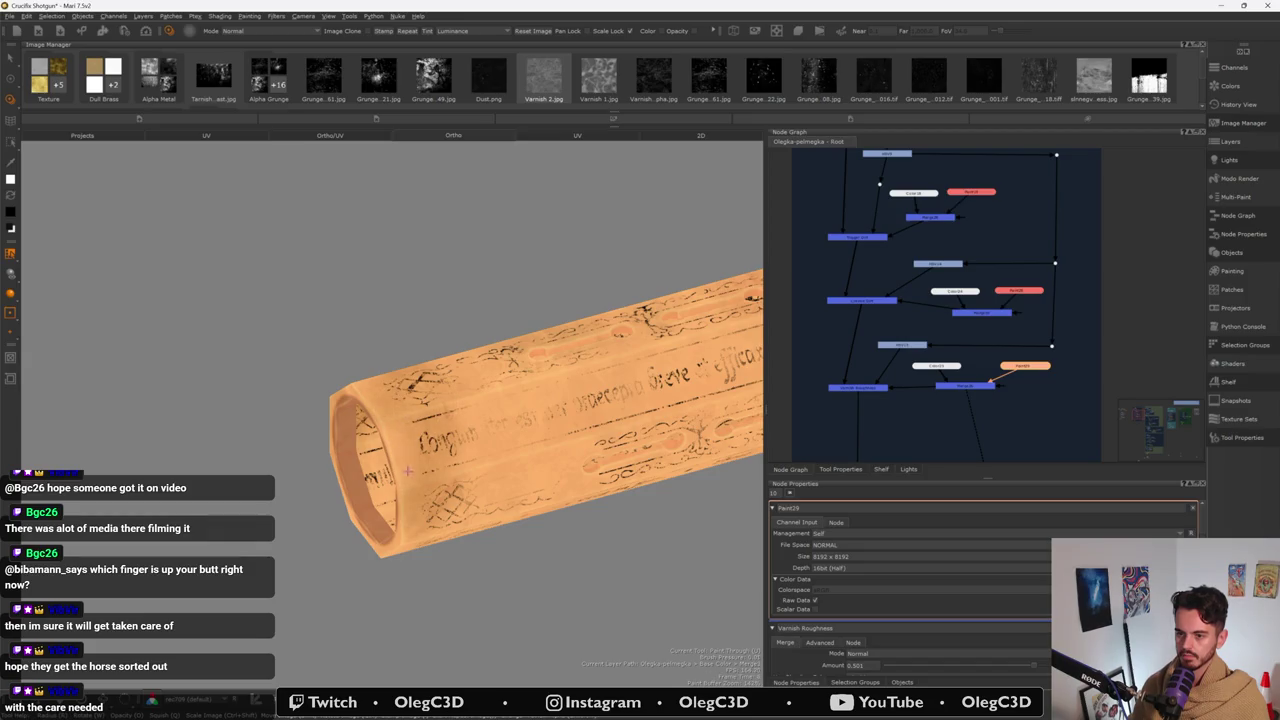
pyautogui.click(406, 458)
pyautogui.moveTo(440, 445)
pyautogui.mouseDown()
pyautogui.moveTo(451, 437)
pyautogui.moveTo(443, 505)
pyautogui.mouseUp()
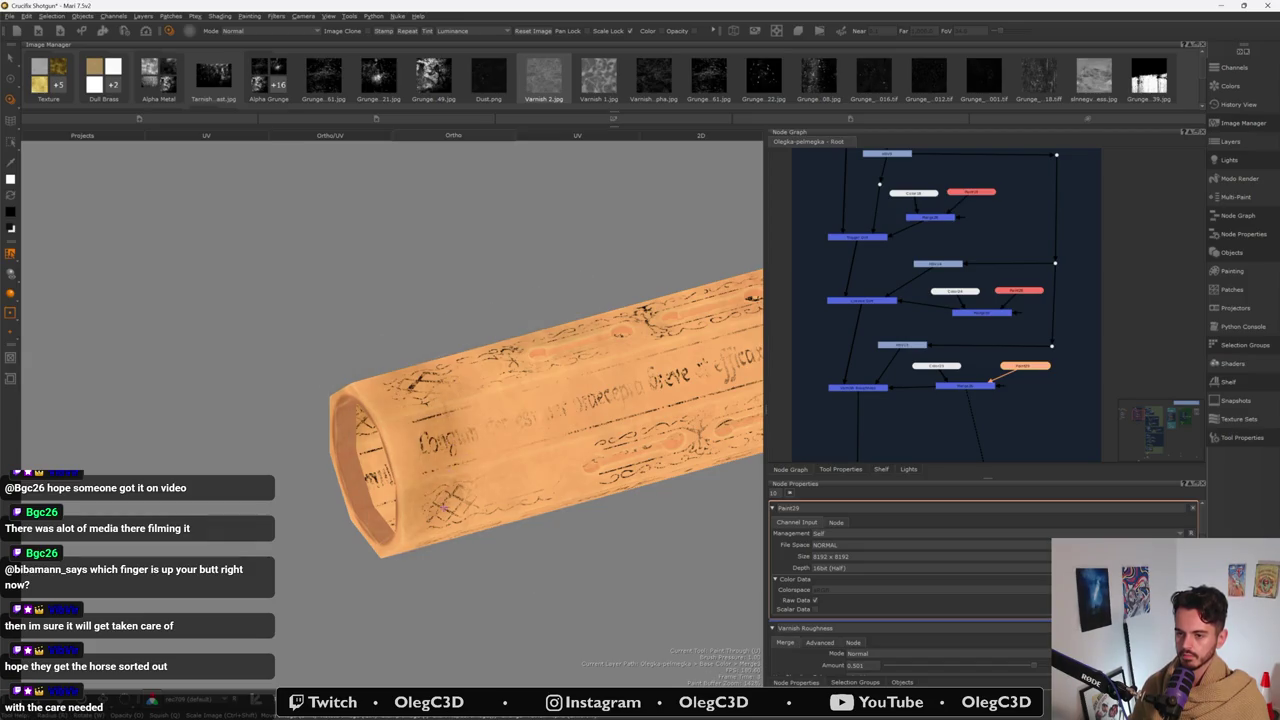
pyautogui.moveTo(416, 457); pyautogui.dragTo(437, 426)
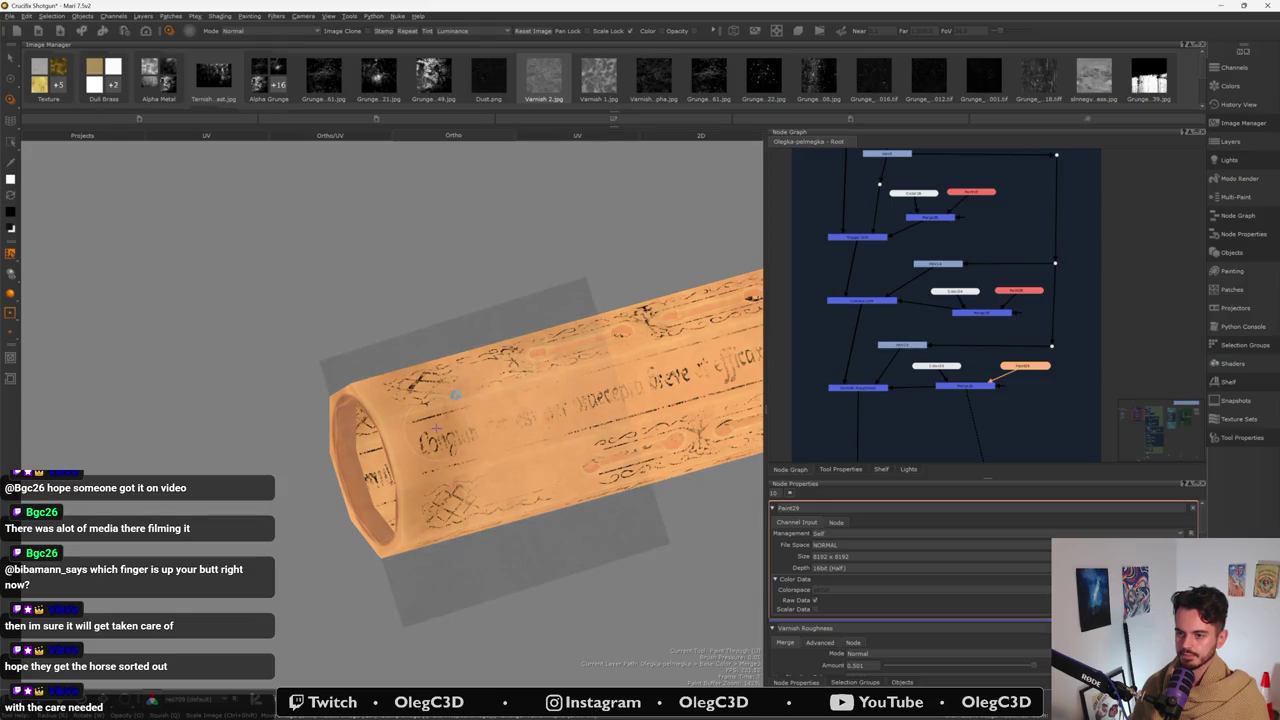
pyautogui.moveTo(529, 480)
pyautogui.keyDown('alt'); pyautogui.mouseDown()
pyautogui.moveTo(484, 454)
pyautogui.moveTo(480, 432)
pyautogui.moveTo(465, 448)
pyautogui.mouseUp(); pyautogui.keyUp('alt')
pyautogui.press('x')
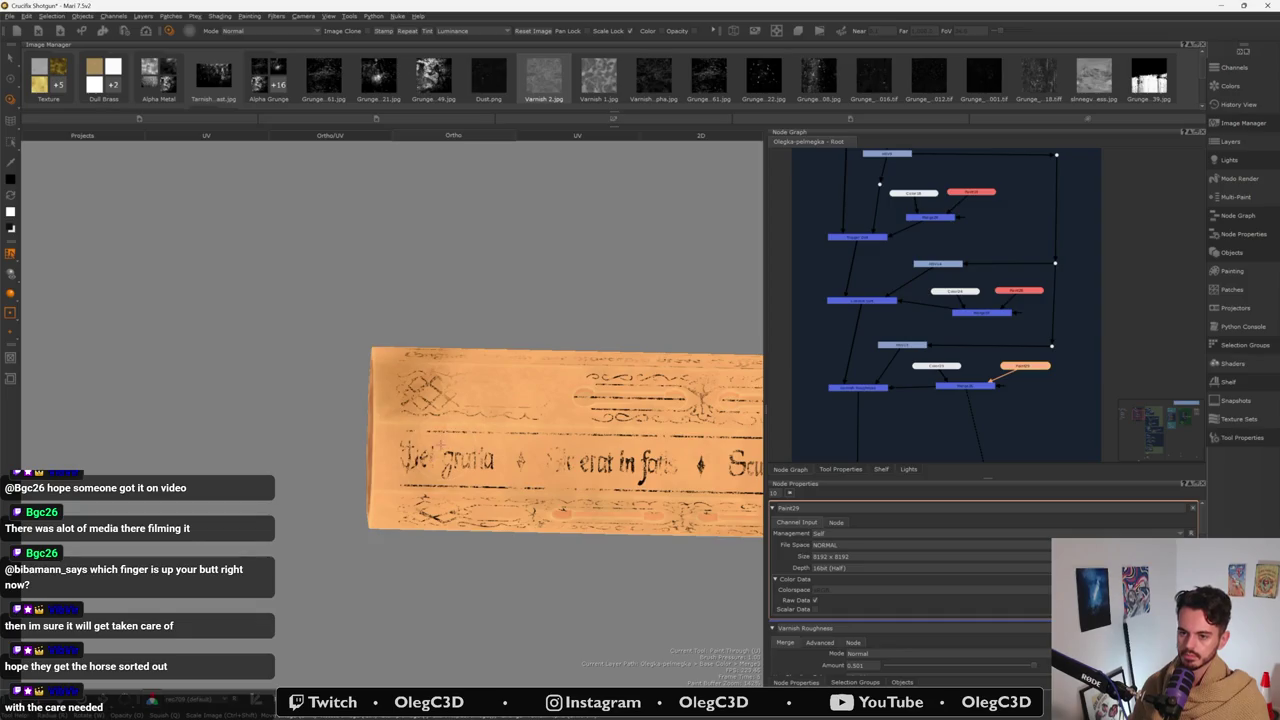
# - Swap colours back and Paint Through the engraved text along the flat beam face
pyautogui.press('x')
pyautogui.moveTo(520, 484)
pyautogui.keyDown('ctrl'); pyautogui.mouseDown()
pyautogui.moveTo(471, 476)
pyautogui.moveTo(637, 470)
pyautogui.mouseUp(); pyautogui.keyUp('ctrl')
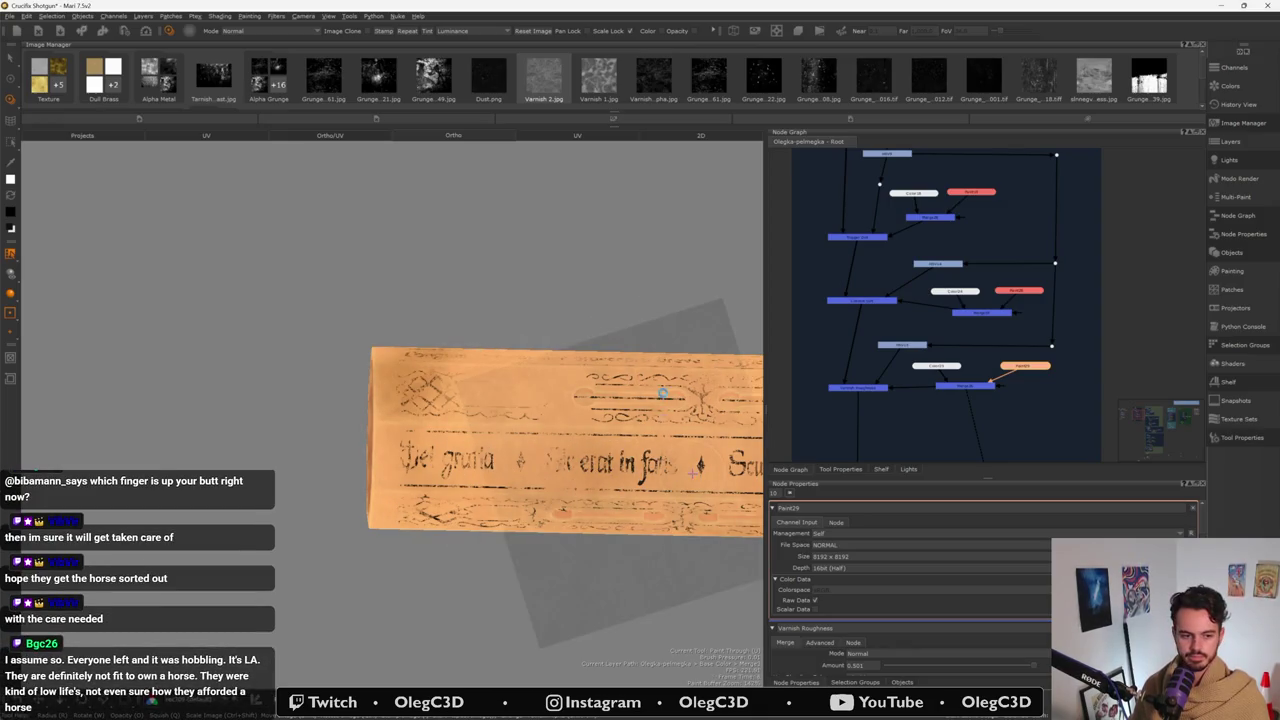
pyautogui.moveTo(664, 394); pyautogui.dragTo(636, 436)
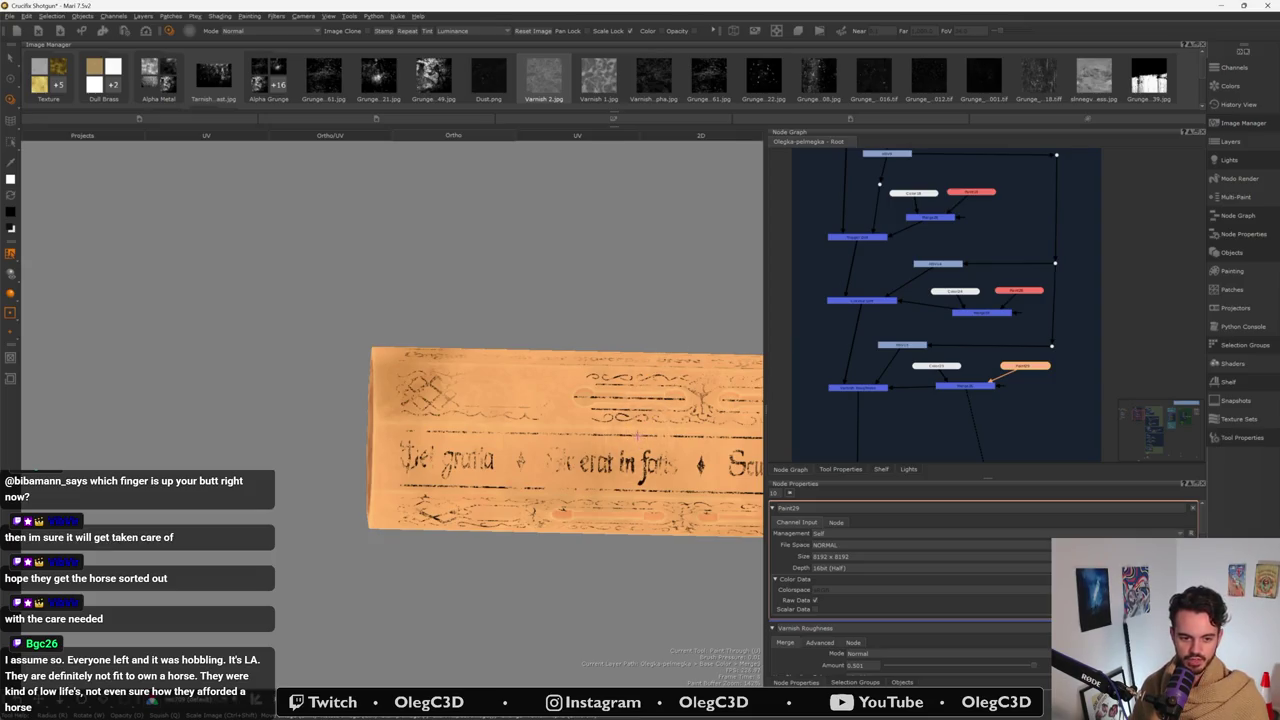
pyautogui.moveTo(624, 432); pyautogui.dragTo(454, 454, button='middle')
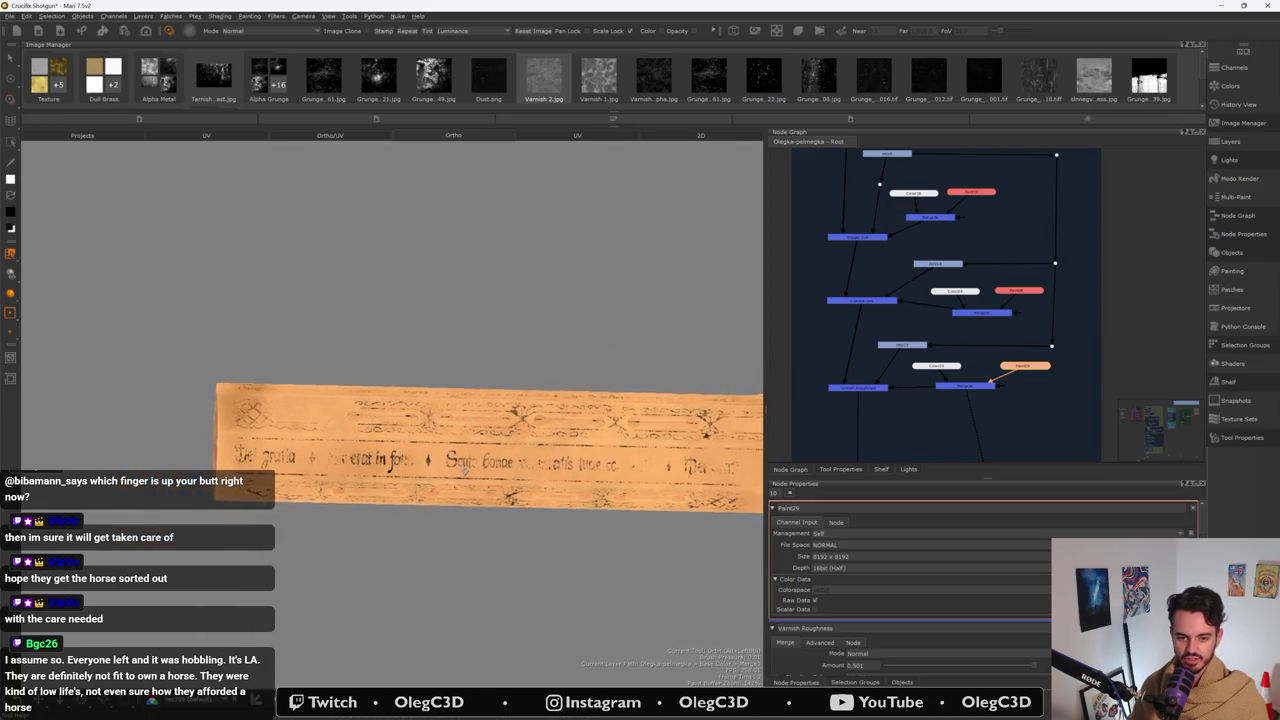
pyautogui.moveTo(454, 454)
pyautogui.keyDown('alt'); pyautogui.mouseDown()
pyautogui.moveTo(470, 552)
pyautogui.moveTo(500, 486)
pyautogui.moveTo(488, 505)
pyautogui.mouseUp(); pyautogui.keyUp('alt')
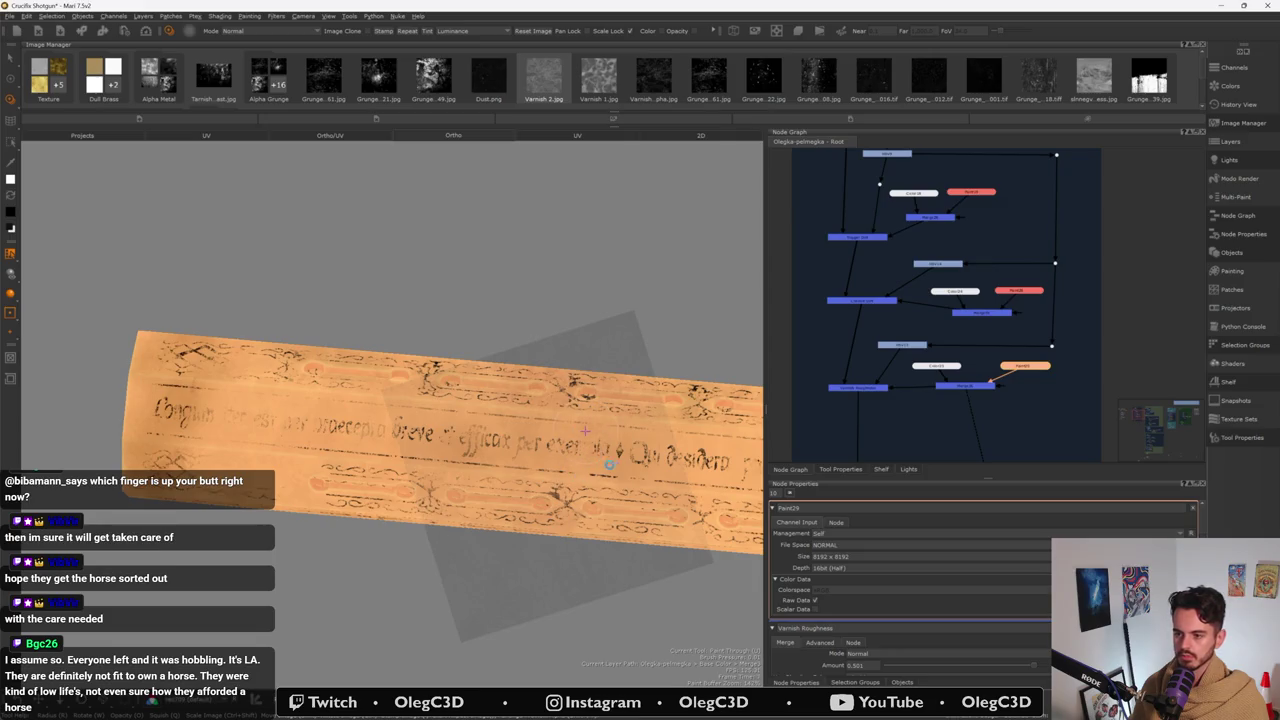
# - Inspect the cross-beam junction and show the Objects list of channels
pyautogui.moveTo(628, 489); pyautogui.dragTo(300, 440, button='middle')
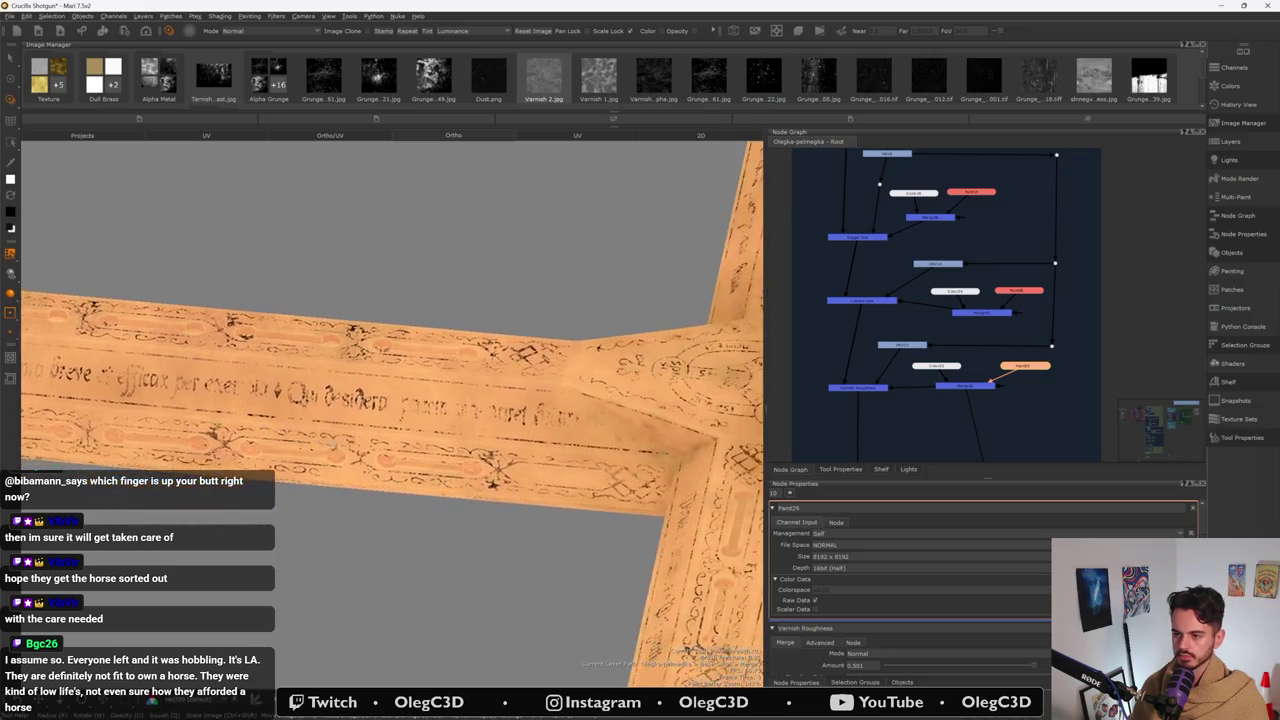
pyautogui.scroll(2, 402, 401)
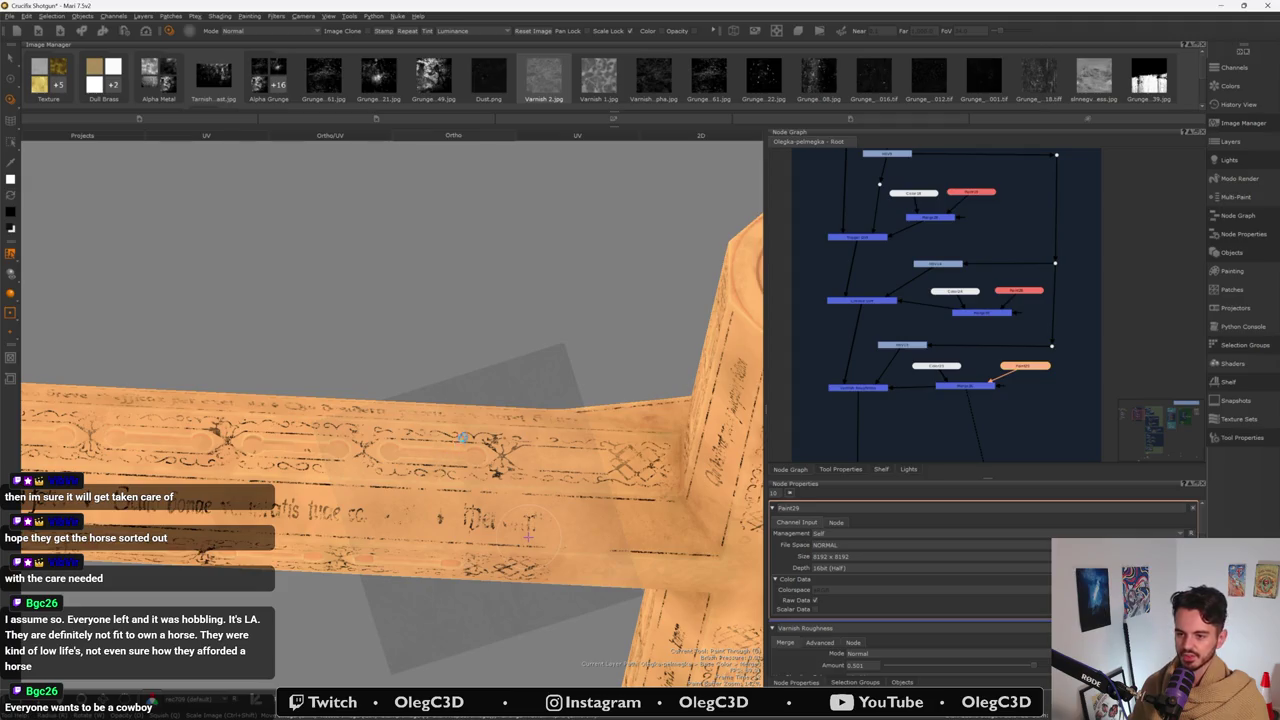
pyautogui.moveTo(479, 433)
pyautogui.mouseDown(button='middle')
pyautogui.moveTo(460, 553)
pyautogui.moveTo(470, 560)
pyautogui.mouseUp(button='middle')
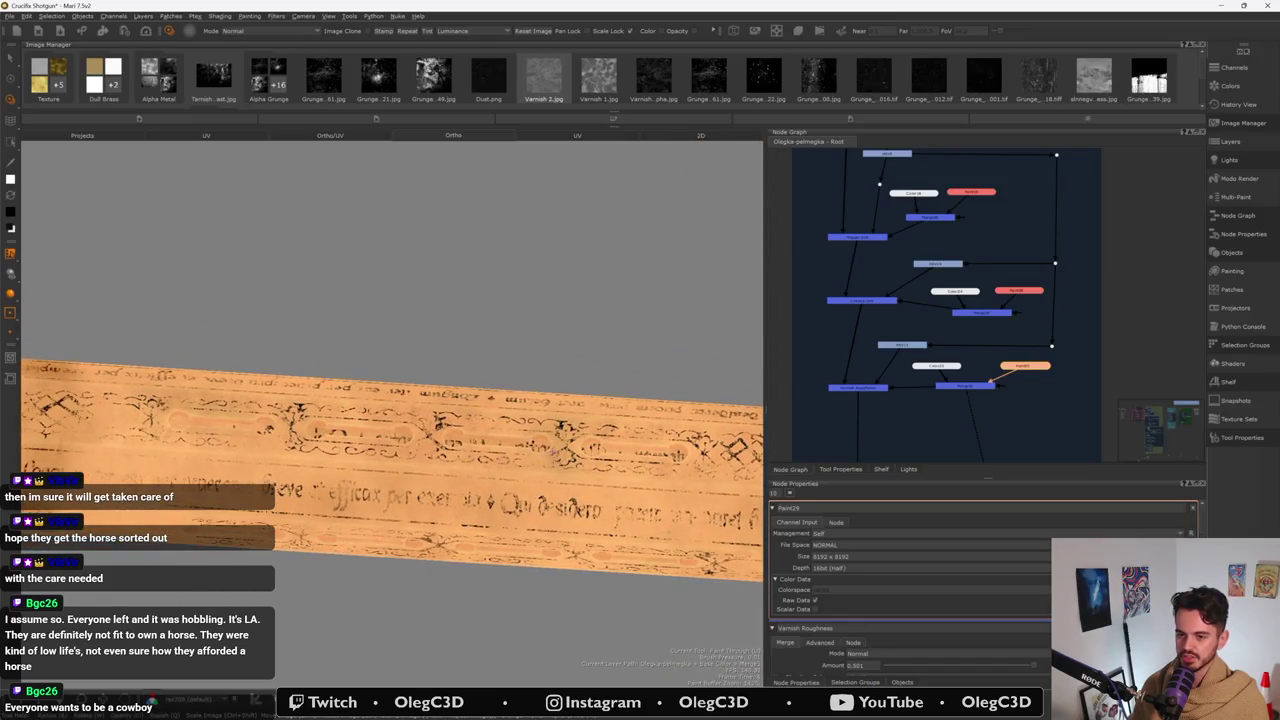
pyautogui.click(904, 682)
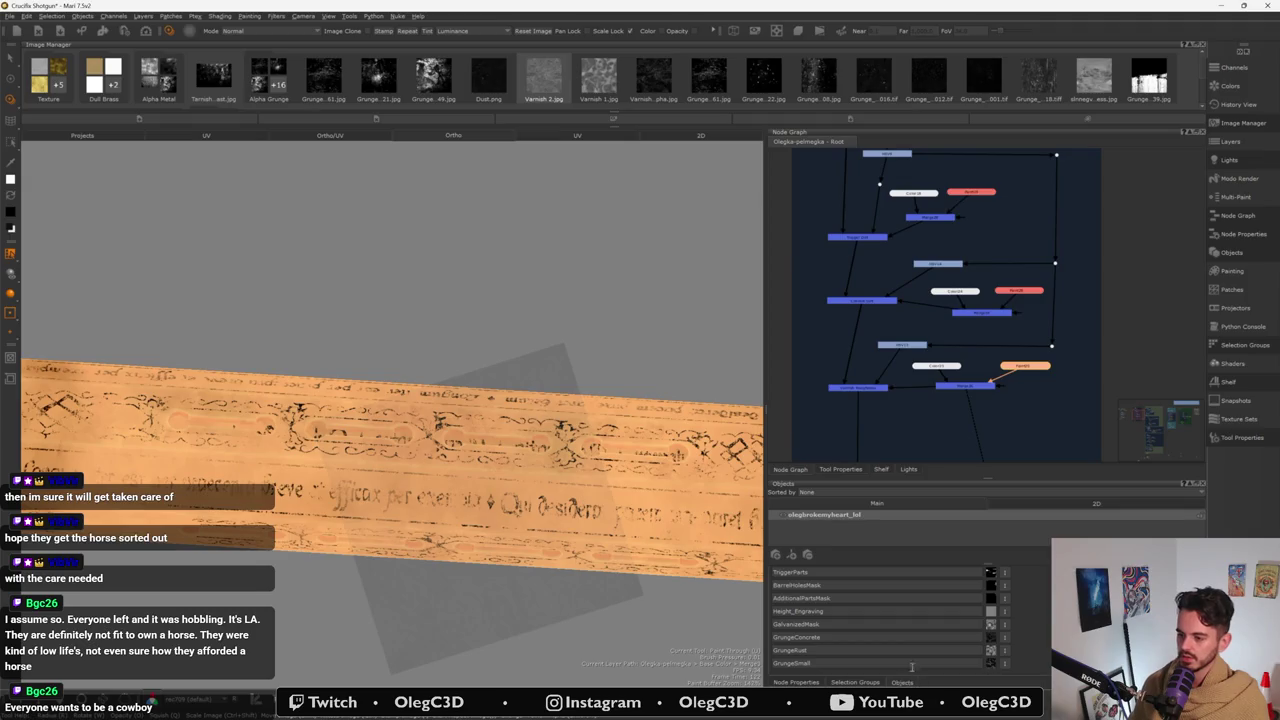
# - Show the Drum_Parts selection group, inspect the drum above the beam, then hide it again
pyautogui.click(856, 682)
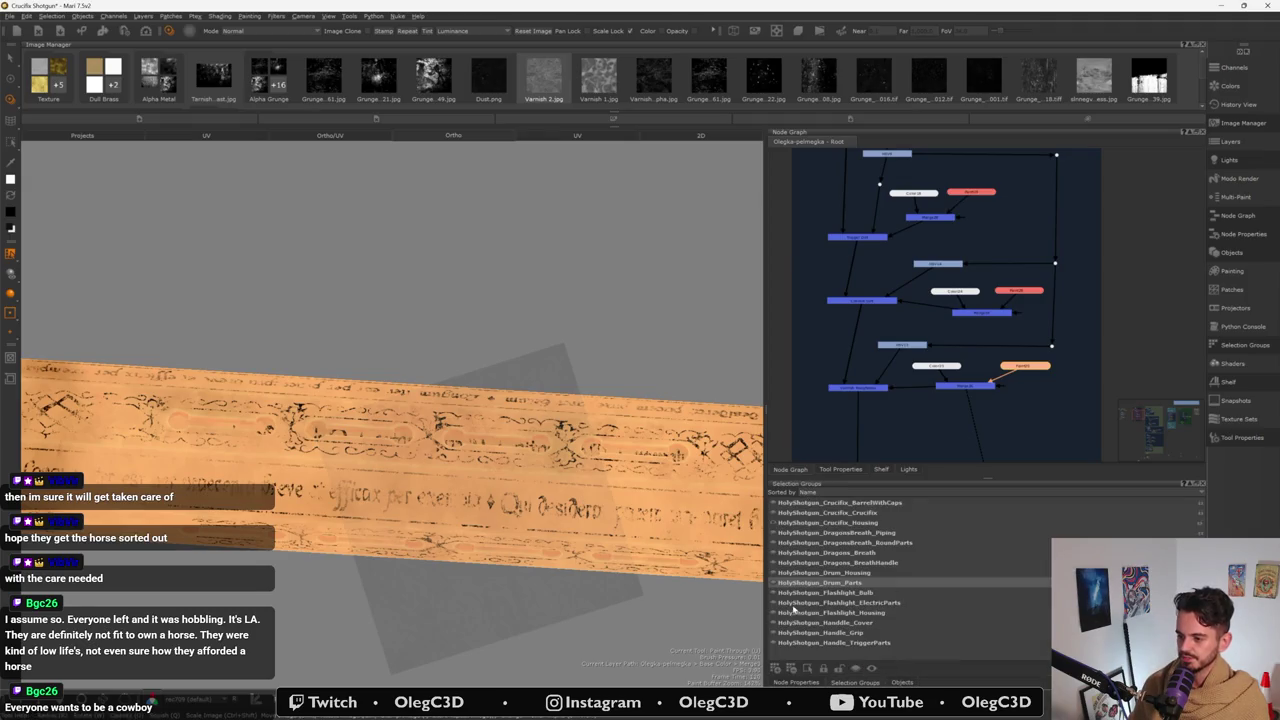
pyautogui.click(820, 582)
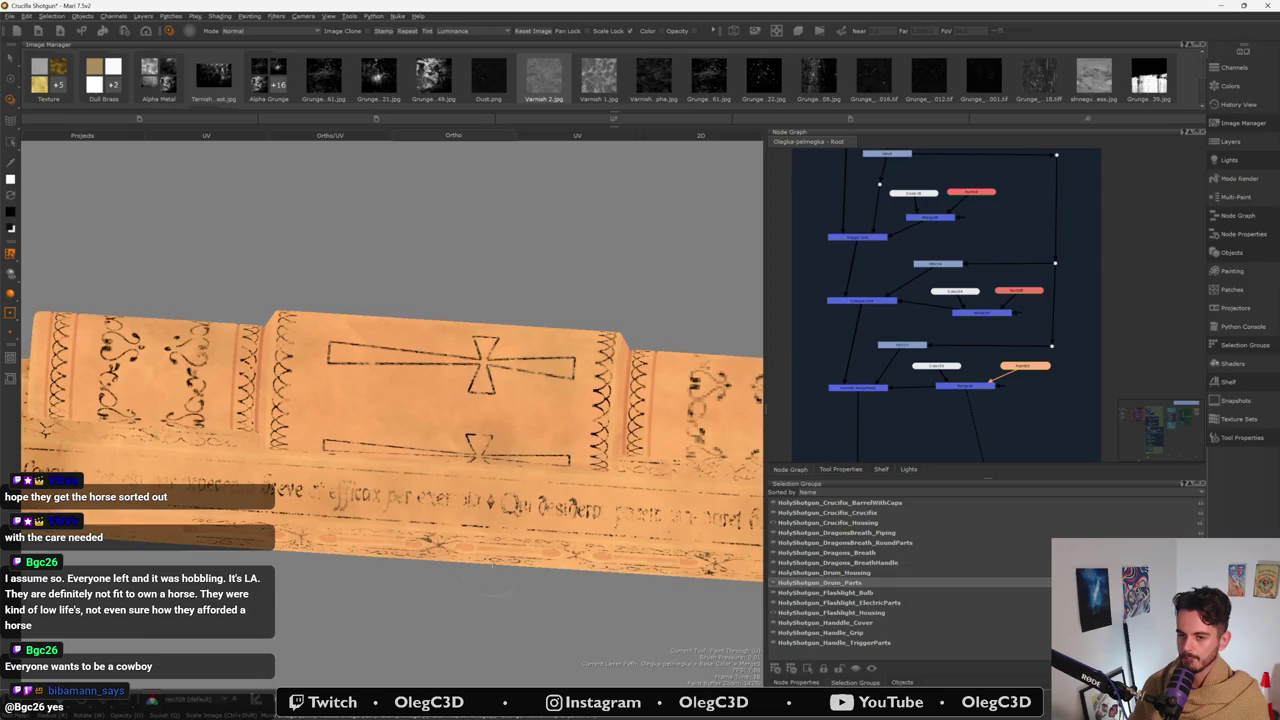
pyautogui.keyDown('alt'); pyautogui.moveTo(492, 565); pyautogui.dragTo(515, 478); pyautogui.keyUp('alt')
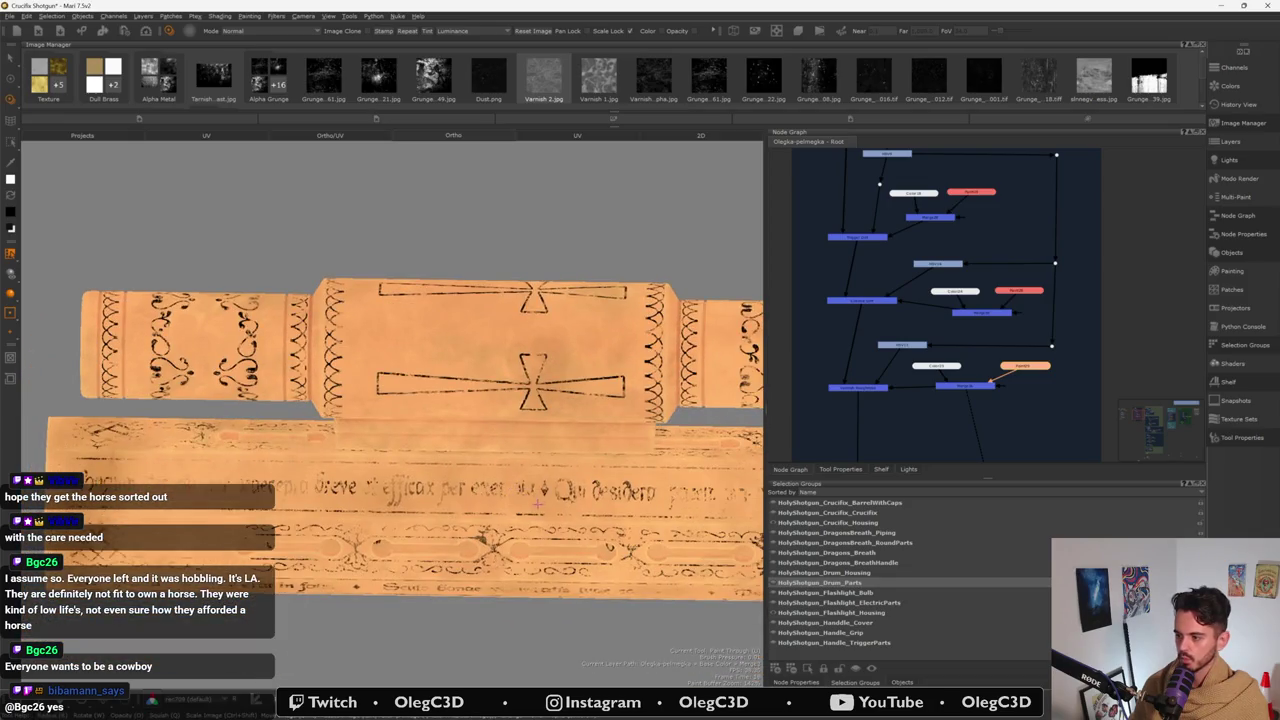
pyautogui.scroll(2, 539, 499)
pyautogui.scroll(1, 533, 492)
pyautogui.scroll(1, 528, 485)
pyautogui.scroll(1, 523, 479)
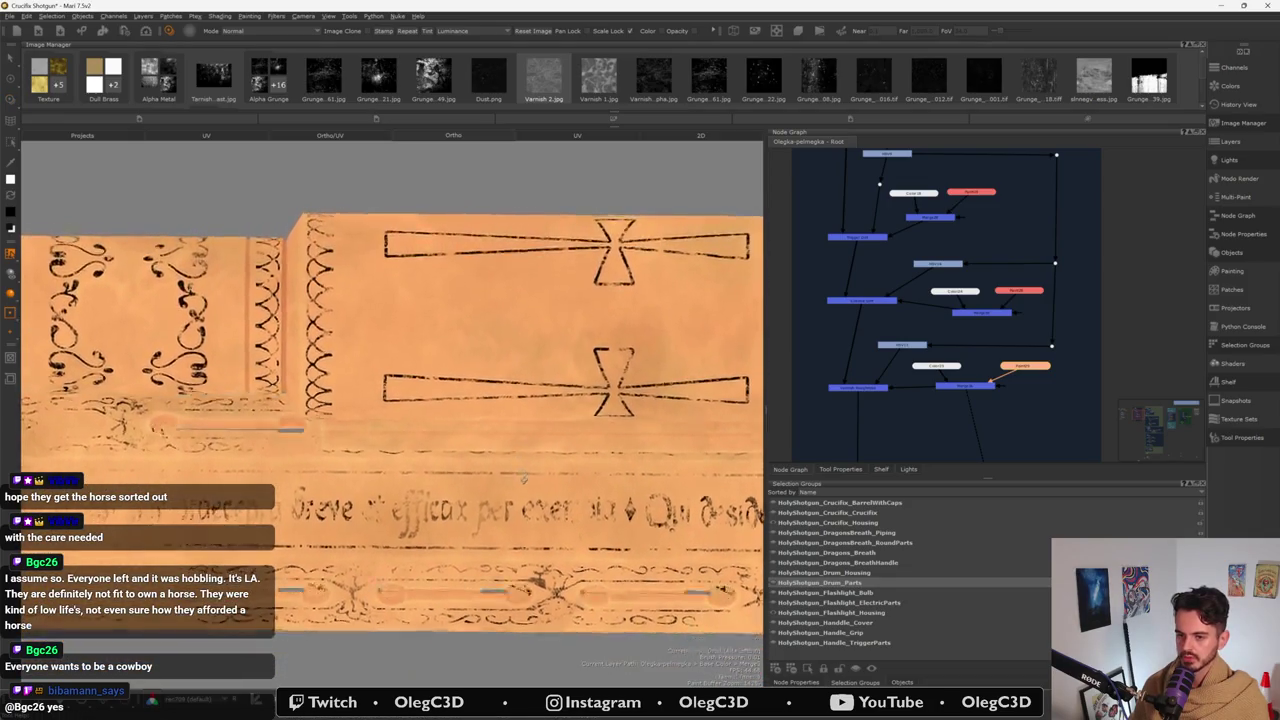
pyautogui.keyDown('alt'); pyautogui.moveTo(523, 479); pyautogui.dragTo(535, 470); pyautogui.keyUp('alt')
pyautogui.scroll(-2, 535, 470)
pyautogui.scroll(-1, 540, 460)
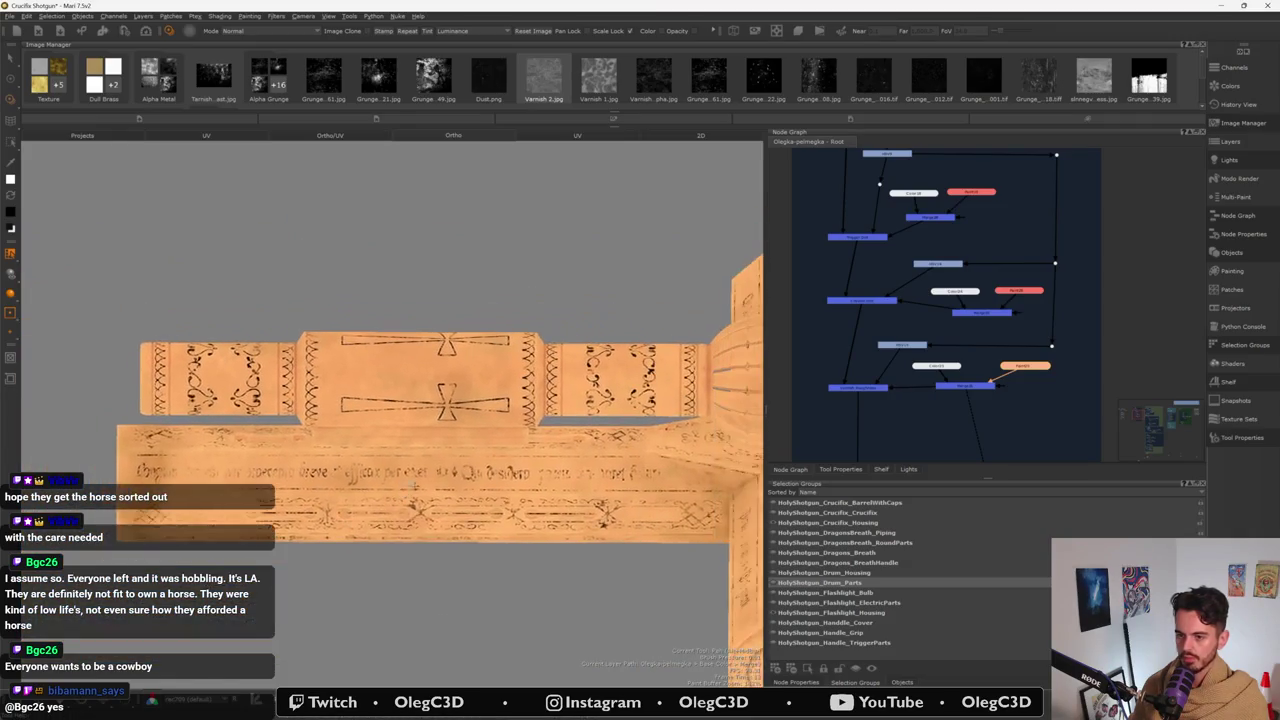
pyautogui.scroll(1, 330, 470)
pyautogui.scroll(1, 310, 475)
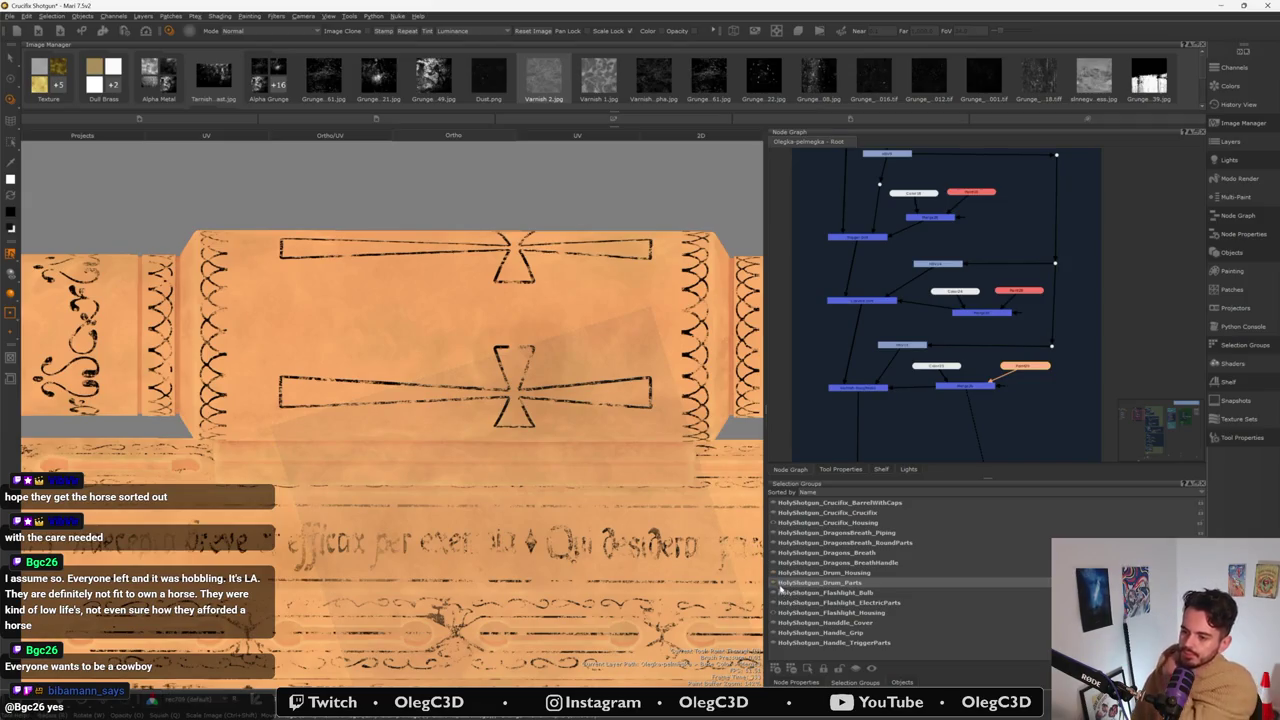
pyautogui.click(775, 583)
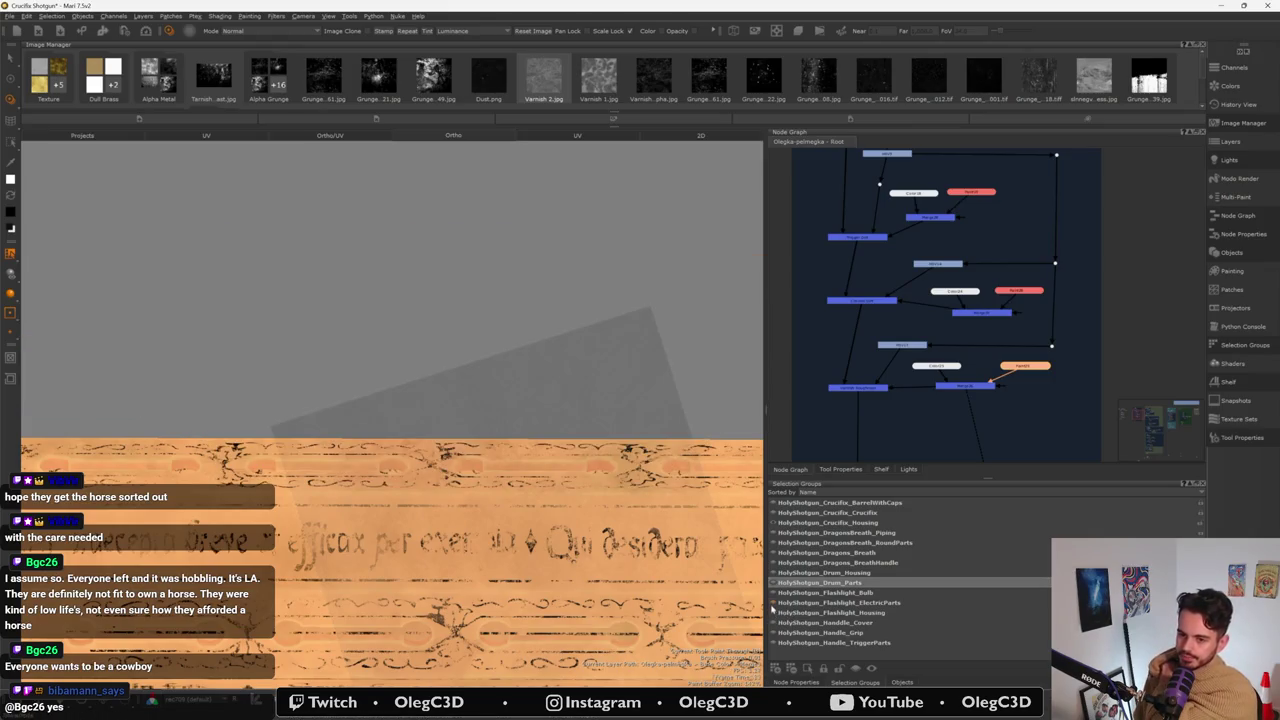
pyautogui.moveTo(554, 497)
pyautogui.mouseDown(button='middle')
pyautogui.moveTo(511, 558)
pyautogui.moveTo(480, 520)
pyautogui.mouseUp(button='middle')
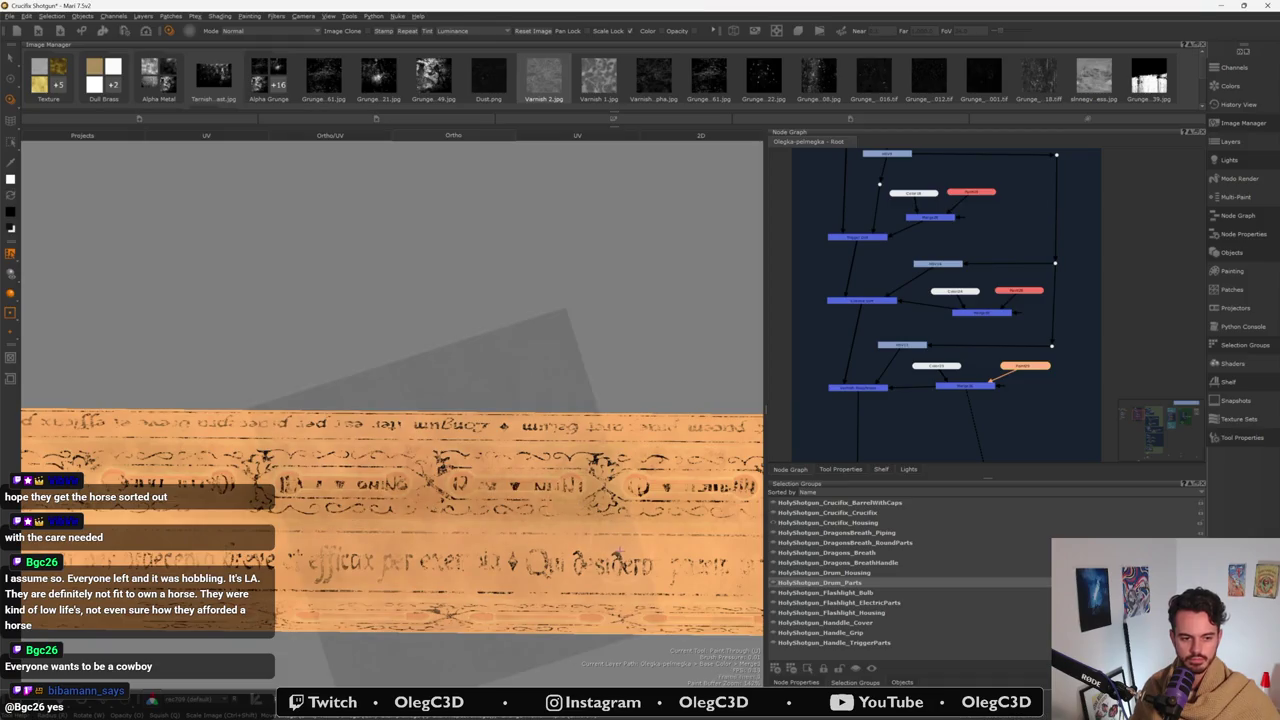
pyautogui.keyDown('alt'); pyautogui.moveTo(400, 450); pyautogui.dragTo(437, 521); pyautogui.keyUp('alt')
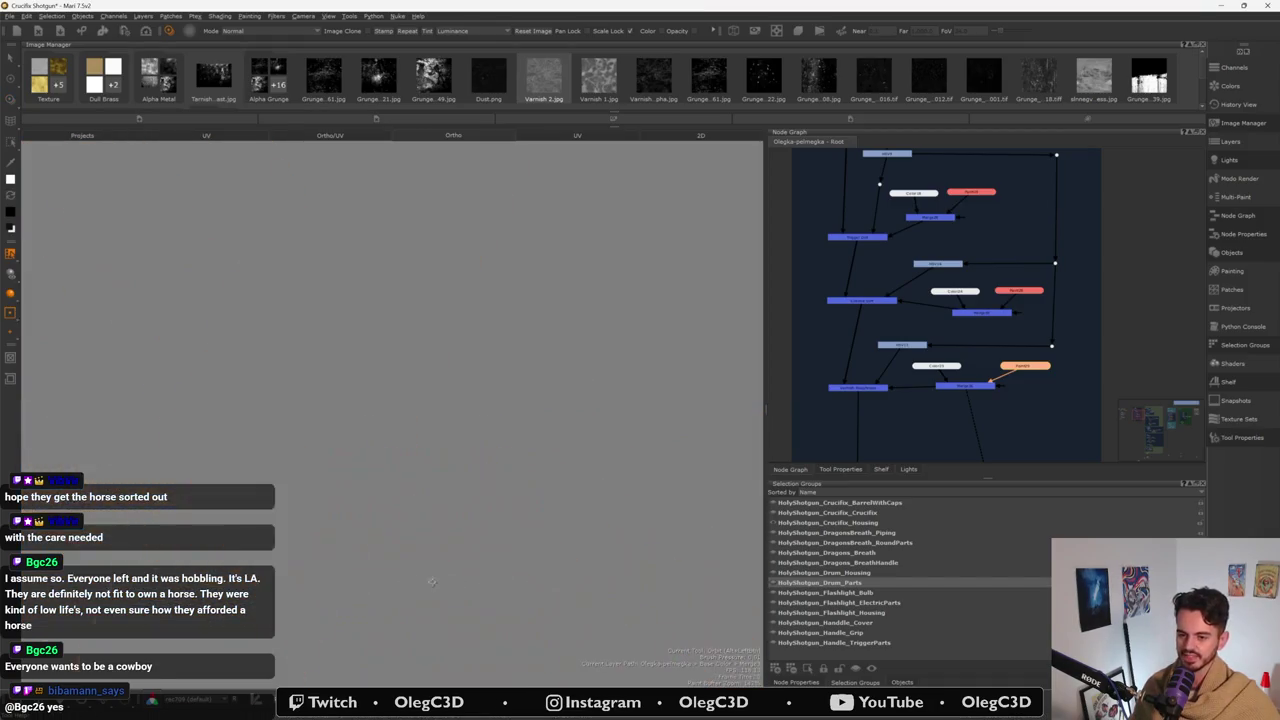
pyautogui.keyDown('alt'); pyautogui.moveTo(437, 521); pyautogui.dragTo(660, 421, button='middle'); pyautogui.keyUp('alt')
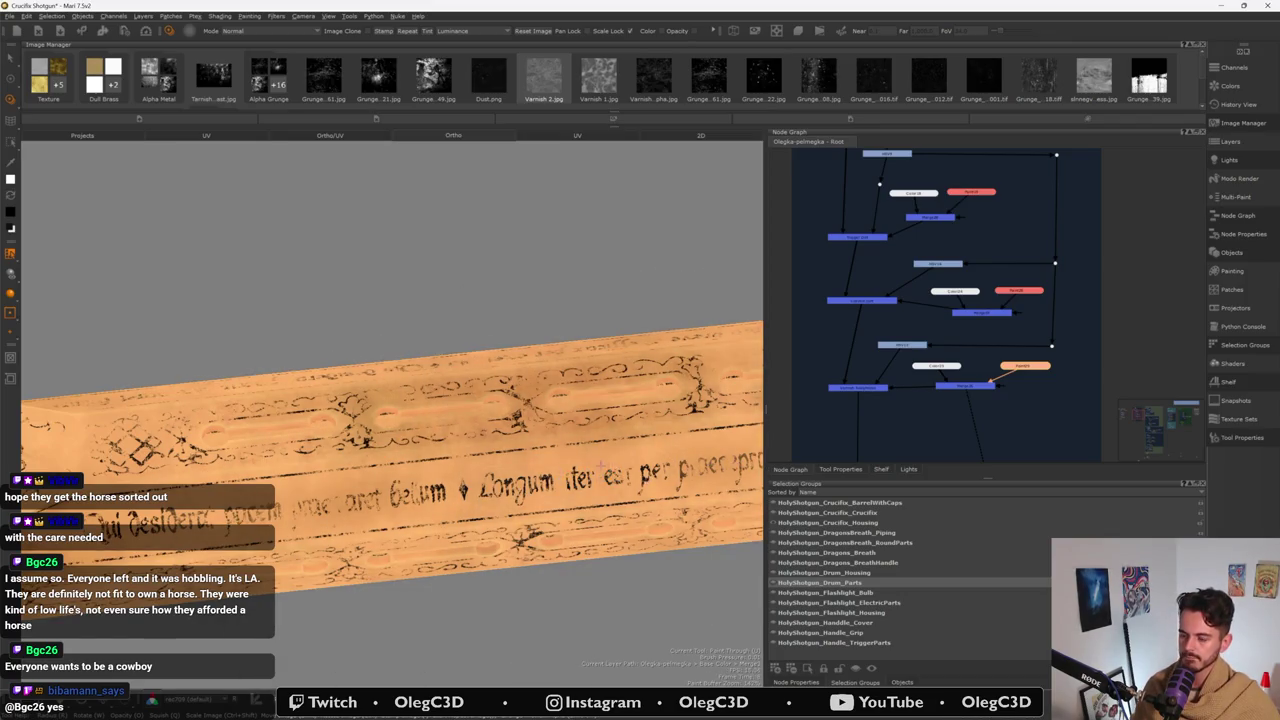
pyautogui.scroll(-5, 364, 506)
pyautogui.moveTo(364, 506)
pyautogui.keyDown('alt'); pyautogui.mouseDown()
pyautogui.moveTo(630, 432)
pyautogui.moveTo(660, 440)
pyautogui.mouseUp(); pyautogui.keyUp('alt')
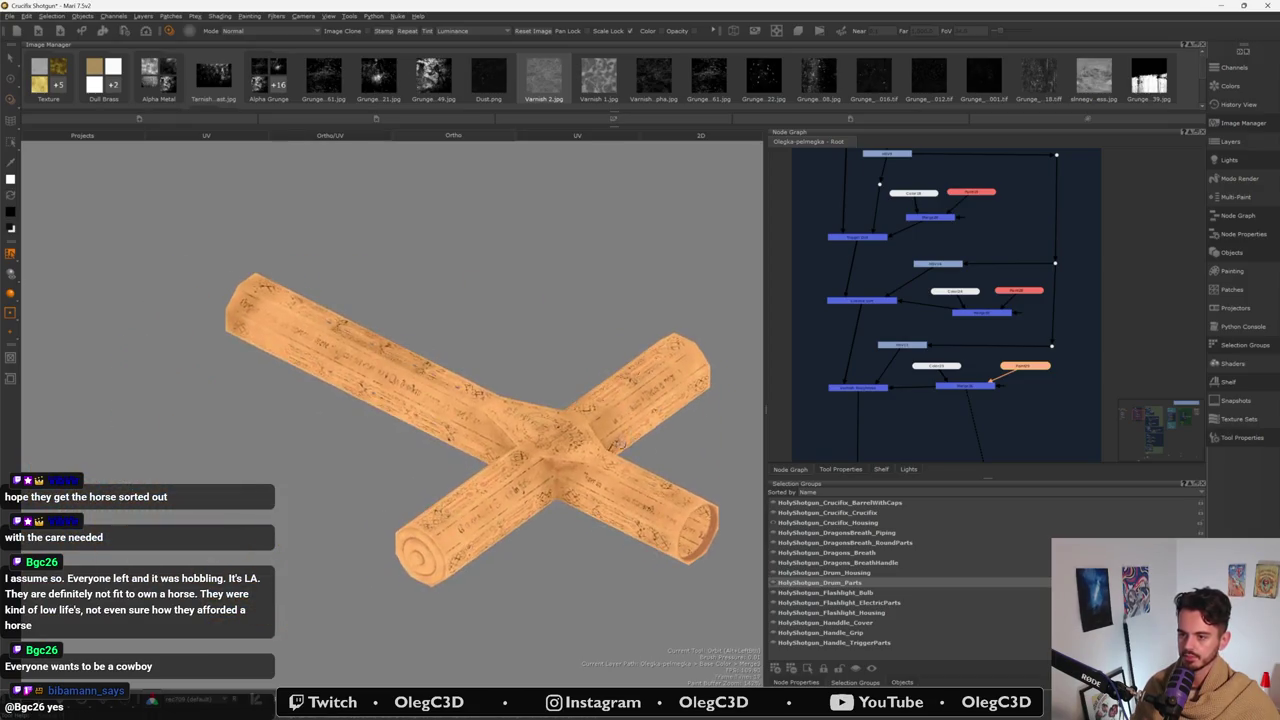
# - Unhide the Drum_Housing, Drum_Parts, body cover and stock/grip selection groups
pyautogui.click(773, 516)
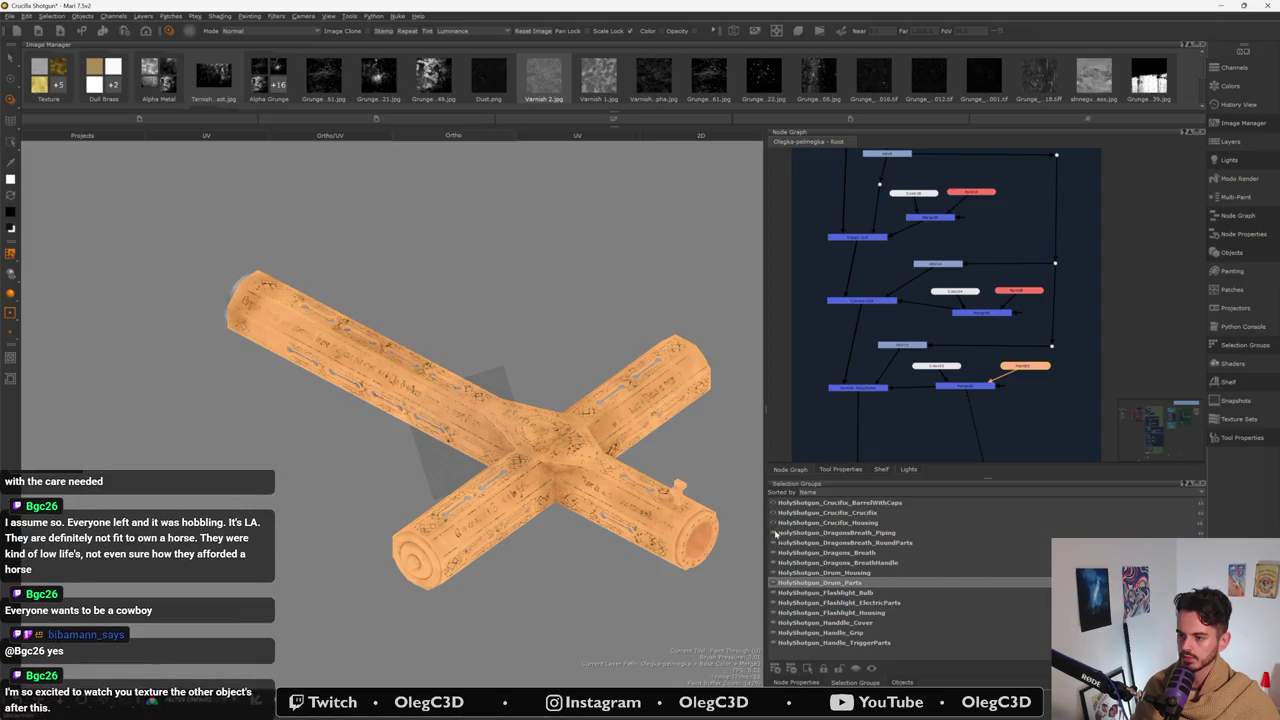
pyautogui.click(775, 542)
pyautogui.click(773, 572)
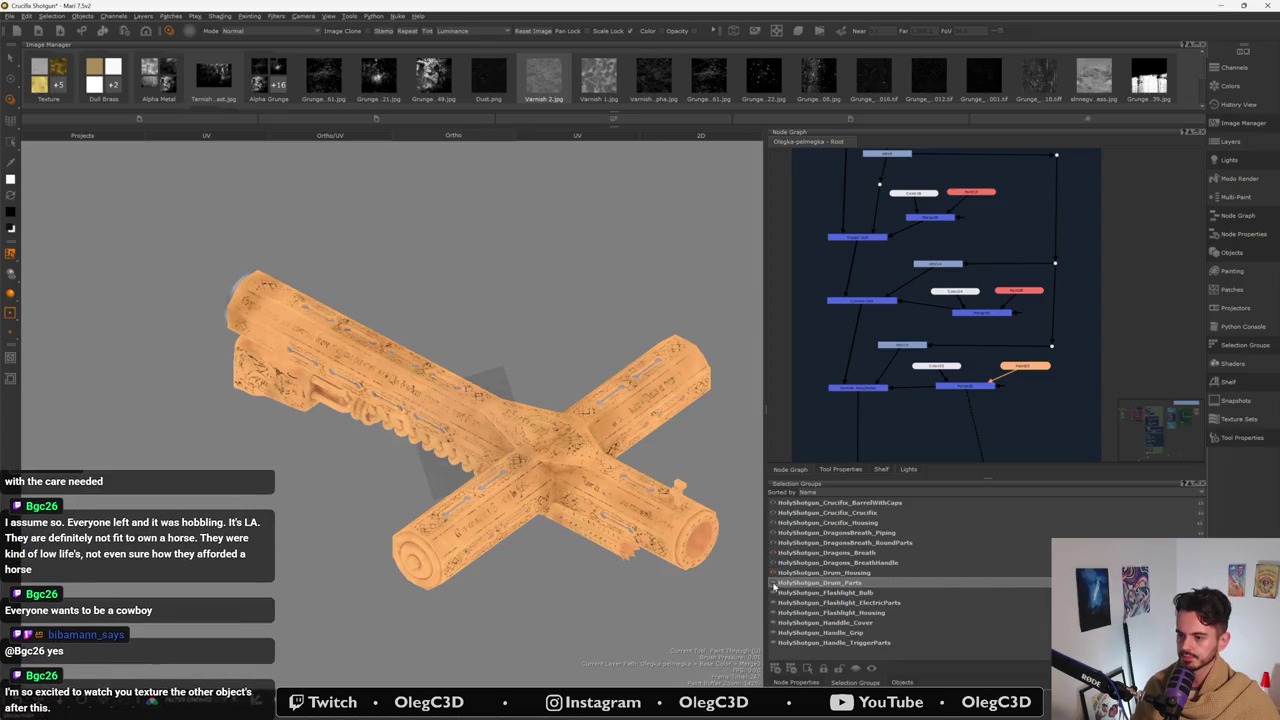
pyautogui.click(773, 584)
pyautogui.click(773, 622)
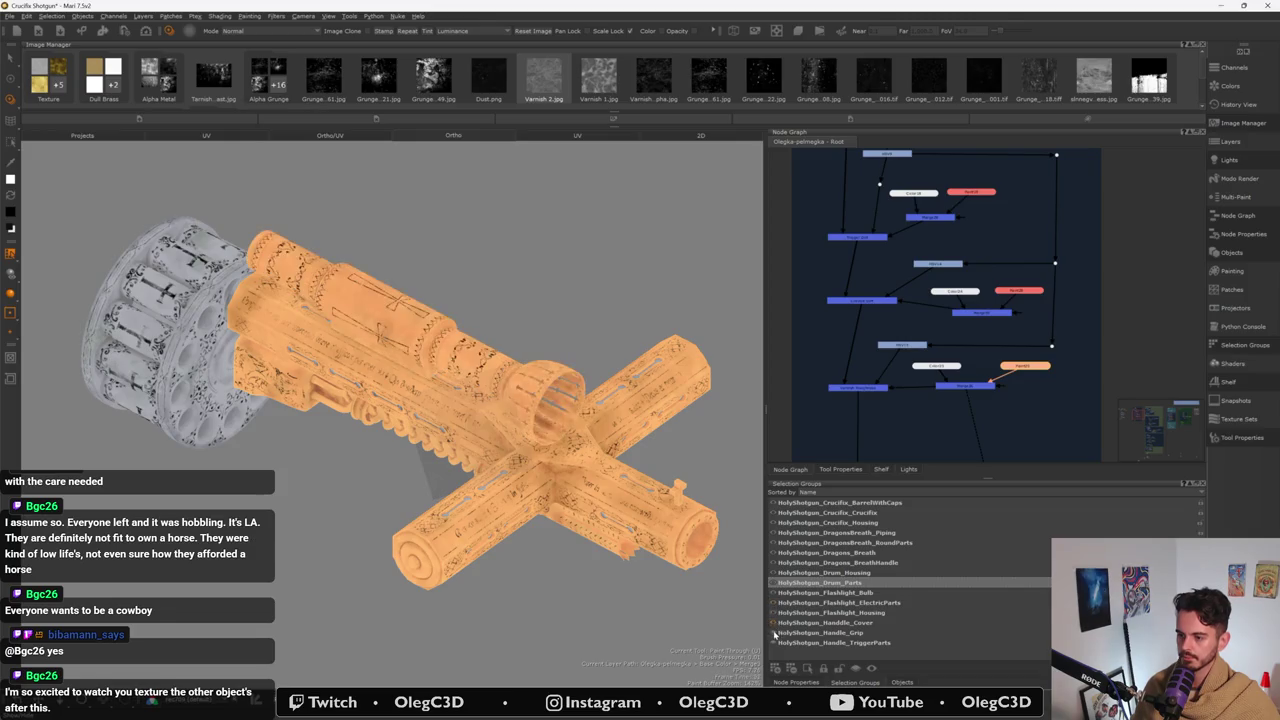
pyautogui.click(773, 632)
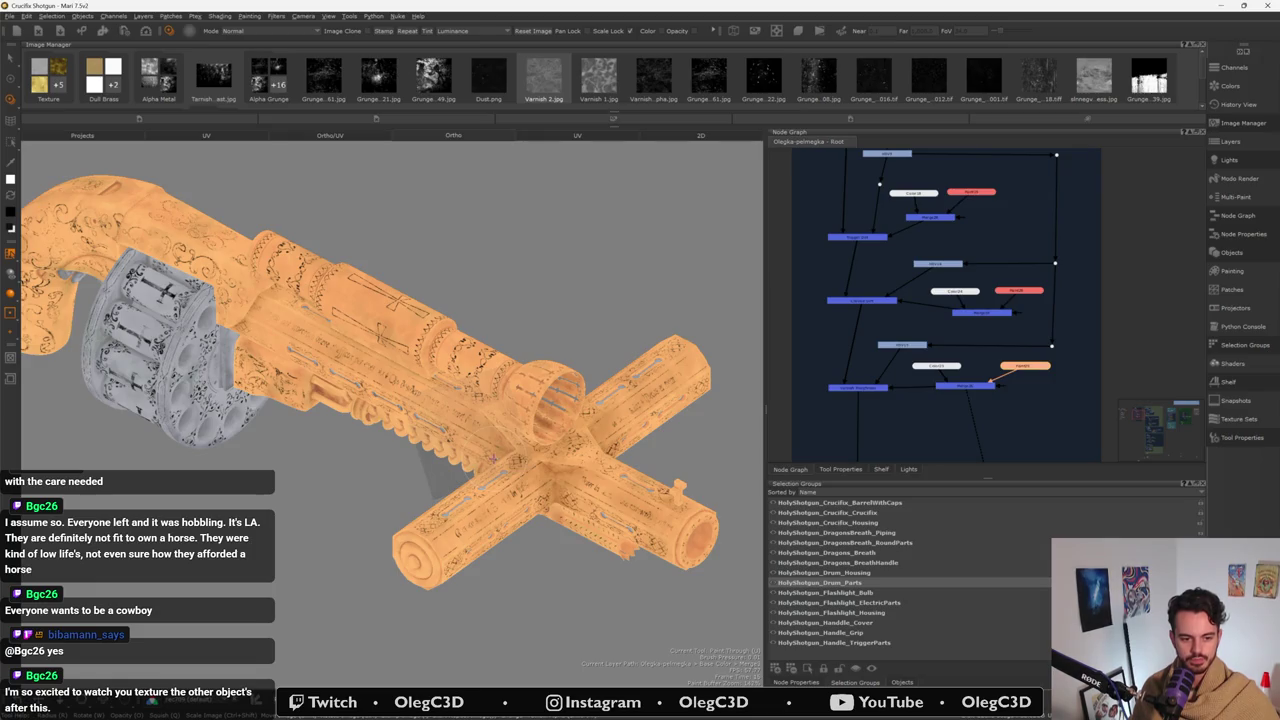
# - Orbit so the drum faces the camera and preview the whole gun in grey channel view
pyautogui.keyDown('alt'); pyautogui.moveTo(490, 458); pyautogui.dragTo(417, 475); pyautogui.keyUp('alt')
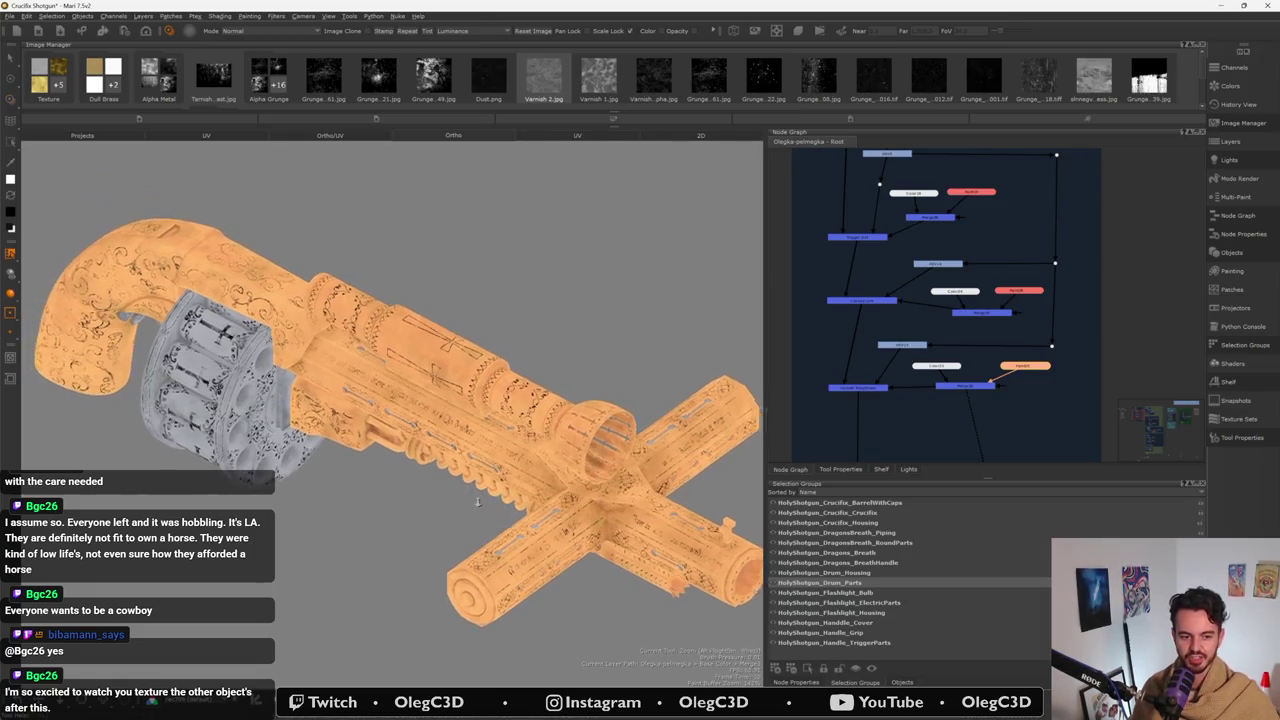
pyautogui.moveTo(417, 473)
pyautogui.keyDown('alt'); pyautogui.mouseDown()
pyautogui.moveTo(330, 480)
pyautogui.moveTo(518, 456)
pyautogui.moveTo(452, 372)
pyautogui.mouseUp(); pyautogui.keyUp('alt')
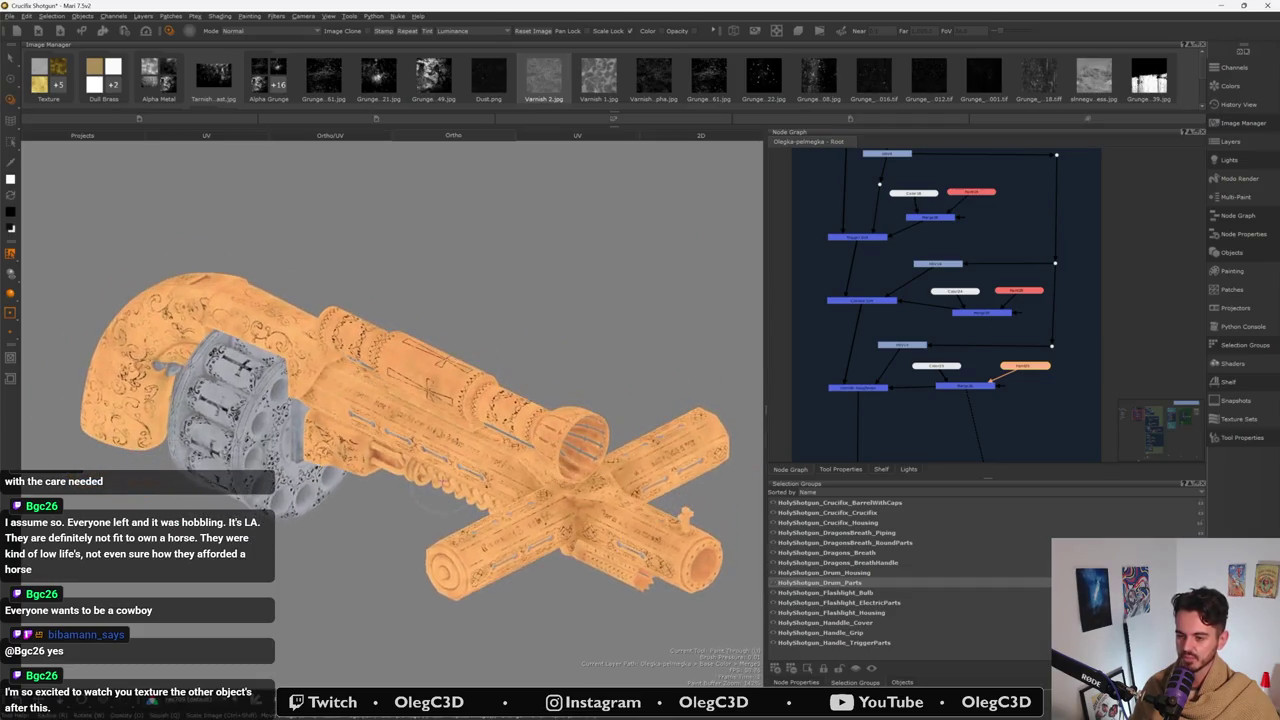
pyautogui.moveTo(385, 332)
pyautogui.keyDown('alt'); pyautogui.mouseDown()
pyautogui.moveTo(270, 240)
pyautogui.moveTo(230, 250)
pyautogui.mouseUp(); pyautogui.keyUp('alt')
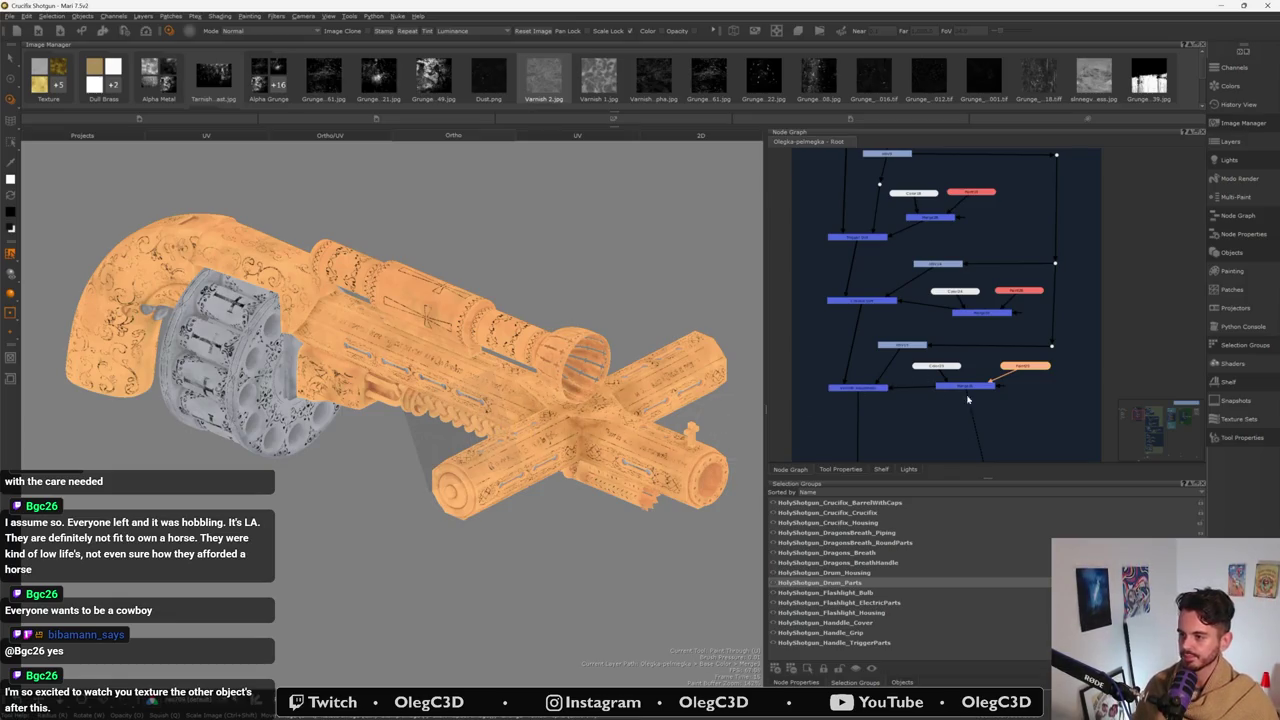
pyautogui.press('v')
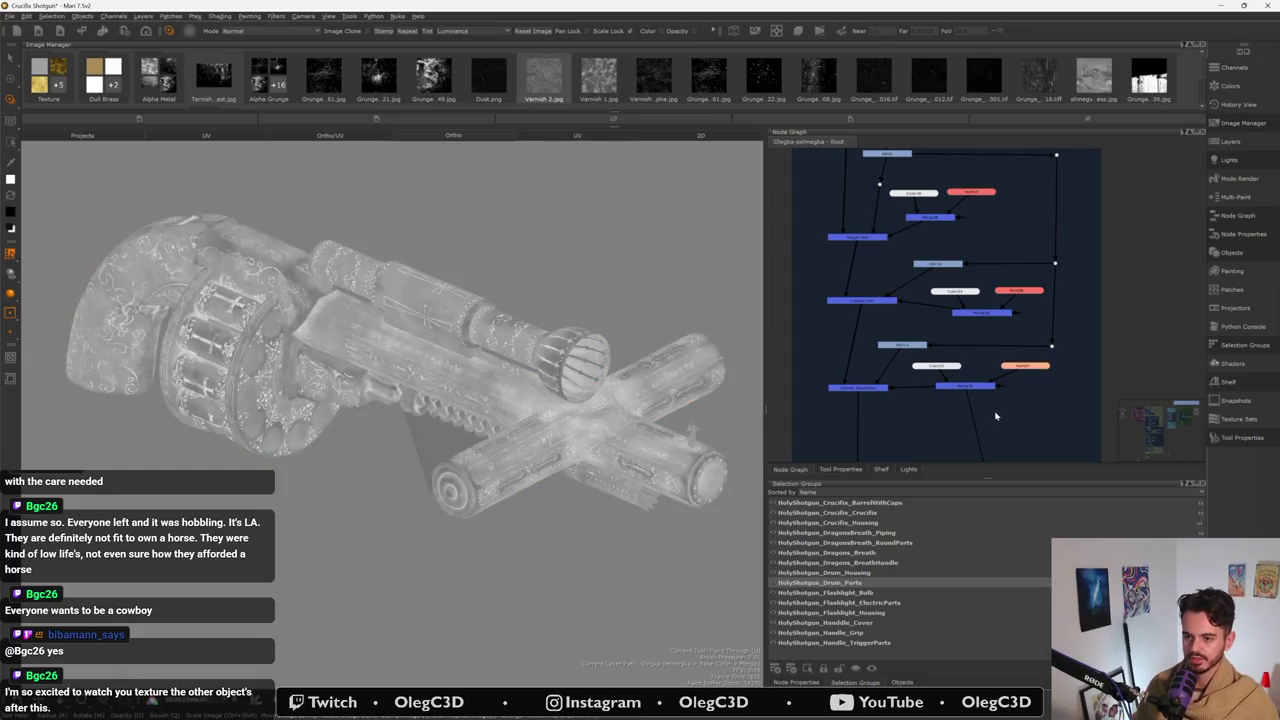
# - Restore full gold and silver shading and reframe the gun side-on
pyautogui.moveTo(690, 430)
pyautogui.keyDown('alt'); pyautogui.mouseDown()
pyautogui.moveTo(706, 428)
pyautogui.moveTo(458, 397)
pyautogui.mouseUp(); pyautogui.keyUp('alt')
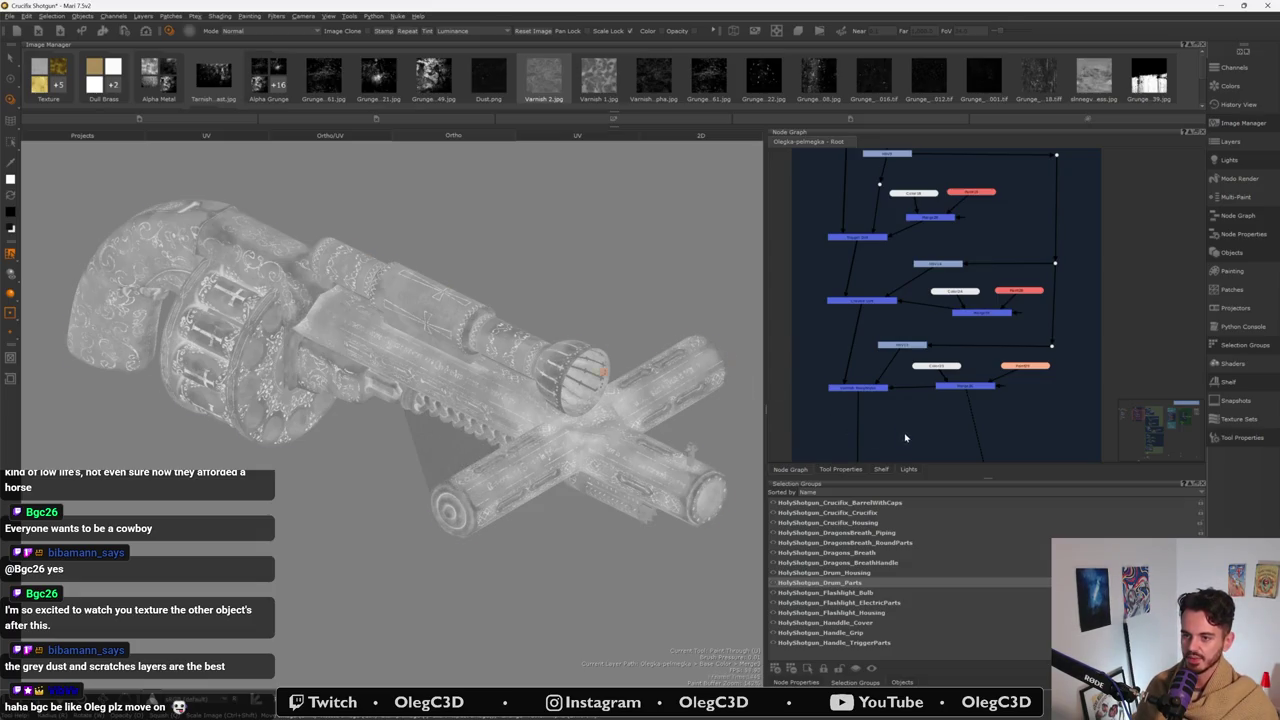
pyautogui.press('v')
pyautogui.moveTo(567, 447)
pyautogui.keyDown('alt'); pyautogui.mouseDown()
pyautogui.moveTo(440, 348)
pyautogui.moveTo(430, 360)
pyautogui.mouseUp(); pyautogui.keyUp('alt')
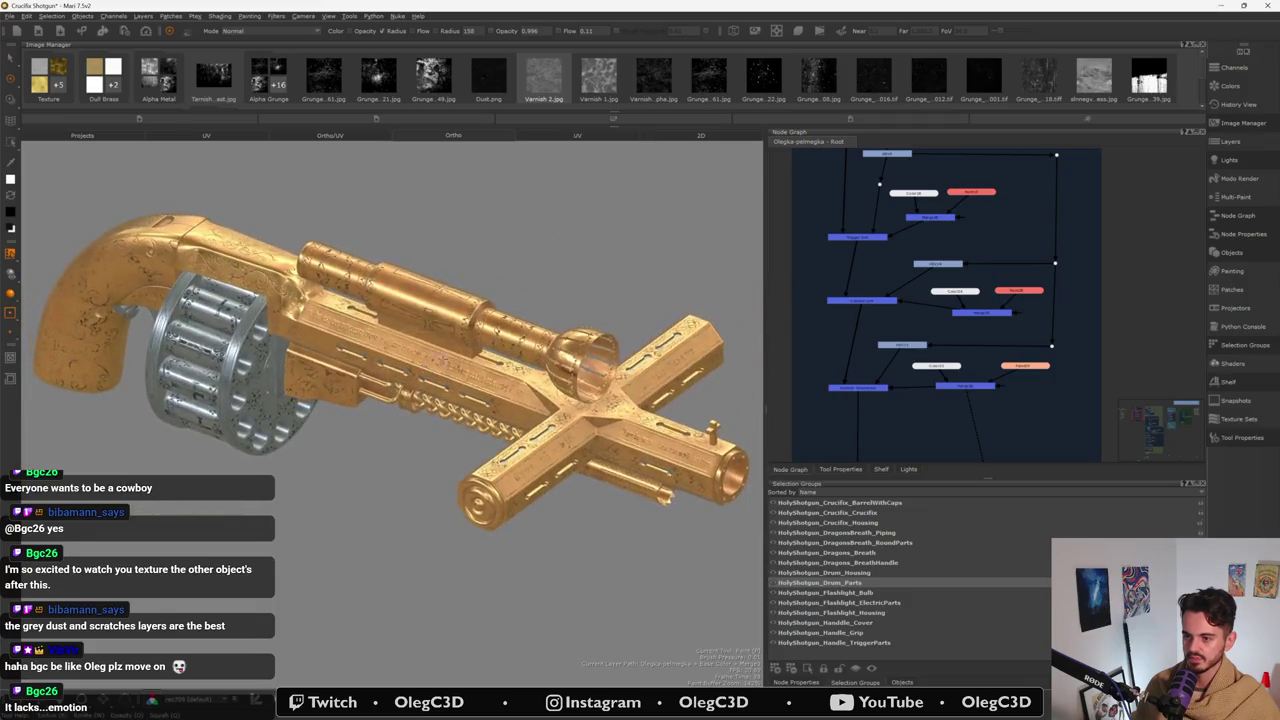
pyautogui.scroll(2, 585, 360)
pyautogui.scroll(2, 585, 360)
pyautogui.scroll(2, 585, 360)
# - Frame the barrel's muzzle end and hide the grey inner pipe geometry
pyautogui.keyDown('alt'); pyautogui.moveTo(585, 360); pyautogui.dragTo(686, 231); pyautogui.keyUp('alt')
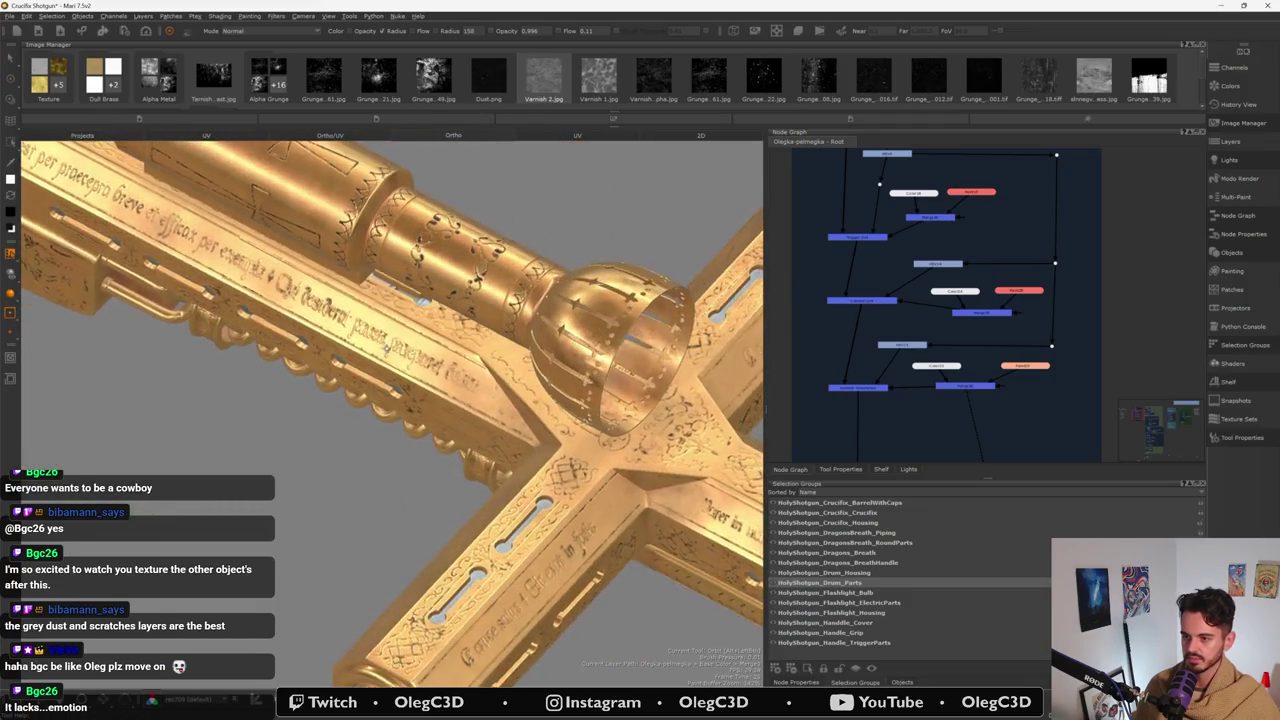
pyautogui.scroll(-3, 390, 400)
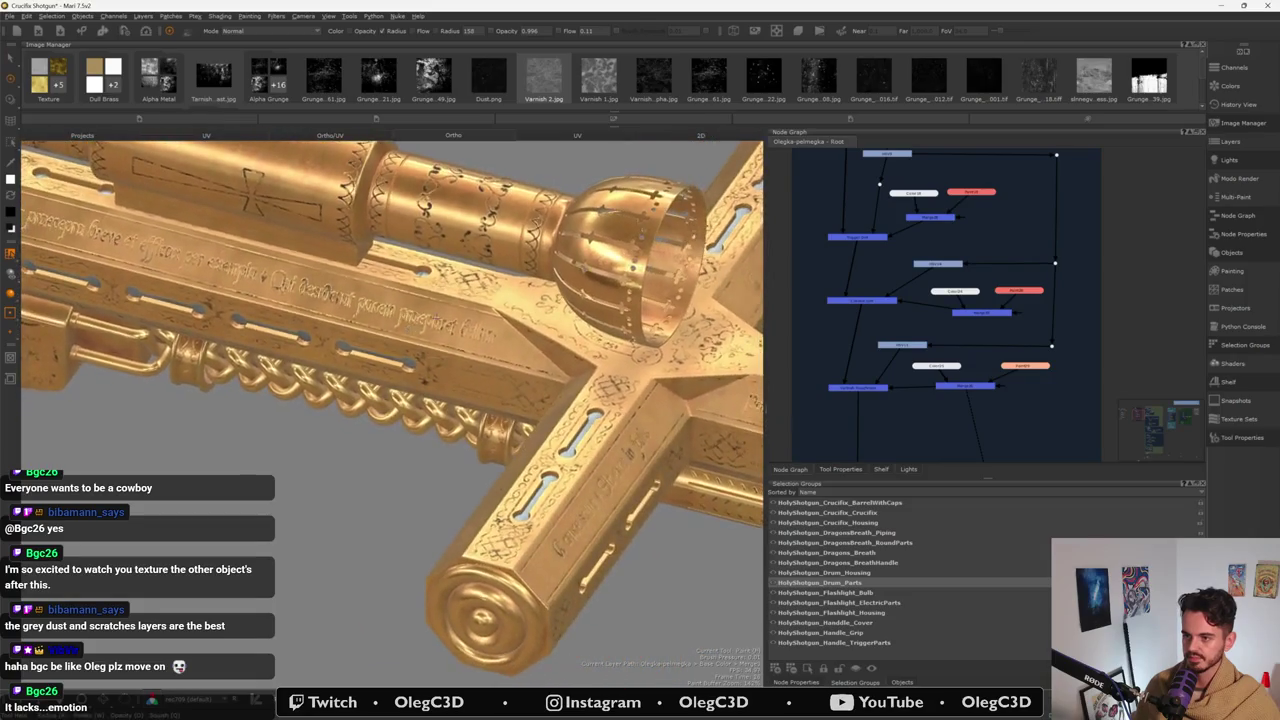
pyautogui.scroll(-3, 390, 400)
pyautogui.keyDown('alt'); pyautogui.moveTo(390, 400); pyautogui.dragTo(260, 360); pyautogui.keyUp('alt')
pyautogui.moveTo(341, 344)
pyautogui.keyDown('alt'); pyautogui.mouseDown()
pyautogui.moveTo(503, 352)
pyautogui.moveTo(760, 404)
pyautogui.mouseUp(); pyautogui.keyUp('alt')
pyautogui.keyDown('alt'); pyautogui.moveTo(400, 300); pyautogui.dragTo(615, 332); pyautogui.keyUp('alt')
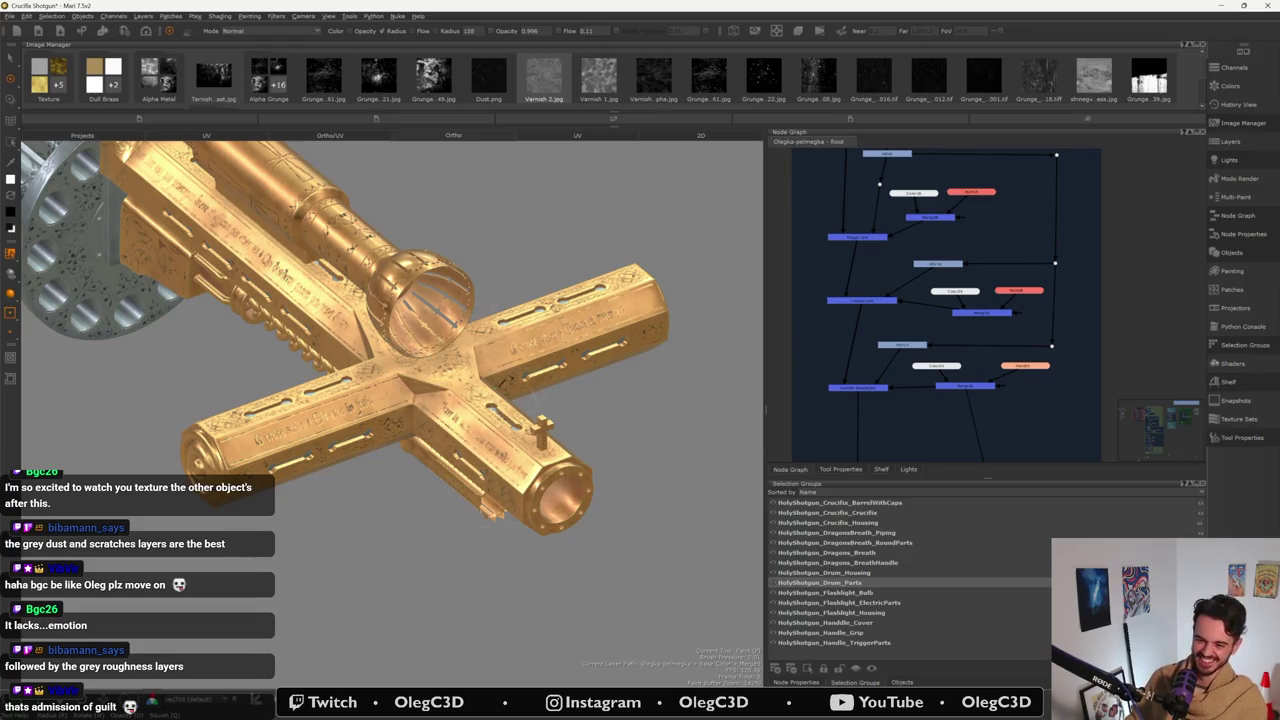
pyautogui.scroll(3, 392, 470)
pyautogui.scroll(3, 392, 470)
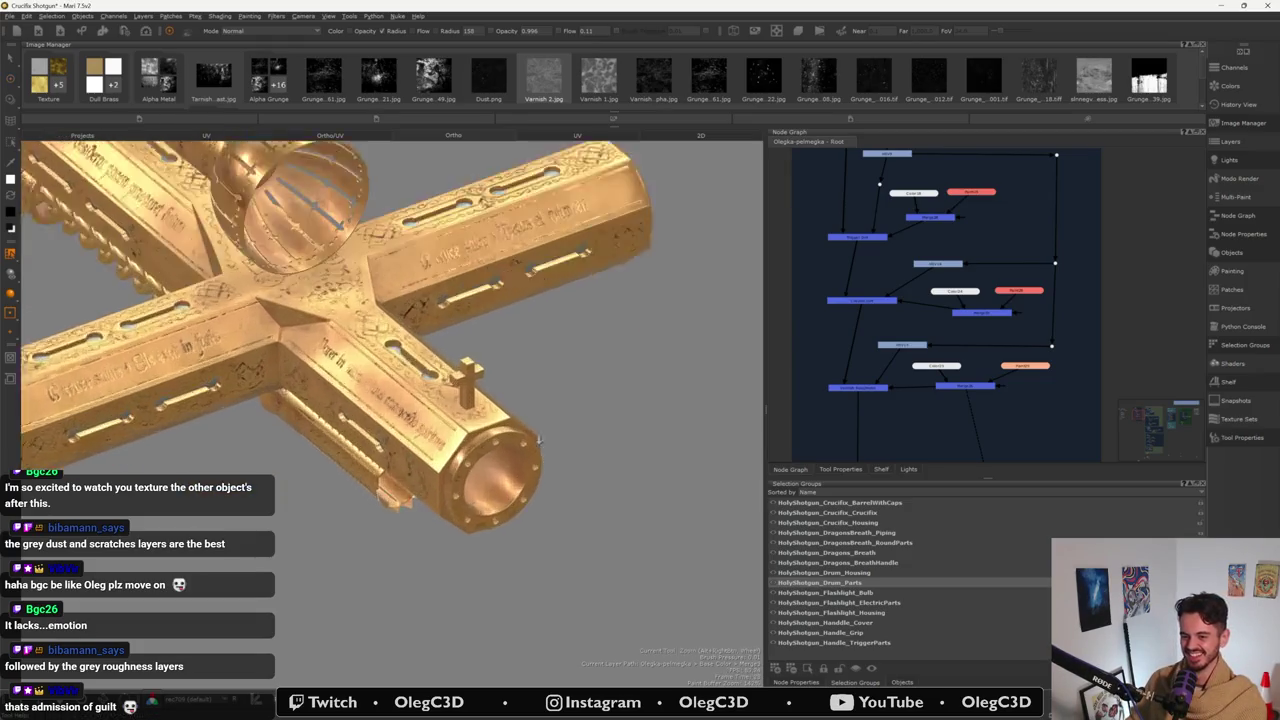
pyautogui.scroll(3, 392, 470)
pyautogui.scroll(3, 392, 470)
pyautogui.press('h')
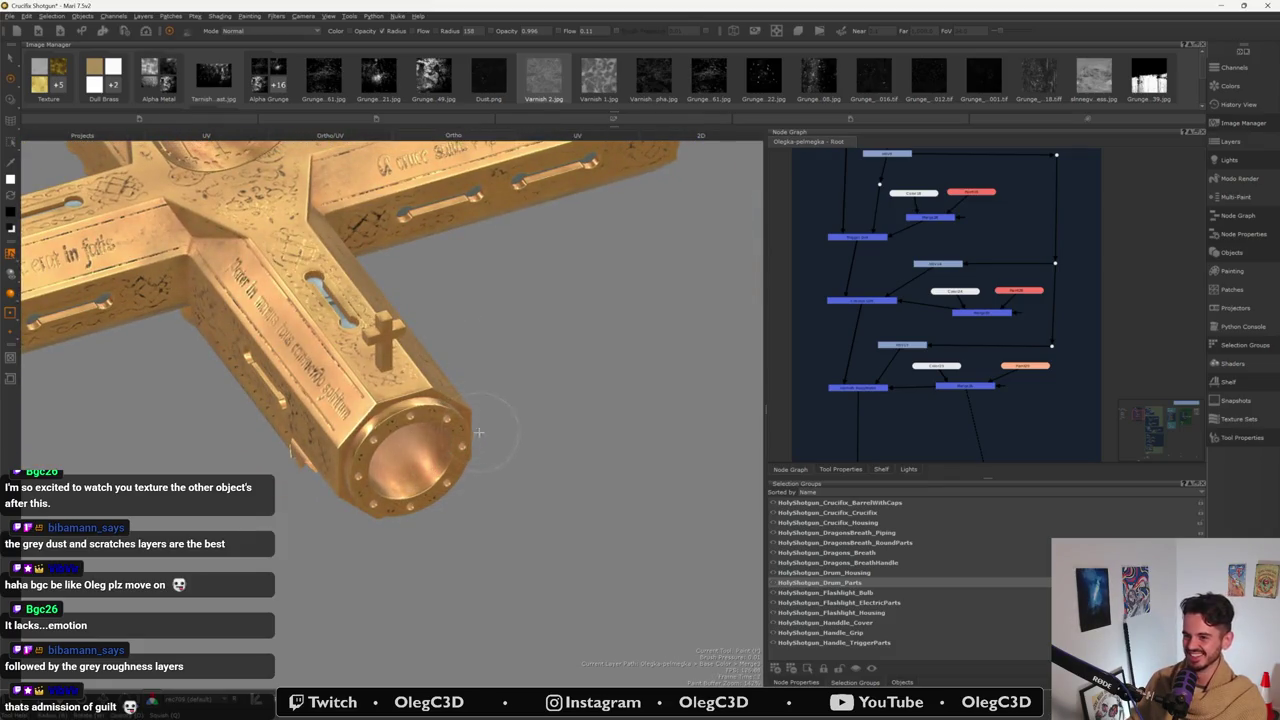
pyautogui.moveTo(455, 468); pyautogui.dragTo(502, 455, button='middle')
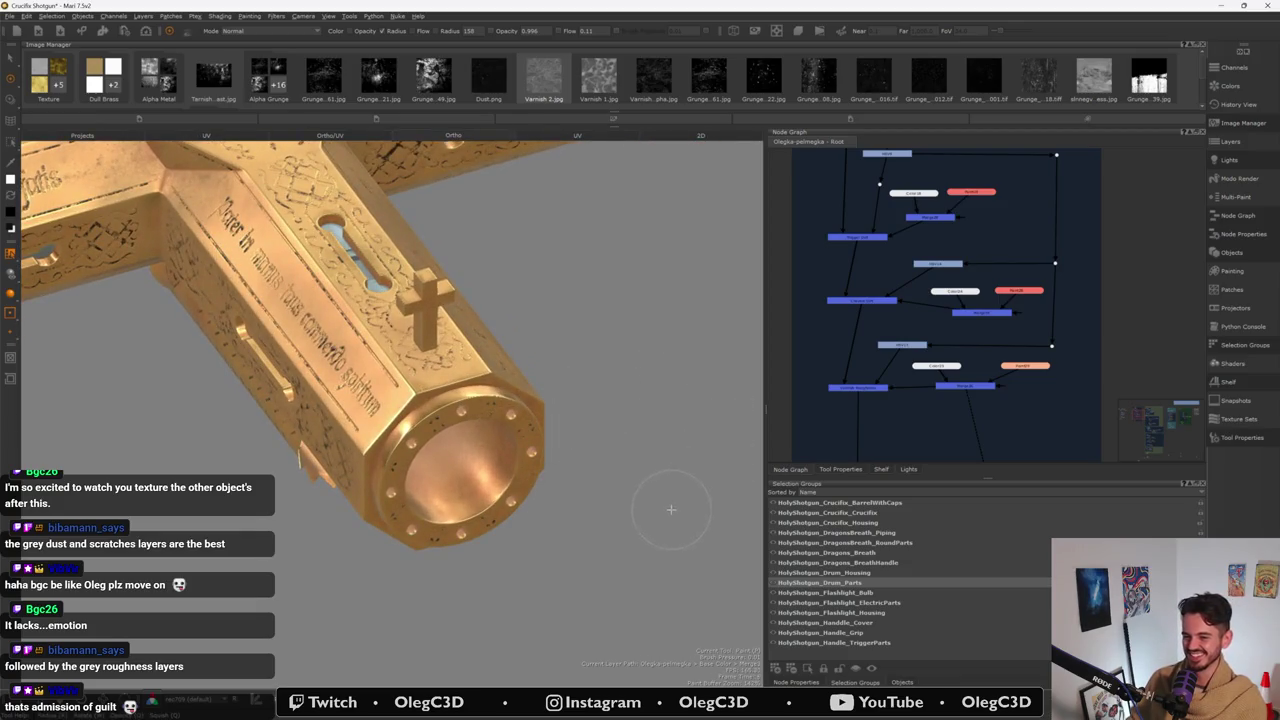
# - Open the Paint29 node and pick the dirtyAirbrush brush from the Shelf's Brushes category
pyautogui.doubleClick(1016, 368)
pyautogui.click(882, 470)
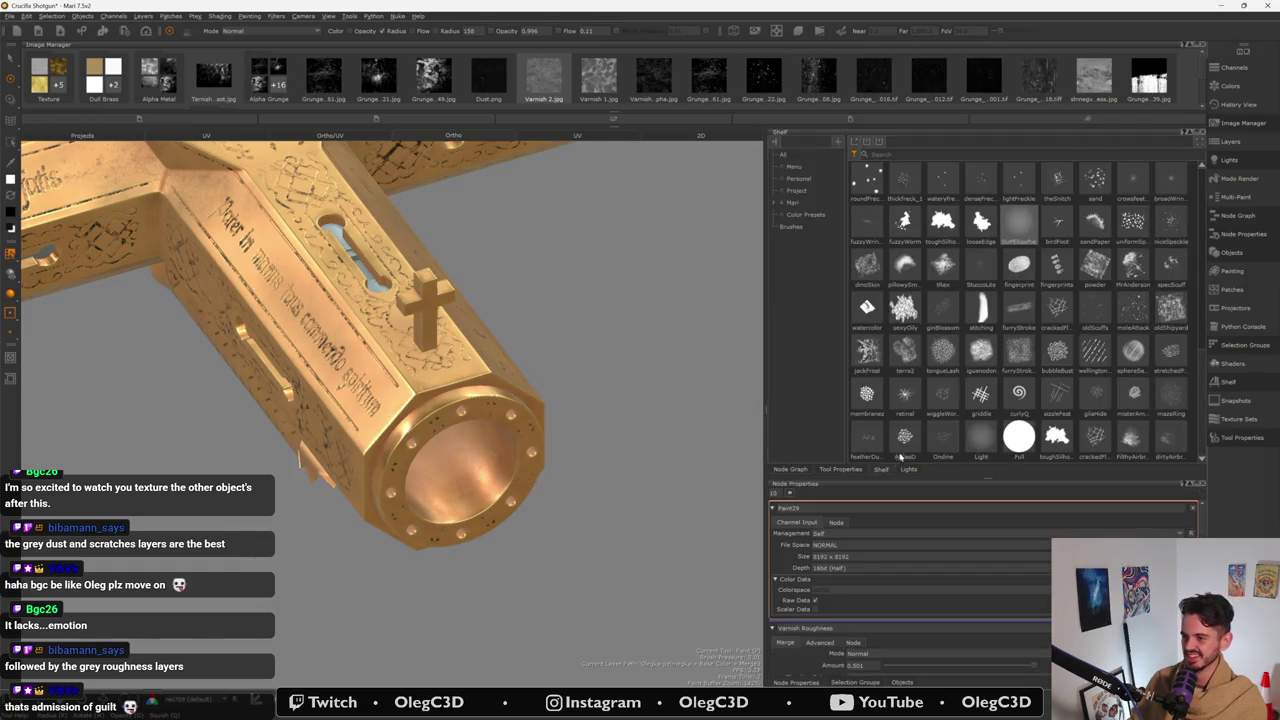
pyautogui.click(812, 228)
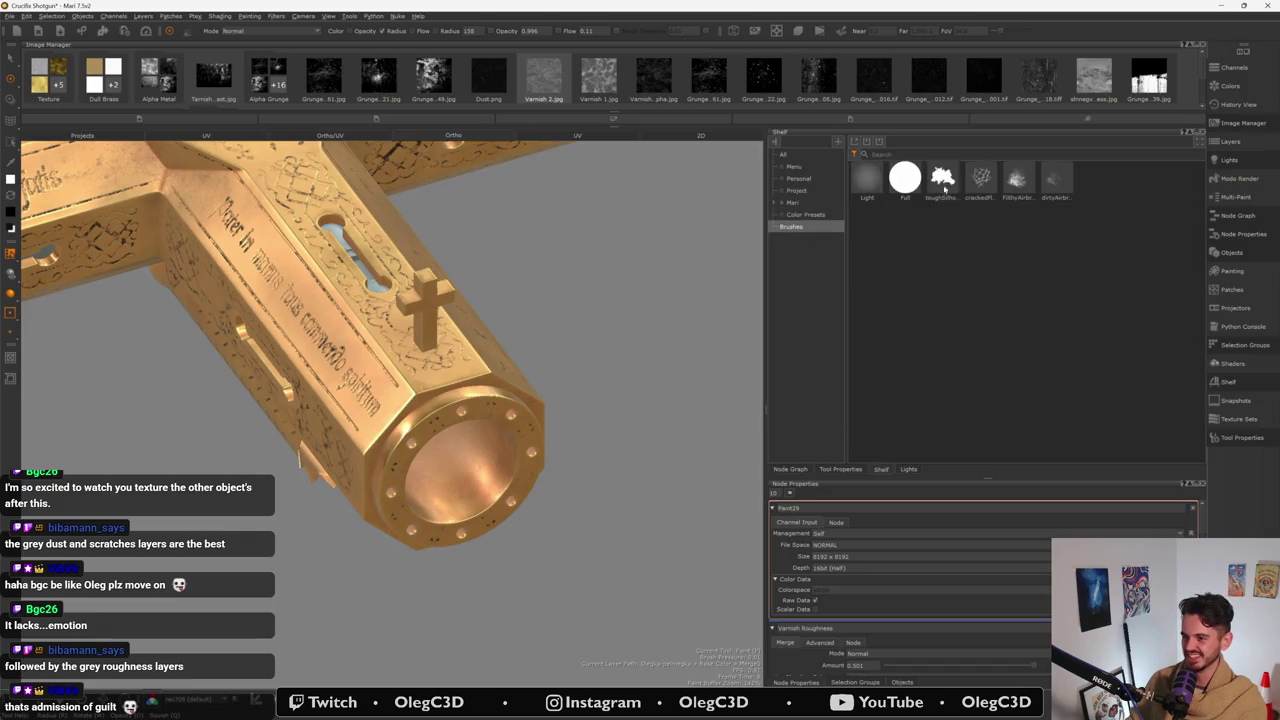
pyautogui.click(1050, 186)
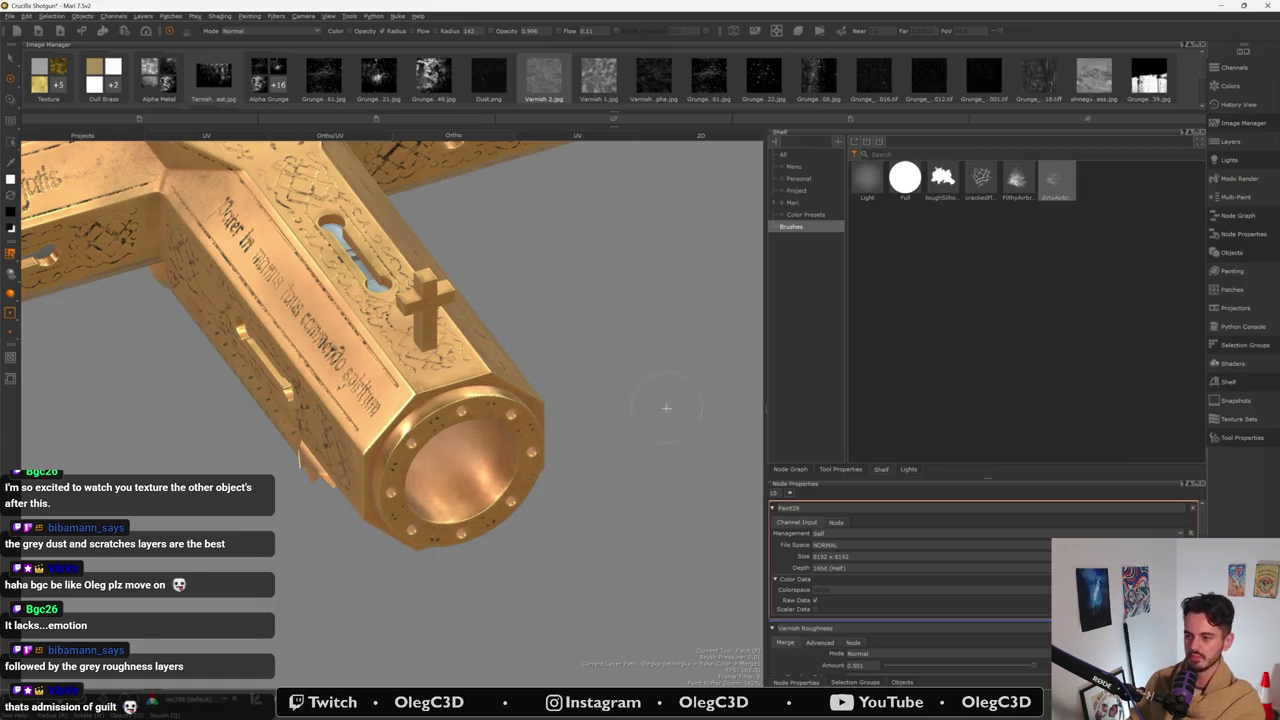
# - Return to the Node Graph and view the Paint29 grunge texture alone on the model
pyautogui.click(841, 469)
pyautogui.click(790, 469)
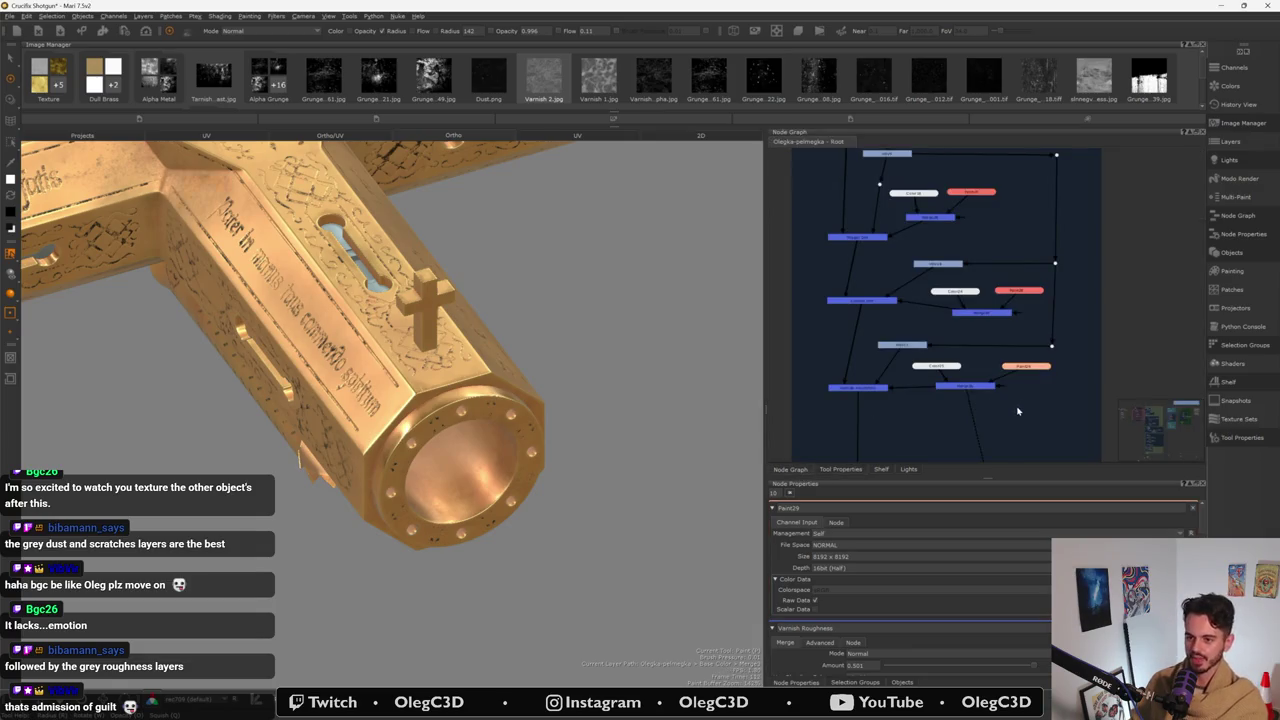
pyautogui.press('v')
pyautogui.click(1037, 369)
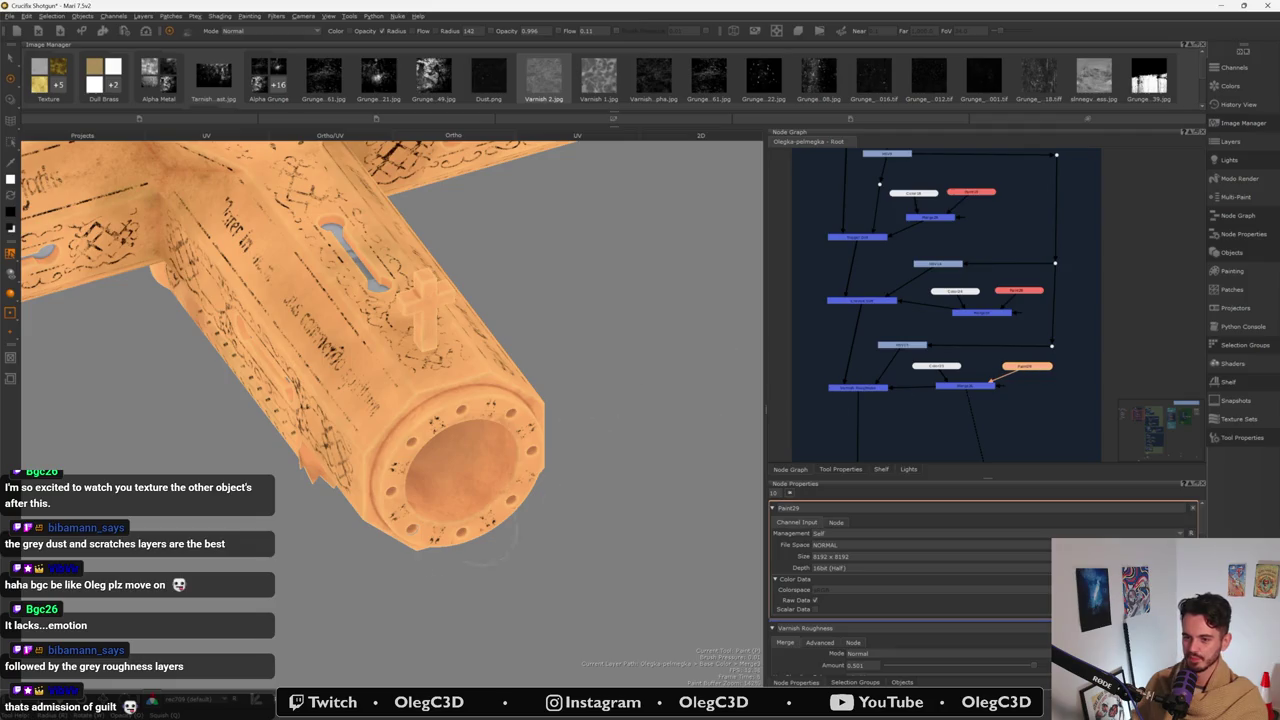
# - Frame the muzzle end and select the HolyShotgun_Drum_Parts group for painting
pyautogui.moveTo(400, 450)
pyautogui.keyDown('alt'); pyautogui.mouseDown()
pyautogui.moveTo(424, 563)
pyautogui.moveTo(516, 537)
pyautogui.mouseUp(); pyautogui.keyUp('alt')
pyautogui.keyDown('alt'); pyautogui.moveTo(516, 537); pyautogui.dragTo(434, 509, button='middle'); pyautogui.keyUp('alt')
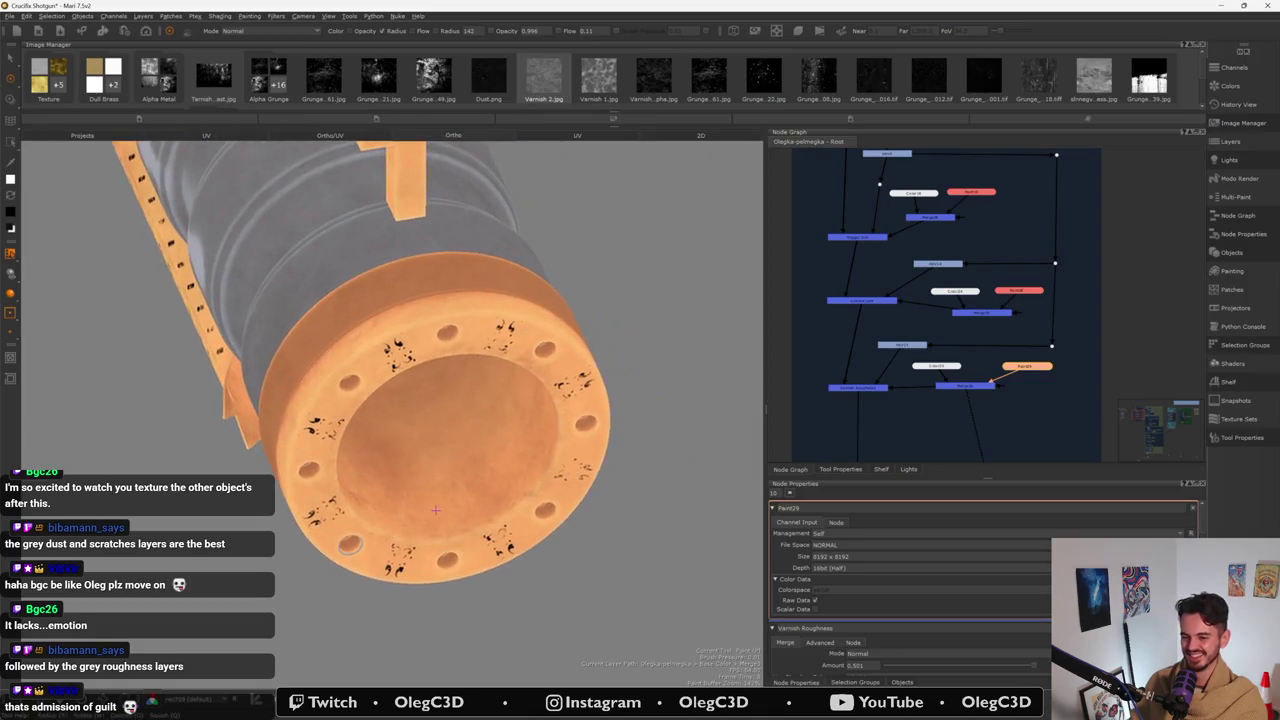
pyautogui.click(870, 682)
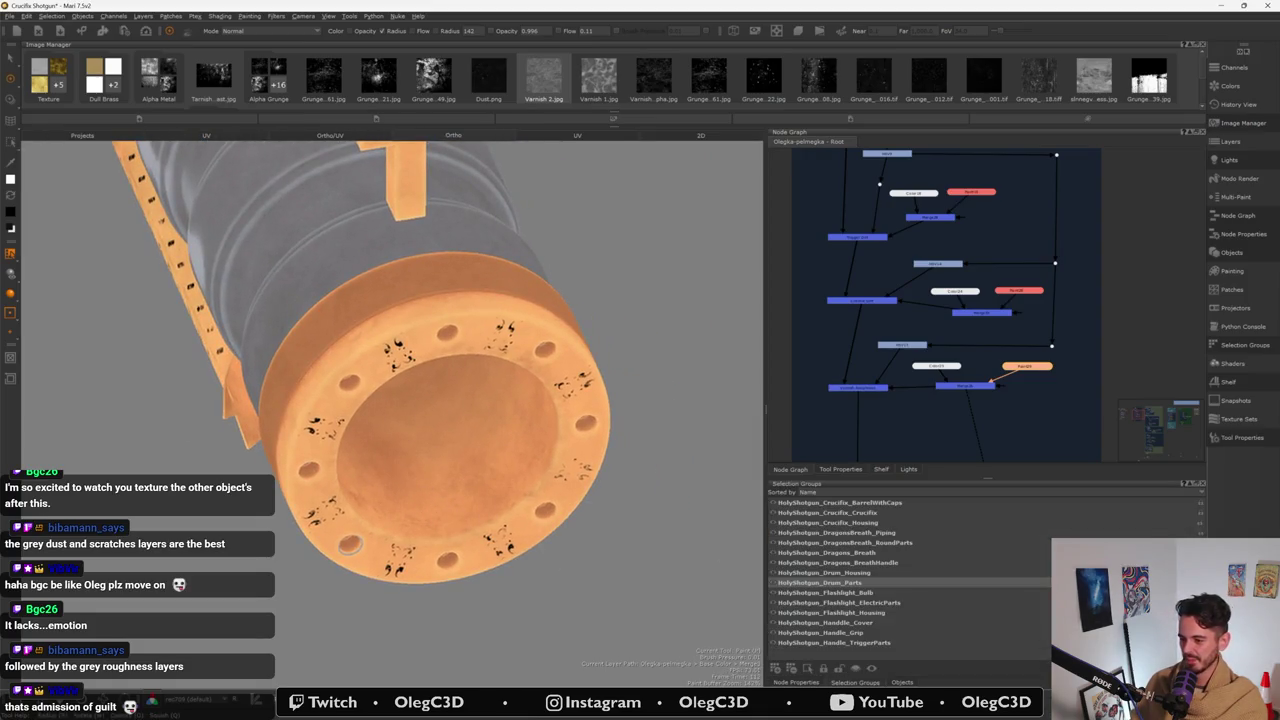
pyautogui.click(820, 582)
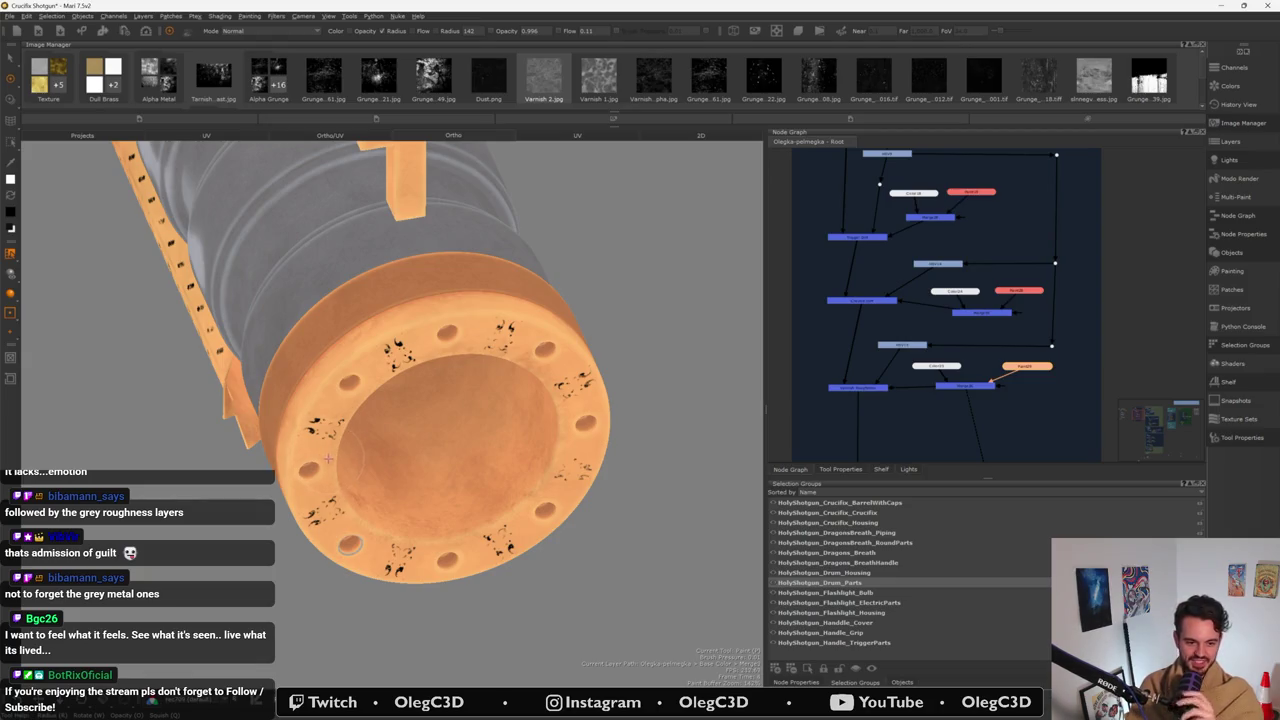
pyautogui.moveTo(421, 476)
pyautogui.keyDown('alt'); pyautogui.mouseDown()
pyautogui.moveTo(419, 529)
pyautogui.moveTo(437, 516)
pyautogui.moveTo(400, 512)
pyautogui.moveTo(454, 505)
pyautogui.moveTo(390, 512)
pyautogui.moveTo(365, 530)
pyautogui.mouseUp(); pyautogui.keyUp('alt')
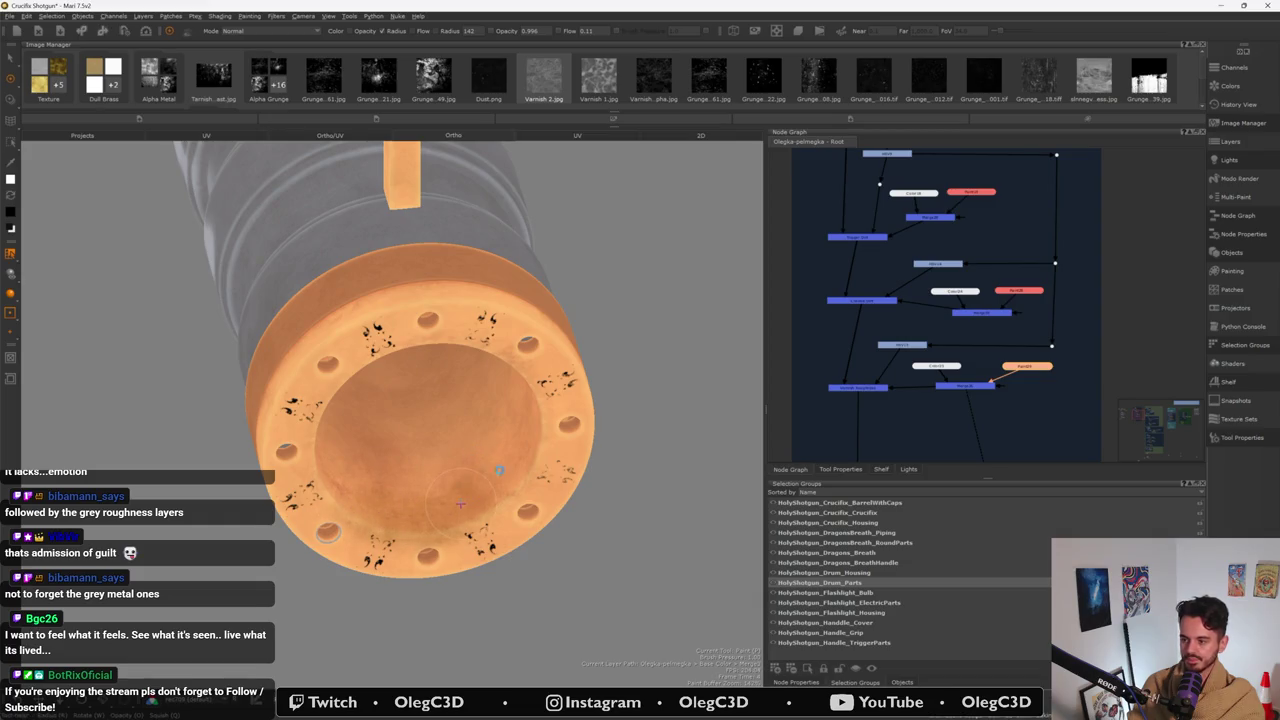
pyautogui.keyDown('alt'); pyautogui.moveTo(460, 505); pyautogui.dragTo(538, 439); pyautogui.keyUp('alt')
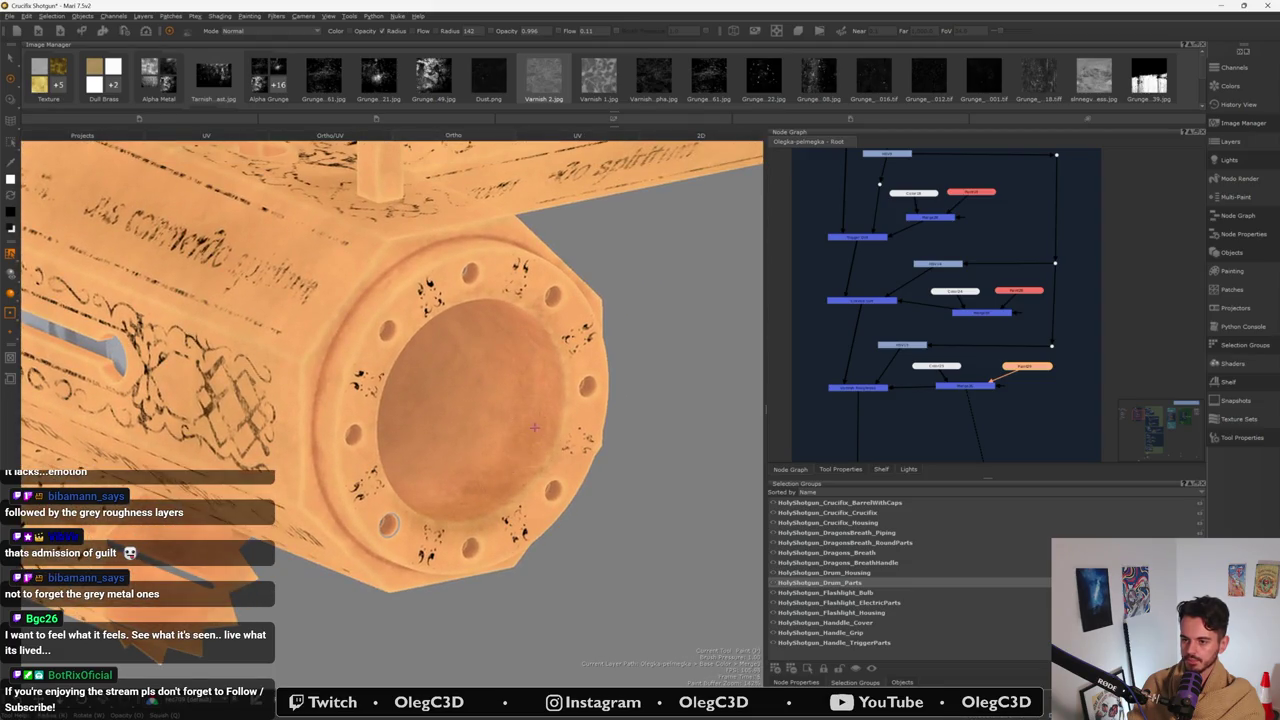
# - Paint faint grime on the muzzle cap face and darken its left rim and bore
pyautogui.moveTo(548, 355); pyautogui.dragTo(559, 396)
pyautogui.moveTo(549, 441)
pyautogui.mouseDown()
pyautogui.moveTo(513, 492)
pyautogui.moveTo(437, 516)
pyautogui.mouseUp()
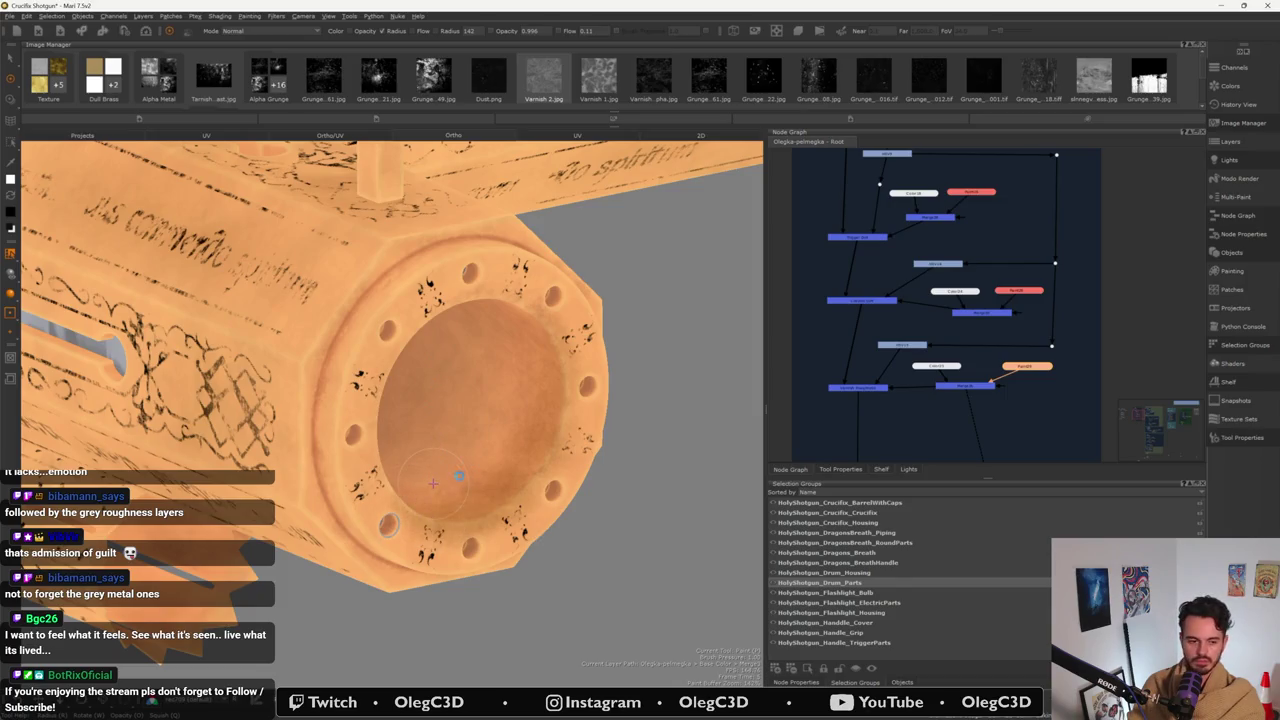
pyautogui.moveTo(458, 478)
pyautogui.keyDown('alt'); pyautogui.mouseDown()
pyautogui.moveTo(338, 511)
pyautogui.moveTo(339, 484)
pyautogui.mouseUp(); pyautogui.keyUp('alt')
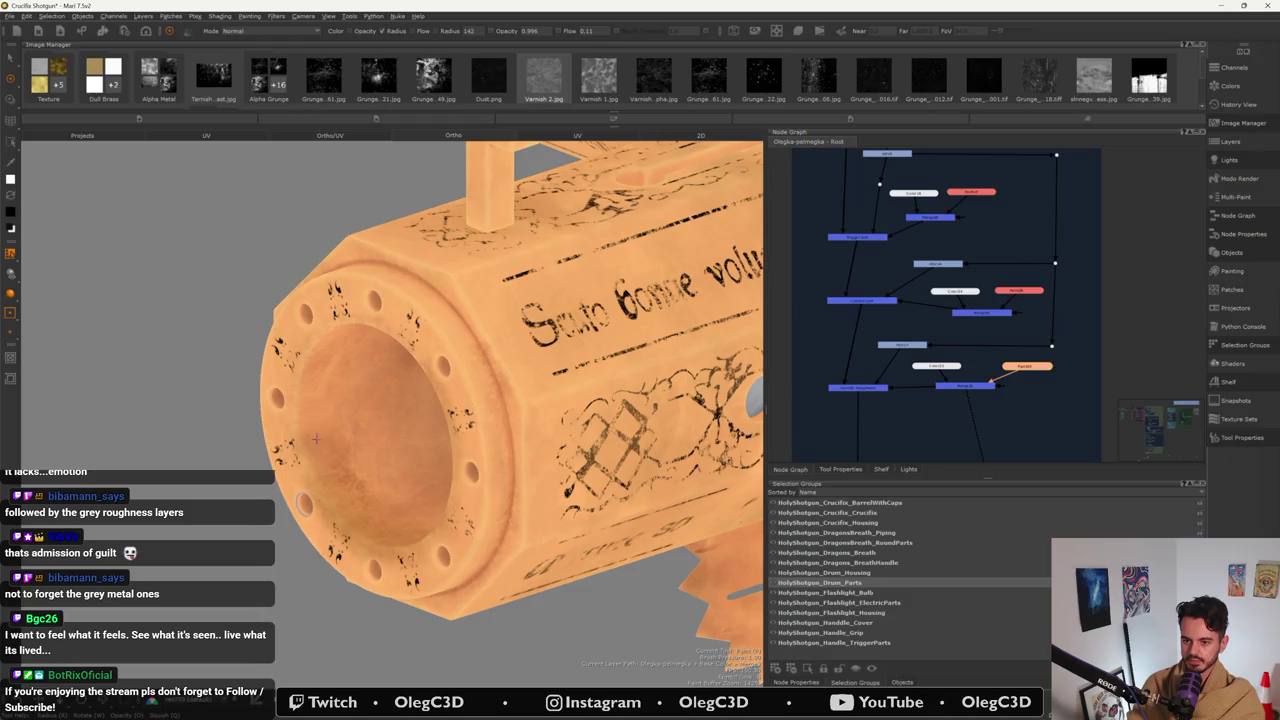
pyautogui.moveTo(312, 389); pyautogui.dragTo(308, 449)
pyautogui.moveTo(312, 367)
pyautogui.mouseDown()
pyautogui.moveTo(307, 411)
pyautogui.moveTo(388, 494)
pyautogui.mouseUp()
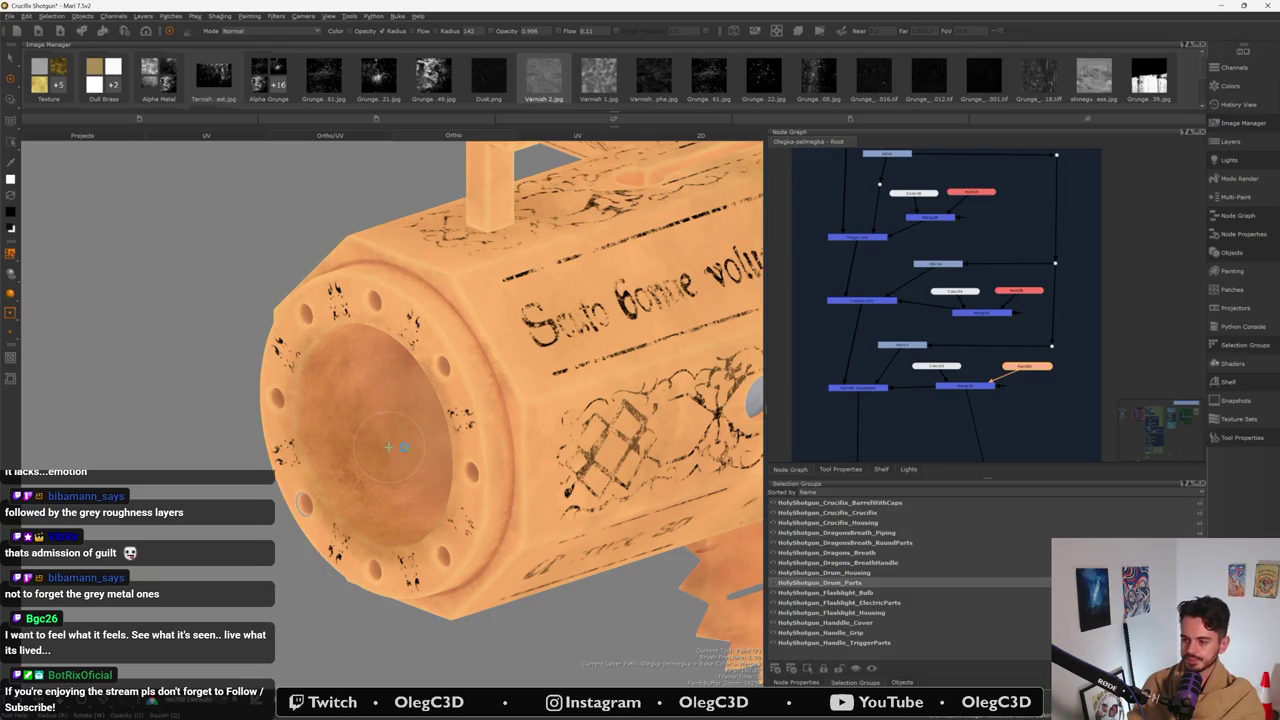
pyautogui.moveTo(391, 443)
pyautogui.keyDown('alt'); pyautogui.mouseDown()
pyautogui.moveTo(443, 466)
pyautogui.moveTo(440, 485)
pyautogui.moveTo(493, 457)
pyautogui.moveTo(452, 412)
pyautogui.mouseUp(); pyautogui.keyUp('alt')
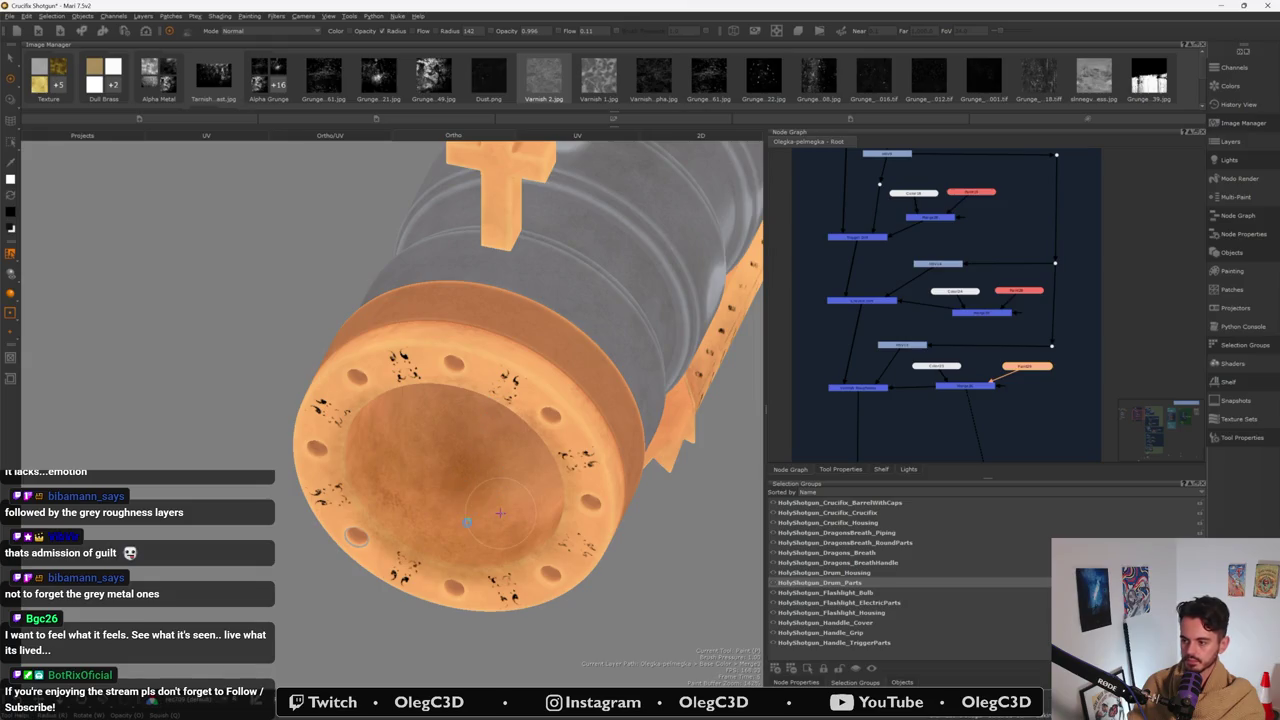
# - Dab darker grunge patches inside the barrel bore and orbit to inspect the full bore
pyautogui.moveTo(500, 513)
pyautogui.keyDown('alt'); pyautogui.mouseDown()
pyautogui.moveTo(522, 486)
pyautogui.moveTo(535, 413)
pyautogui.mouseUp(); pyautogui.keyUp('alt')
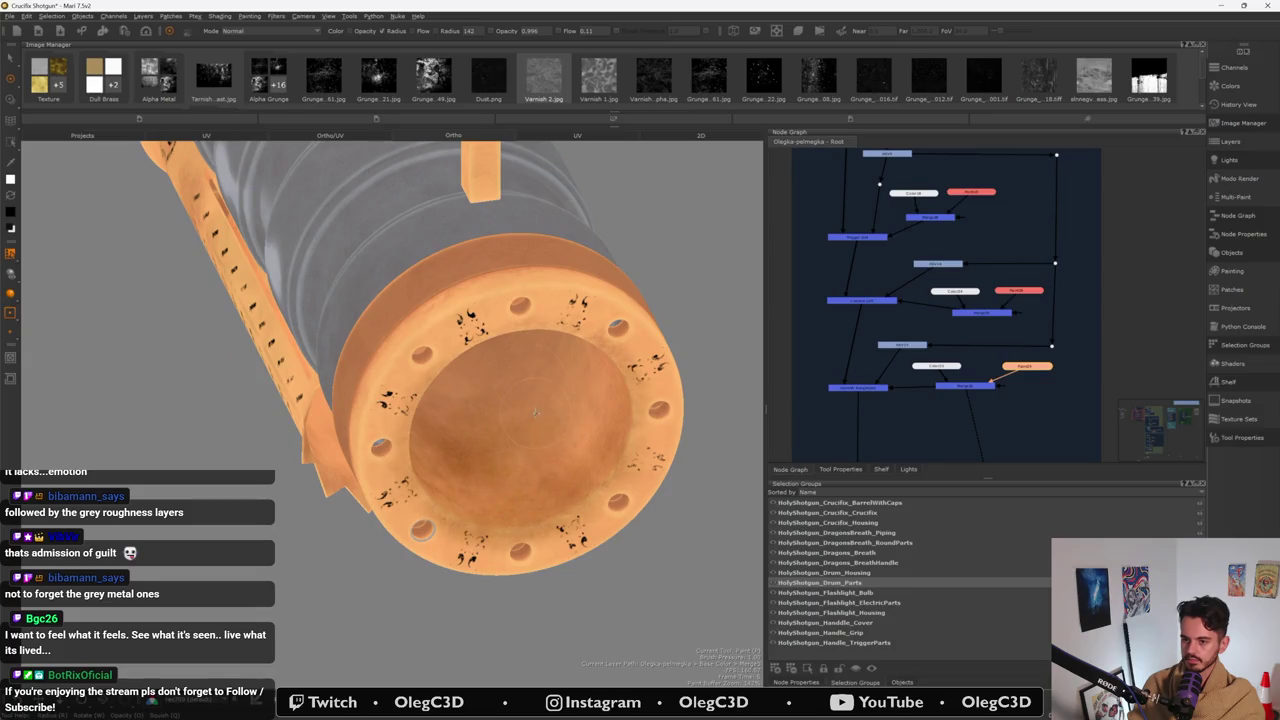
pyautogui.moveTo(586, 457); pyautogui.dragTo(584, 395)
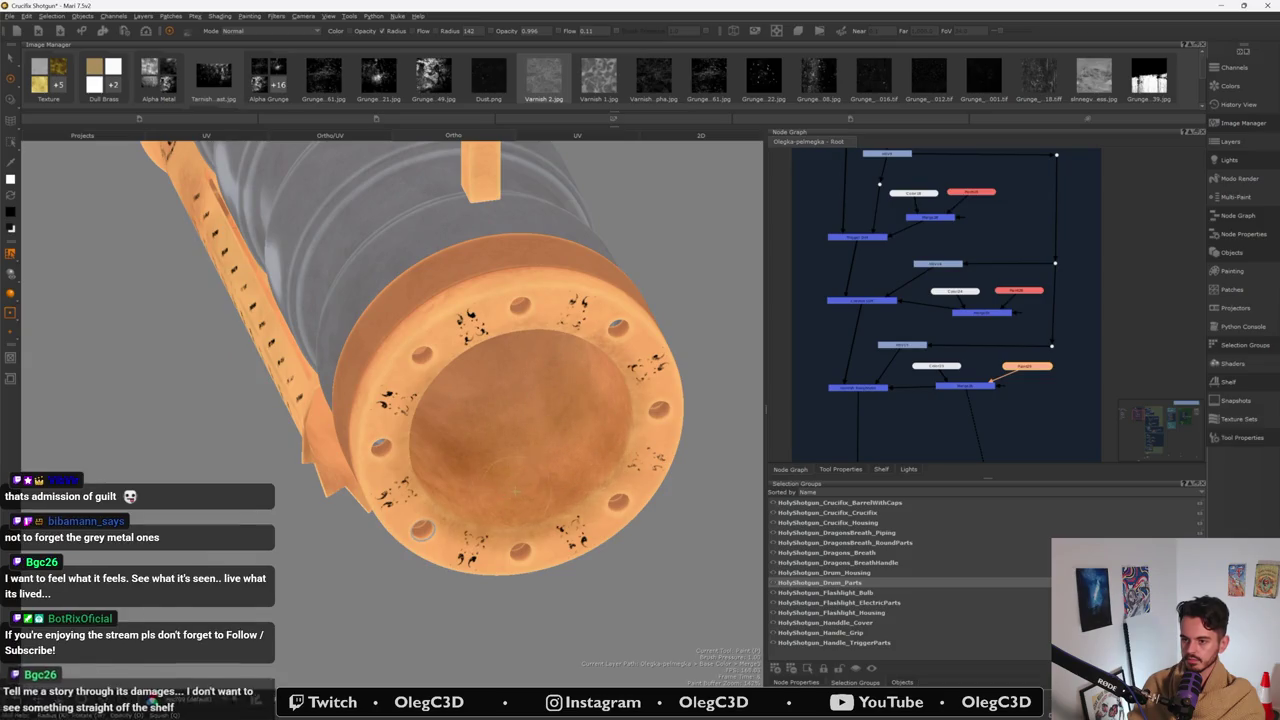
pyautogui.moveTo(562, 462); pyautogui.dragTo(578, 455)
pyautogui.moveTo(543, 415); pyautogui.dragTo(523, 429)
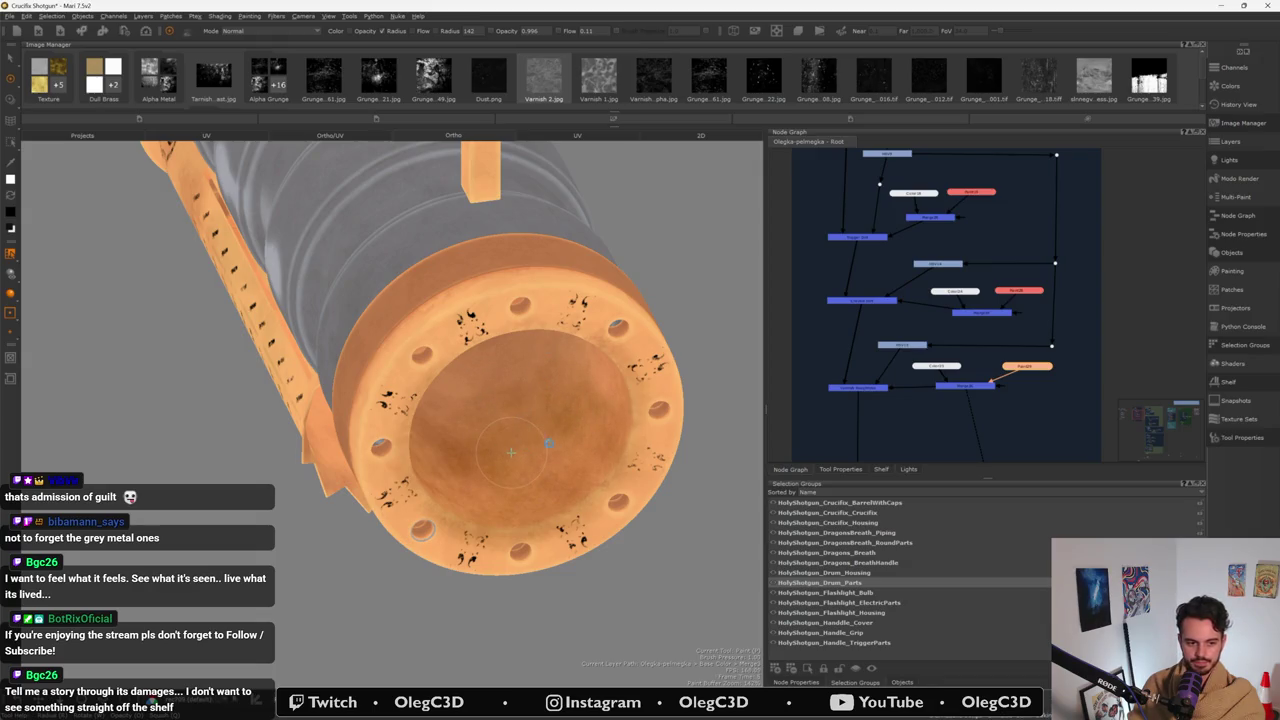
pyautogui.moveTo(511, 453)
pyautogui.keyDown('alt'); pyautogui.mouseDown()
pyautogui.moveTo(581, 385)
pyautogui.moveTo(547, 427)
pyautogui.mouseUp(); pyautogui.keyUp('alt')
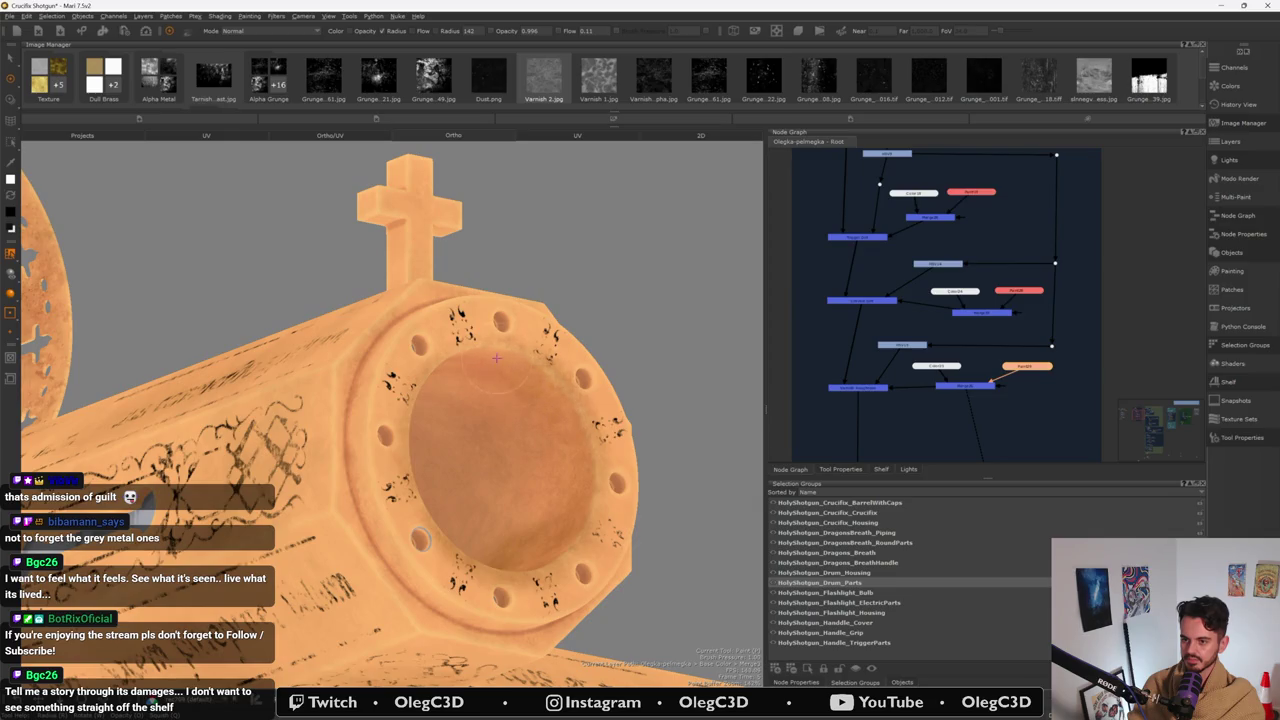
pyautogui.moveTo(519, 393)
pyautogui.mouseDown()
pyautogui.moveTo(514, 517)
pyautogui.moveTo(457, 427)
pyautogui.mouseUp()
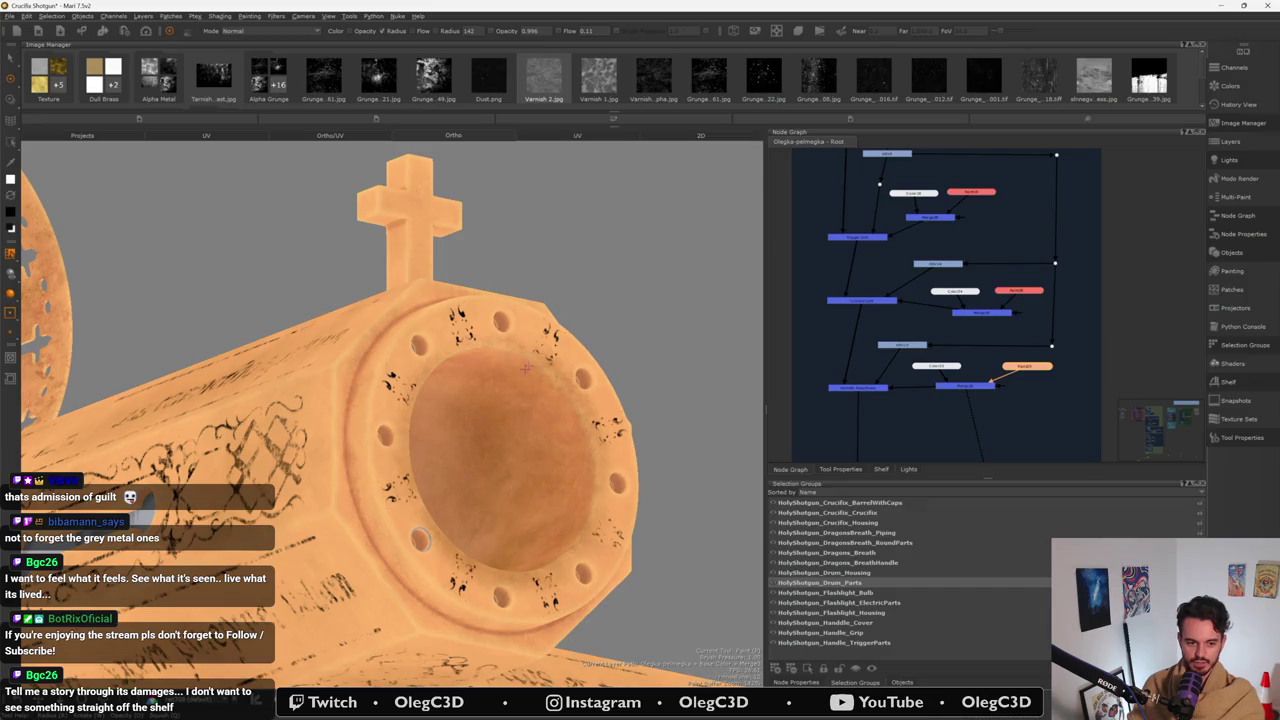
pyautogui.moveTo(501, 474); pyautogui.dragTo(400, 470, button='middle')
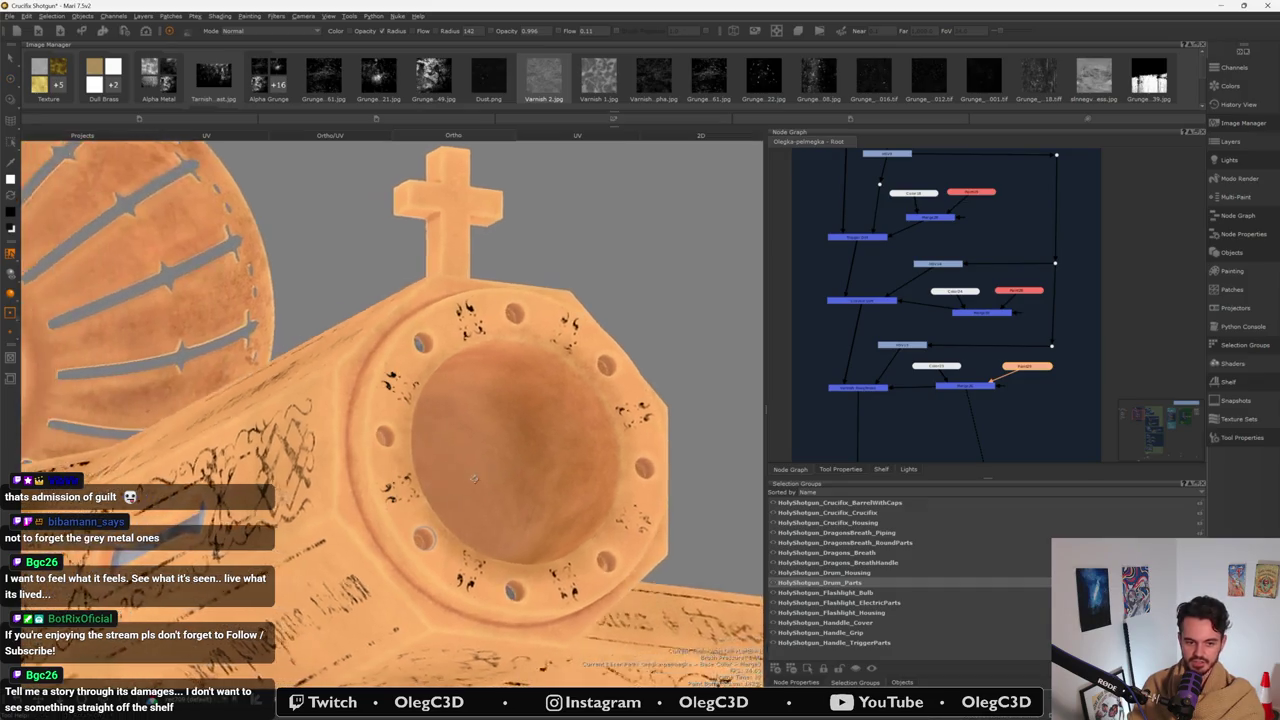
pyautogui.moveTo(398, 456)
pyautogui.keyDown('alt'); pyautogui.mouseDown()
pyautogui.moveTo(433, 427)
pyautogui.moveTo(513, 455)
pyautogui.moveTo(422, 501)
pyautogui.mouseUp(); pyautogui.keyUp('alt')
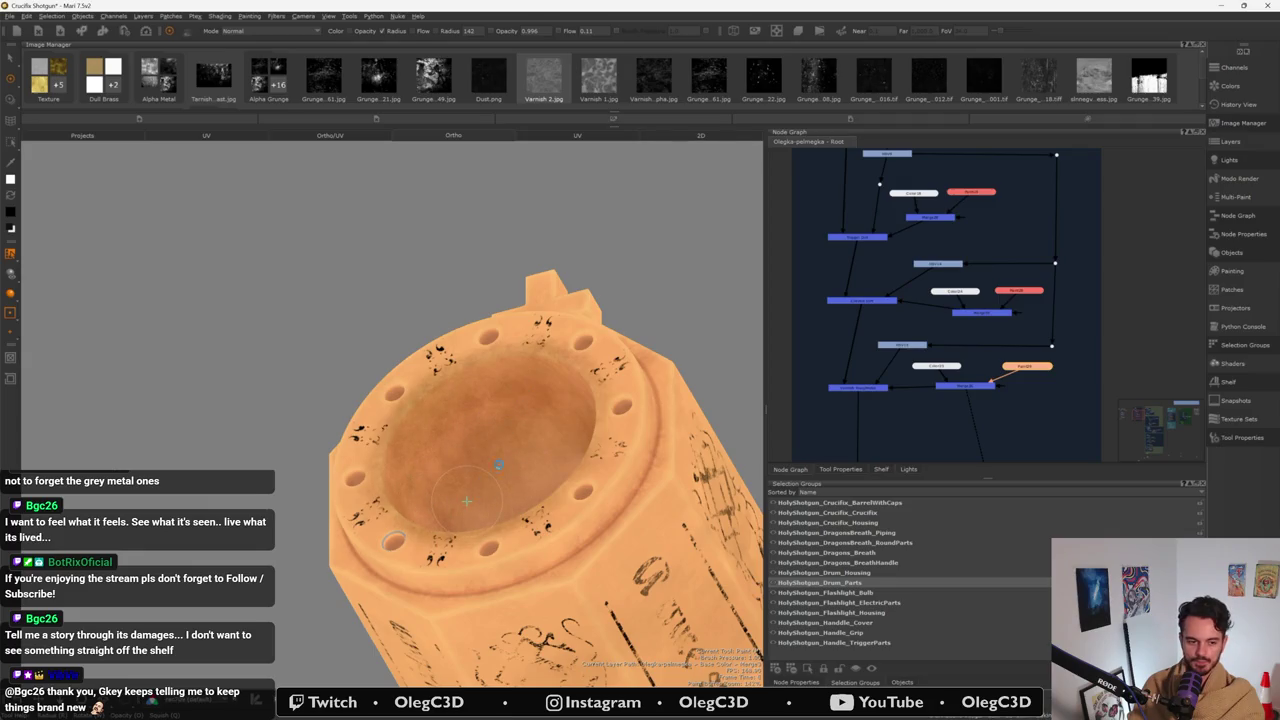
pyautogui.moveTo(466, 500)
pyautogui.keyDown('alt'); pyautogui.mouseDown()
pyautogui.moveTo(521, 516)
pyautogui.moveTo(459, 500)
pyautogui.moveTo(505, 455)
pyautogui.mouseUp(); pyautogui.keyUp('alt')
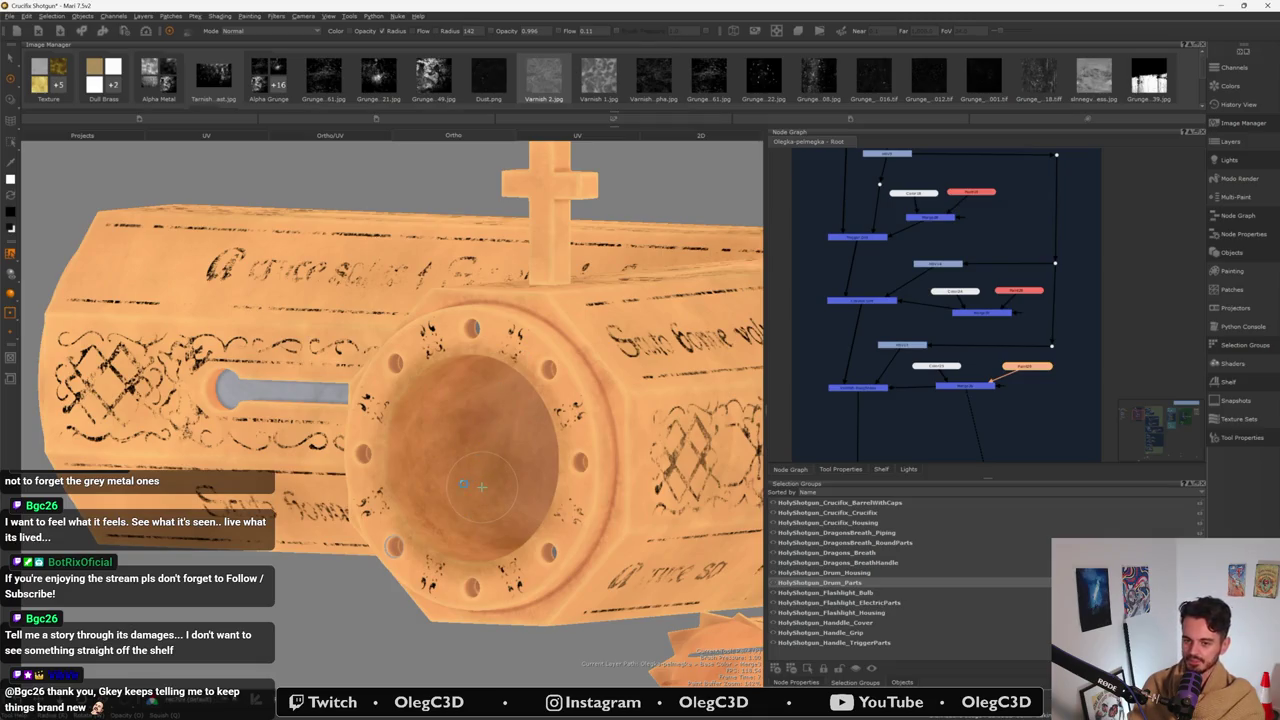
pyautogui.moveTo(475, 478)
pyautogui.mouseDown(button='middle')
pyautogui.moveTo(411, 541)
pyautogui.moveTo(396, 463)
pyautogui.moveTo(429, 409)
pyautogui.moveTo(398, 378)
pyautogui.mouseUp(button='middle')
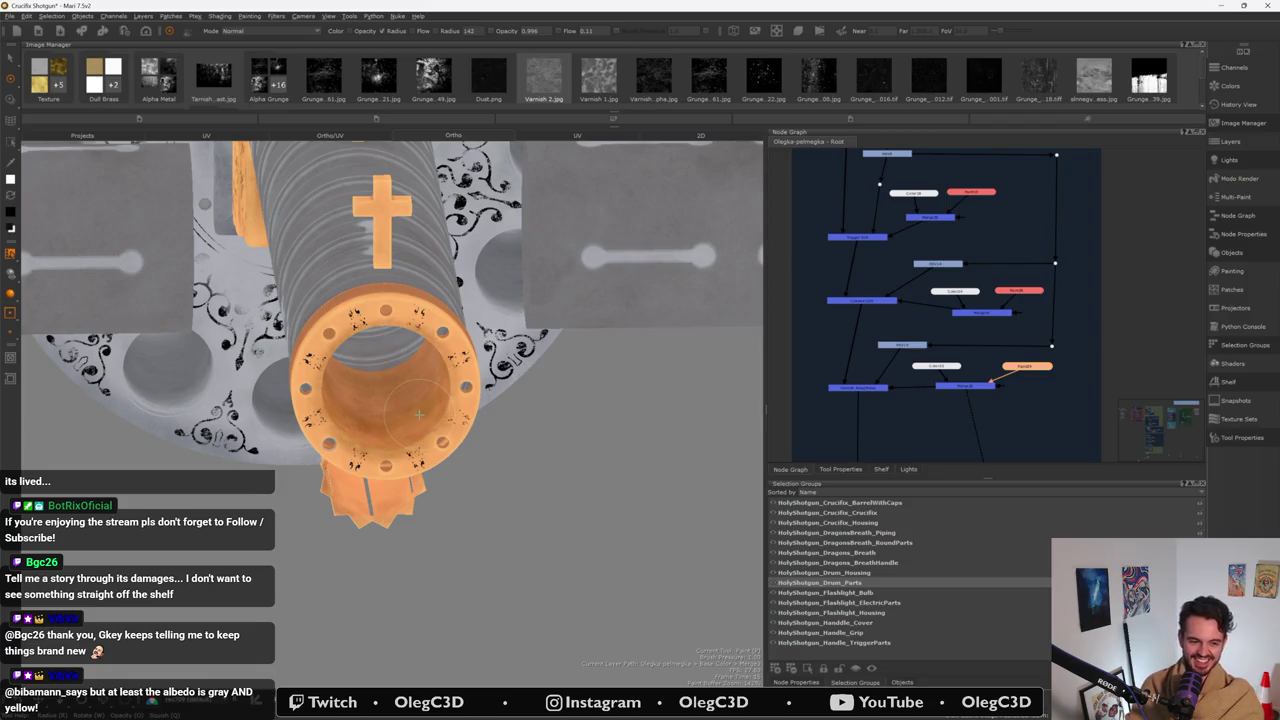
pyautogui.keyDown('alt'); pyautogui.moveTo(419, 413); pyautogui.dragTo(445, 430, button='right'); pyautogui.keyUp('alt')
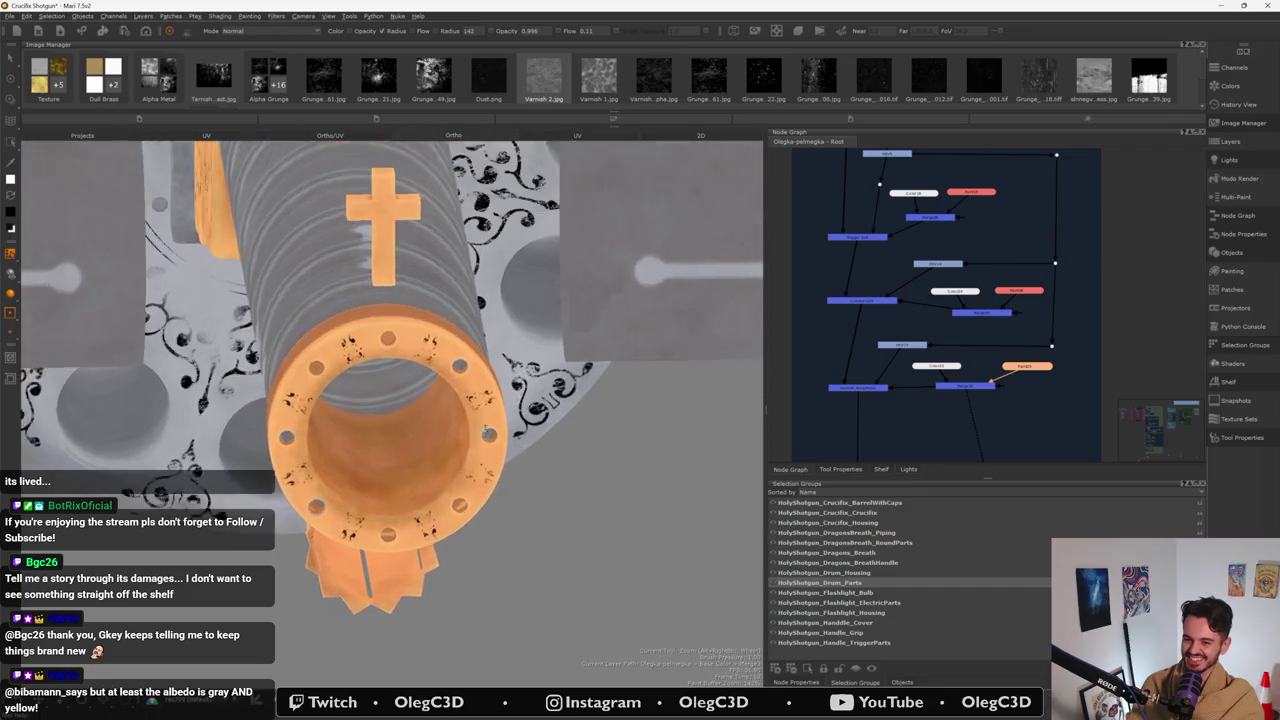
pyautogui.keyDown('alt'); pyautogui.moveTo(445, 430); pyautogui.dragTo(479, 420); pyautogui.keyUp('alt')
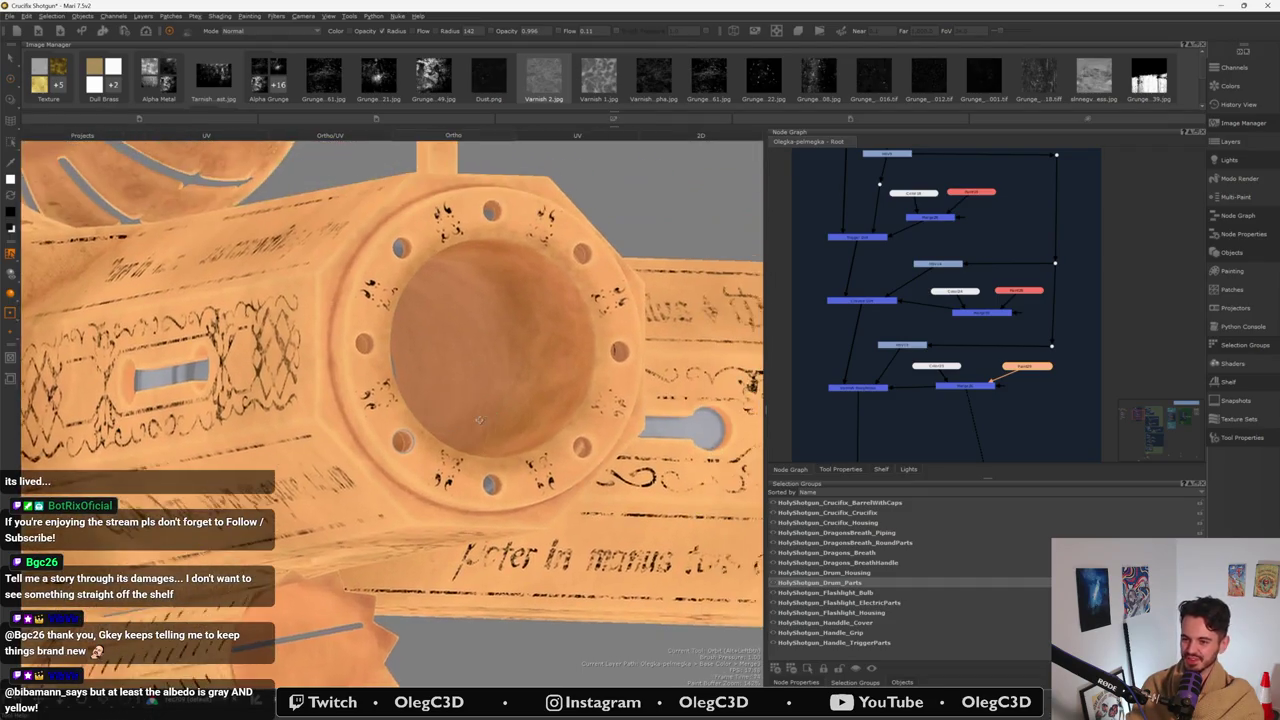
pyautogui.press('h')
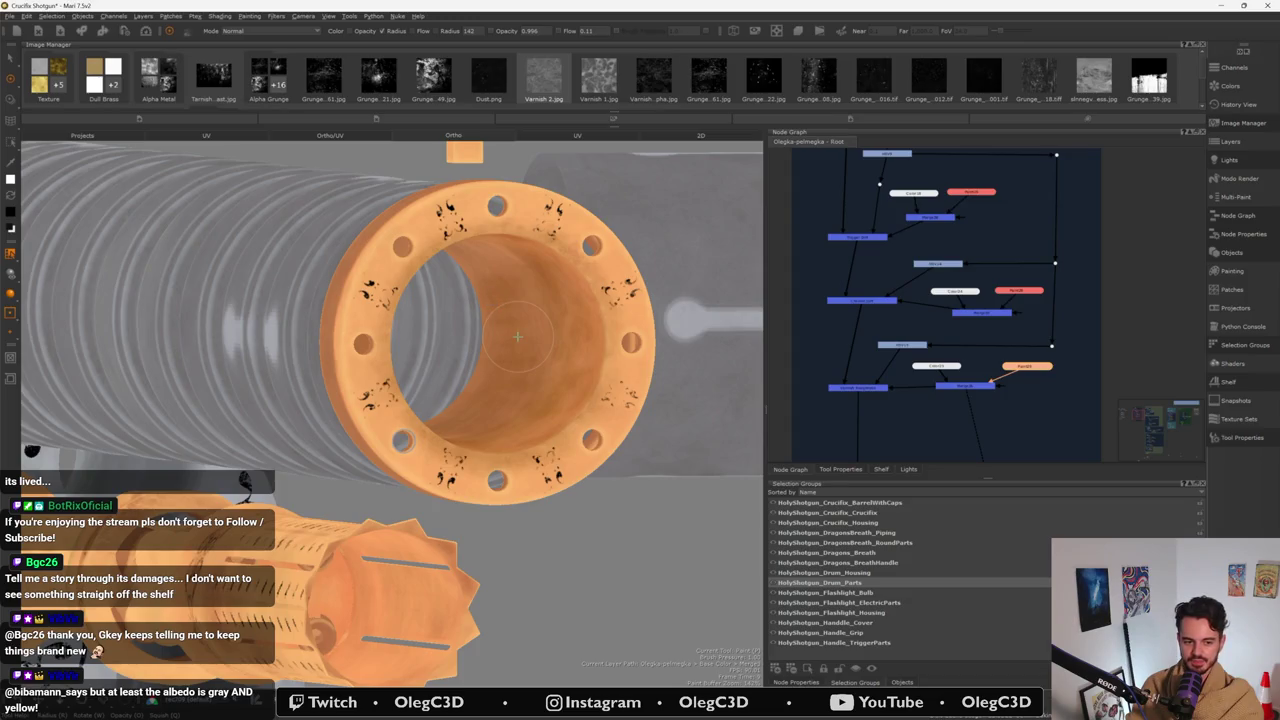
pyautogui.moveTo(517, 337)
pyautogui.keyDown('alt'); pyautogui.mouseDown()
pyautogui.moveTo(475, 267)
pyautogui.moveTo(523, 372)
pyautogui.mouseUp(); pyautogui.keyUp('alt')
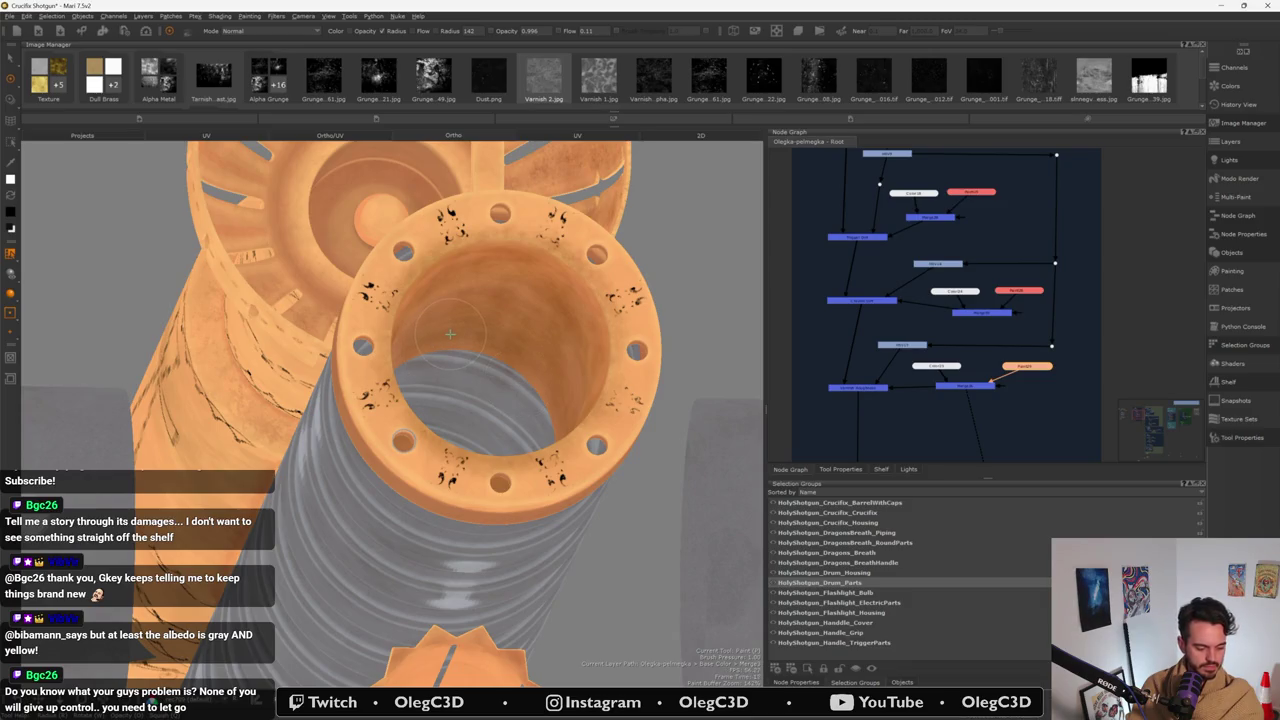
pyautogui.keyDown('alt'); pyautogui.moveTo(450, 332); pyautogui.dragTo(479, 315); pyautogui.keyUp('alt')
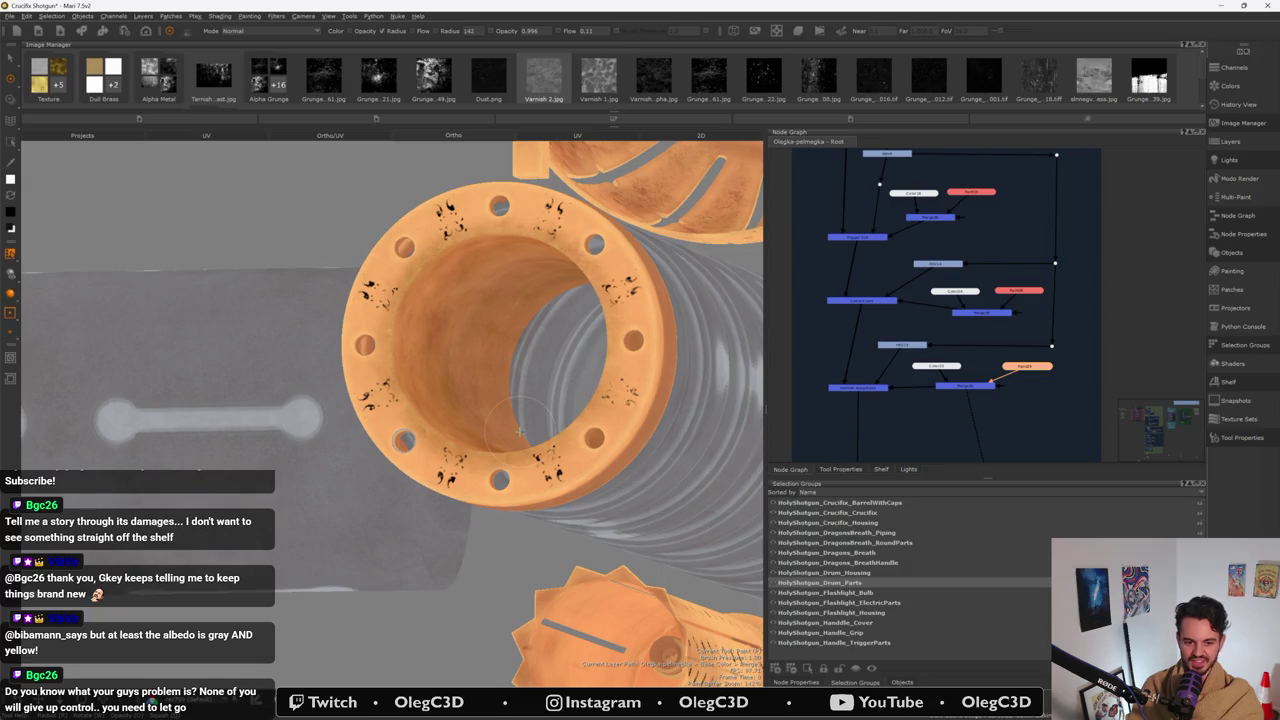
pyautogui.keyDown('alt'); pyautogui.moveTo(512, 435); pyautogui.dragTo(503, 394); pyautogui.keyUp('alt')
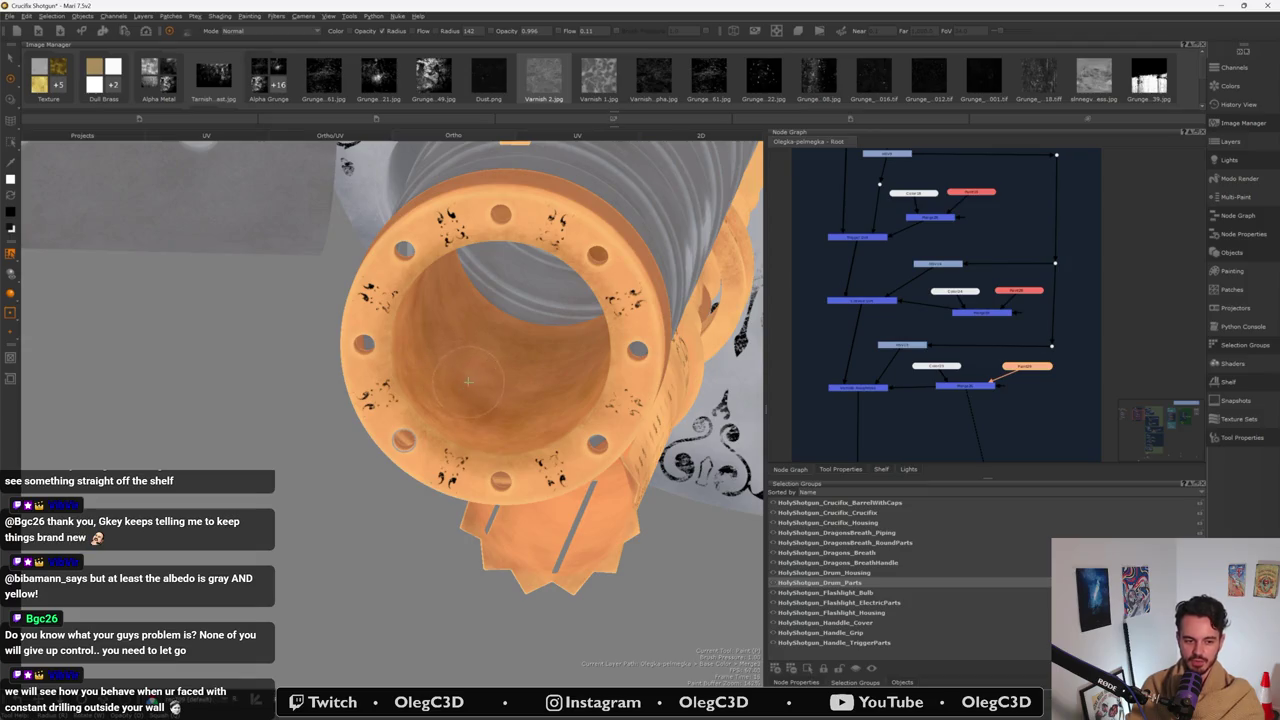
pyautogui.moveTo(478, 376)
pyautogui.keyDown('alt'); pyautogui.mouseDown()
pyautogui.moveTo(546, 385)
pyautogui.moveTo(408, 392)
pyautogui.moveTo(426, 391)
pyautogui.moveTo(426, 288)
pyautogui.mouseUp(); pyautogui.keyUp('alt')
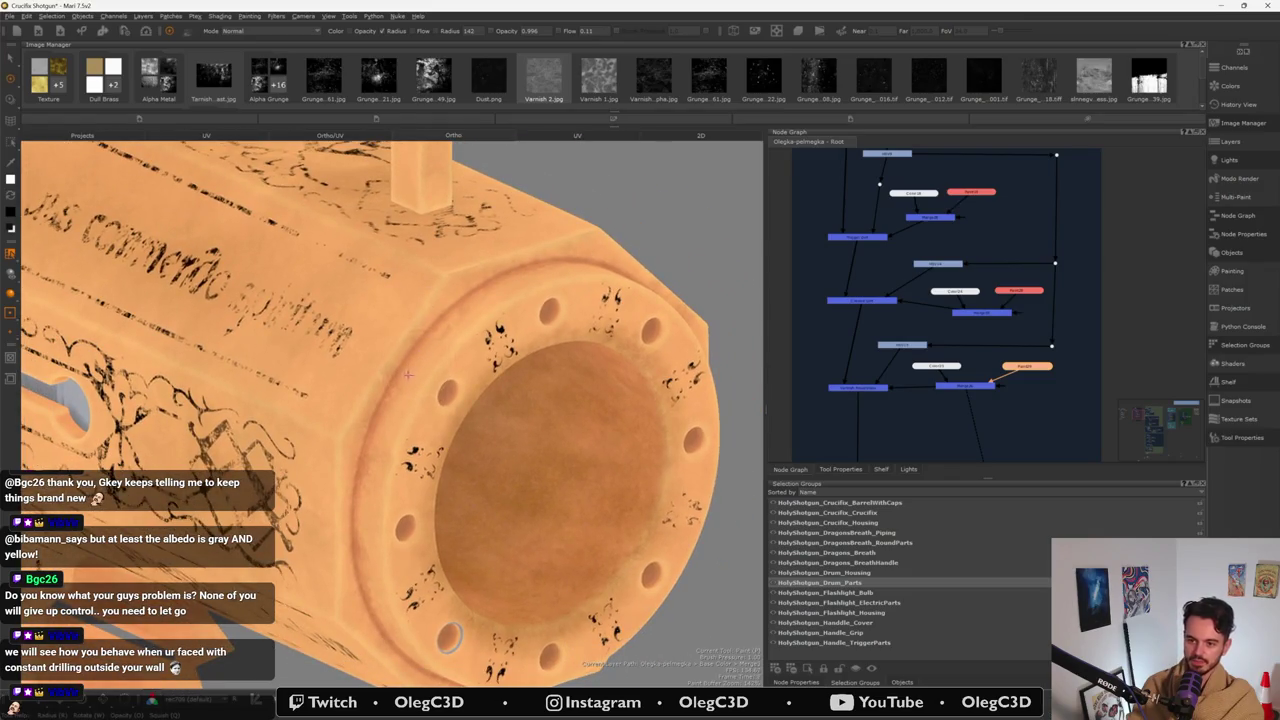
# - Paint soft dark grunge marks on the engraved barrel body near the cross base
pyautogui.keyDown('alt'); pyautogui.moveTo(409, 373); pyautogui.dragTo(470, 335); pyautogui.keyUp('alt')
pyautogui.moveTo(470, 335)
pyautogui.keyDown('alt'); pyautogui.mouseDown(button='right')
pyautogui.moveTo(505, 318)
pyautogui.moveTo(480, 352)
pyautogui.mouseUp(button='right'); pyautogui.keyUp('alt')
pyautogui.moveTo(480, 352)
pyautogui.keyDown('alt'); pyautogui.mouseDown()
pyautogui.moveTo(413, 453)
pyautogui.moveTo(460, 440)
pyautogui.mouseUp(); pyautogui.keyUp('alt')
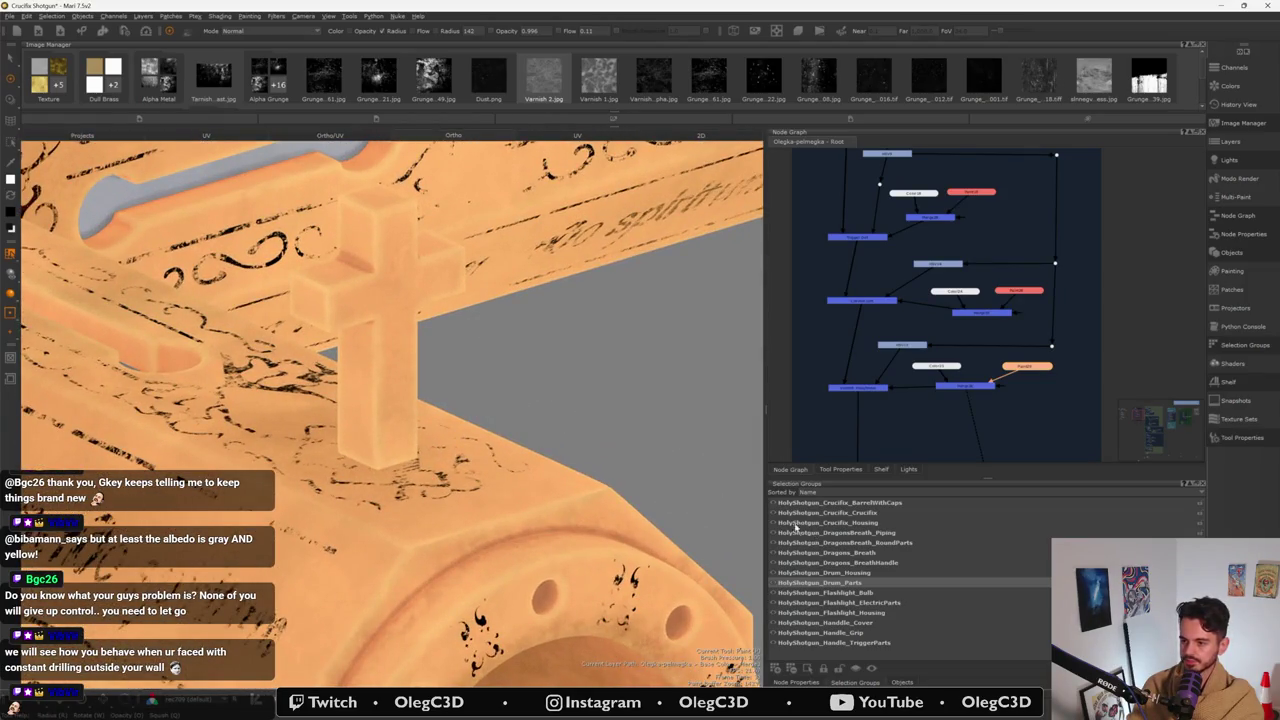
pyautogui.moveTo(750, 516)
pyautogui.keyDown('alt'); pyautogui.mouseDown()
pyautogui.moveTo(380, 485)
pyautogui.moveTo(350, 525)
pyautogui.mouseUp(); pyautogui.keyUp('alt')
pyautogui.moveTo(350, 470); pyautogui.dragTo(379, 497)
pyautogui.moveTo(393, 448)
pyautogui.mouseDown()
pyautogui.moveTo(390, 515)
pyautogui.moveTo(420, 525)
pyautogui.mouseUp()
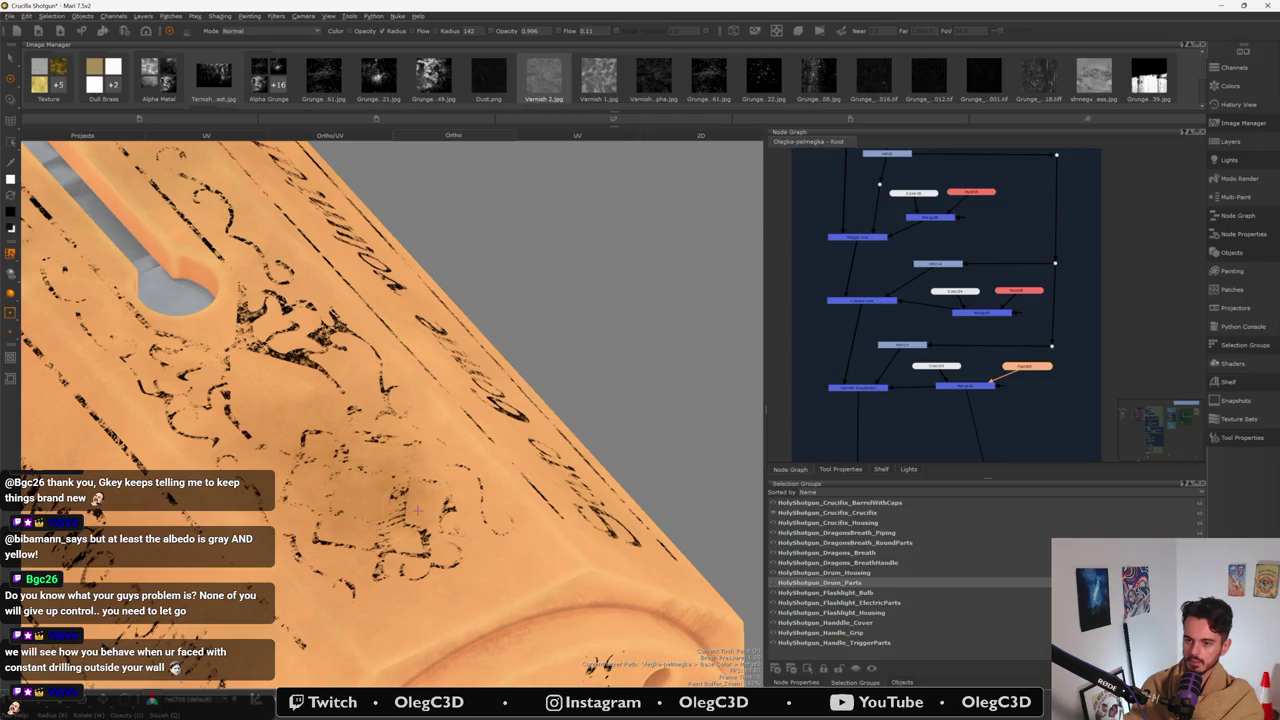
pyautogui.moveTo(340, 455)
pyautogui.mouseDown()
pyautogui.moveTo(412, 440)
pyautogui.moveTo(425, 455)
pyautogui.mouseUp()
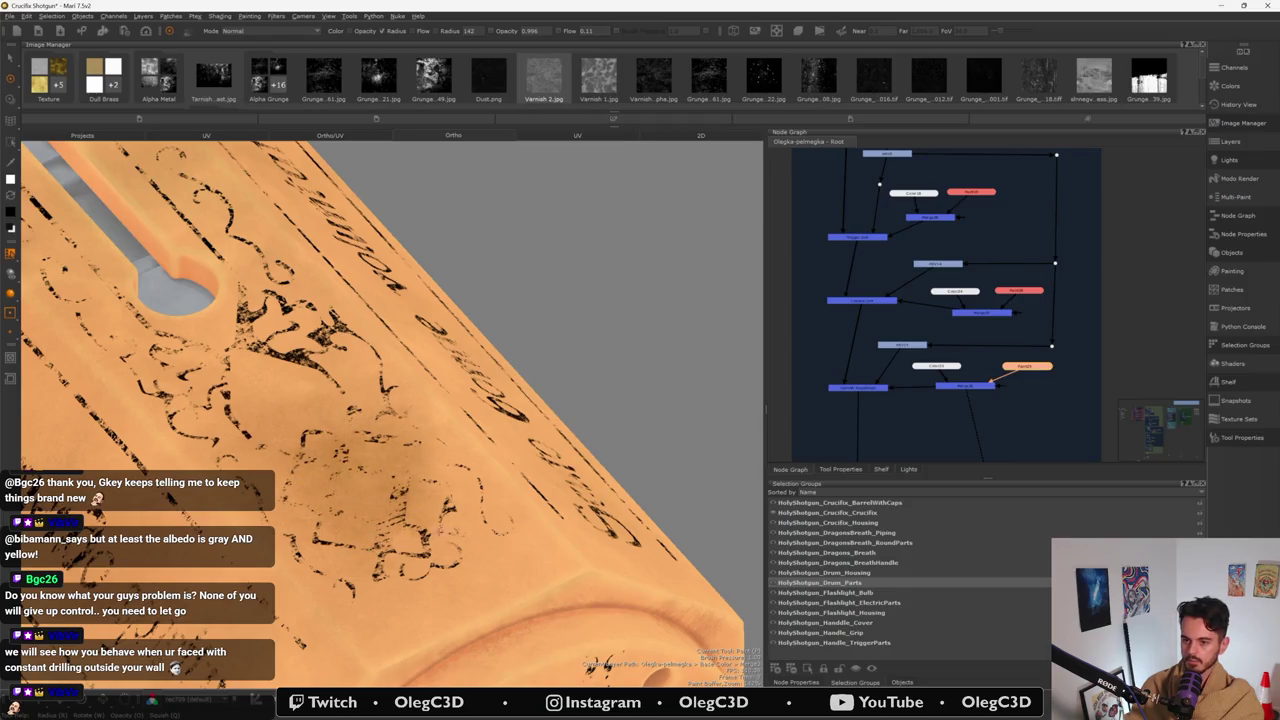
# - Toggle the Crucifix group to check the painted area, leaving the crucifix visible
pyautogui.click(773, 512)
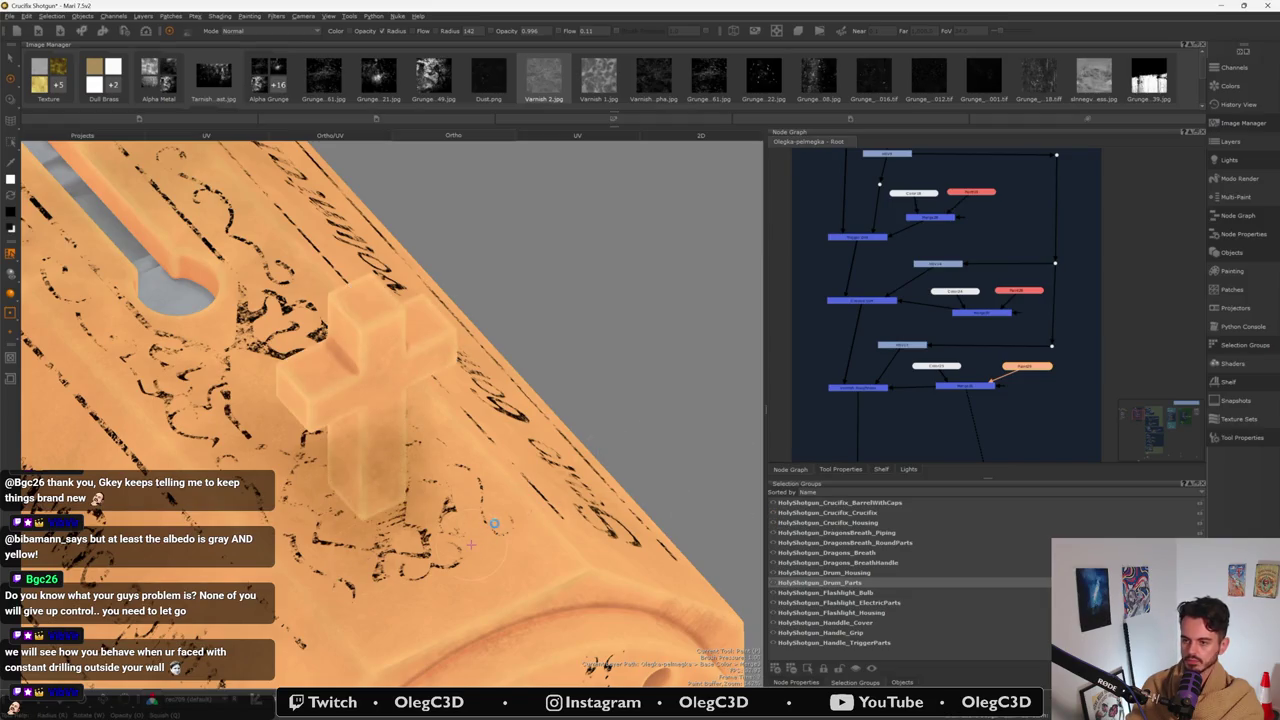
pyautogui.moveTo(498, 523)
pyautogui.keyDown('alt'); pyautogui.mouseDown()
pyautogui.moveTo(430, 480)
pyautogui.moveTo(473, 537)
pyautogui.mouseUp(); pyautogui.keyUp('alt')
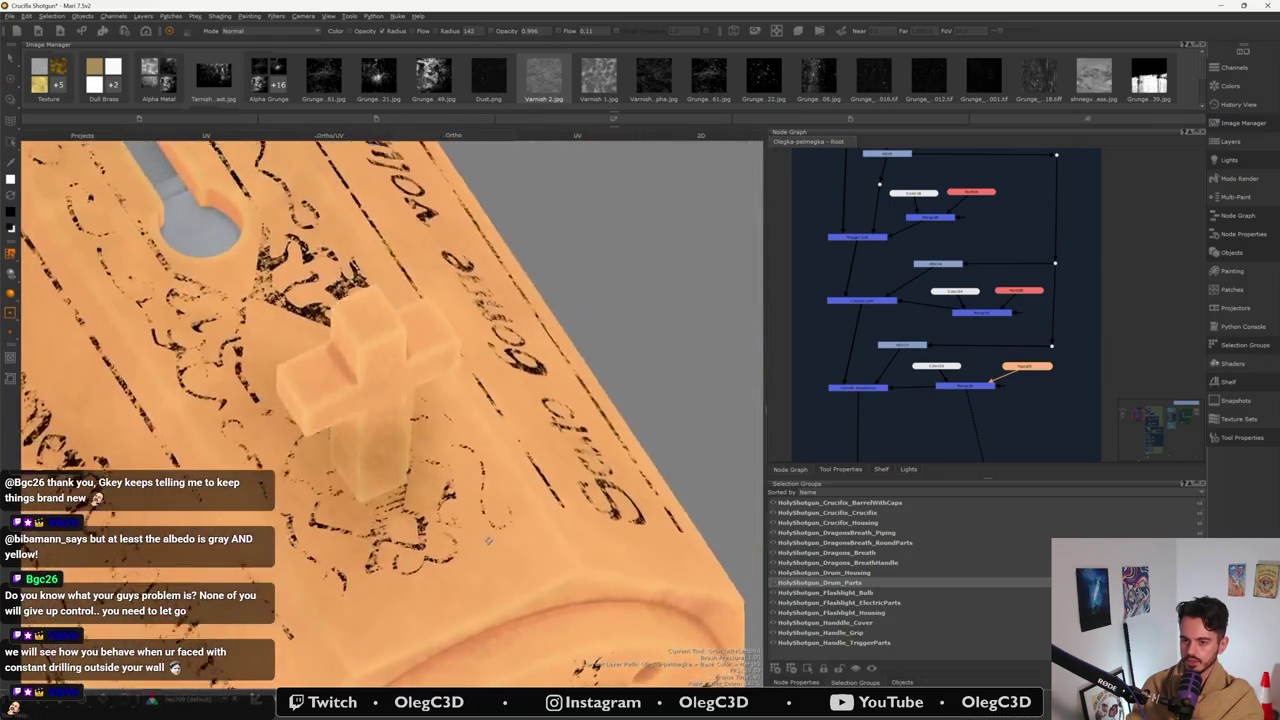
pyautogui.press('h')
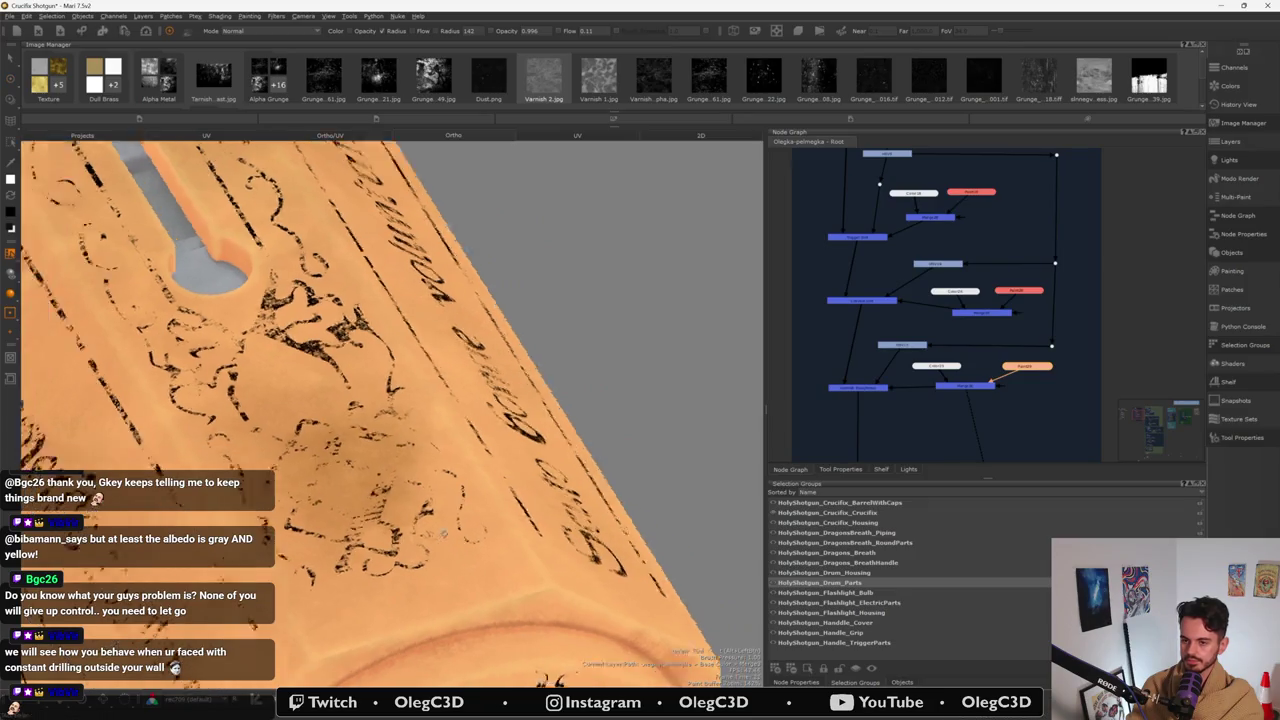
pyautogui.keyDown('alt'); pyautogui.moveTo(476, 533); pyautogui.dragTo(520, 560); pyautogui.keyUp('alt')
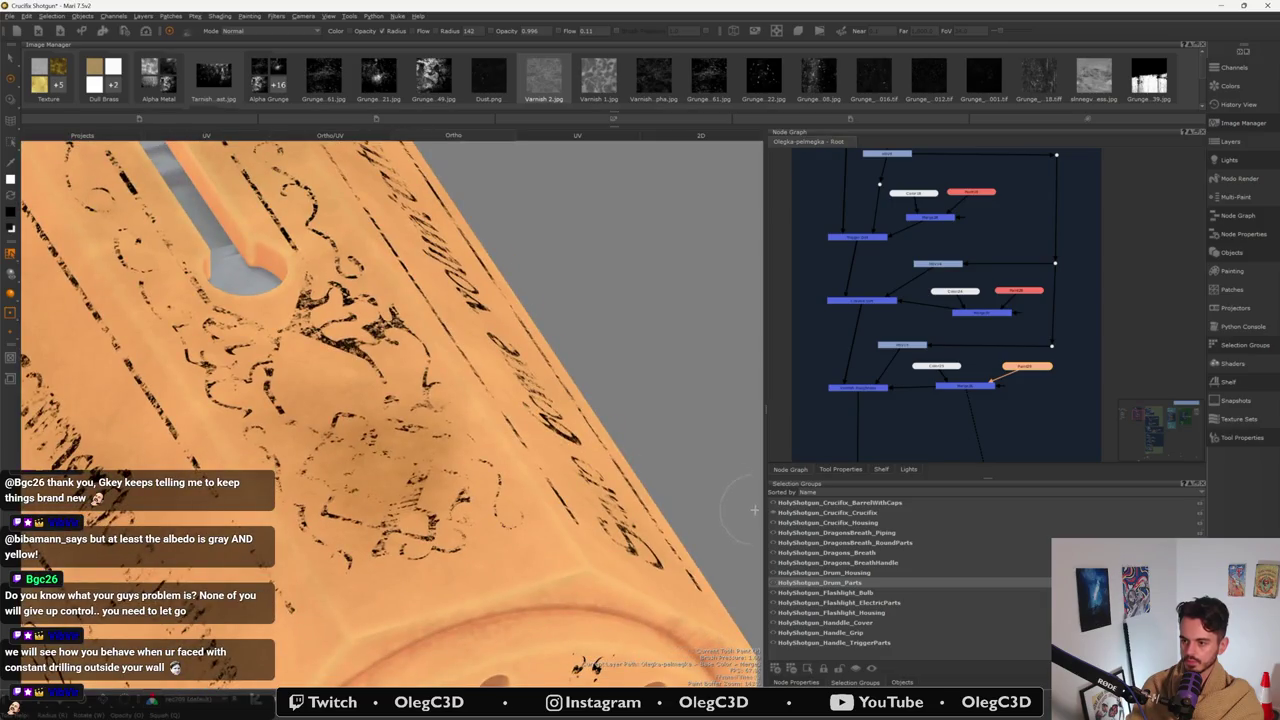
pyautogui.click(773, 514)
pyautogui.moveTo(600, 540)
pyautogui.keyDown('alt'); pyautogui.mouseDown()
pyautogui.moveTo(440, 553)
pyautogui.moveTo(380, 540)
pyautogui.mouseUp(); pyautogui.keyUp('alt')
pyautogui.scroll(-5, 441, 555)
pyautogui.moveTo(317, 490)
pyautogui.keyDown('alt'); pyautogui.mouseDown()
pyautogui.moveTo(372, 483)
pyautogui.moveTo(416, 440)
pyautogui.moveTo(378, 362)
pyautogui.moveTo(560, 300)
pyautogui.mouseUp(); pyautogui.keyUp('alt')
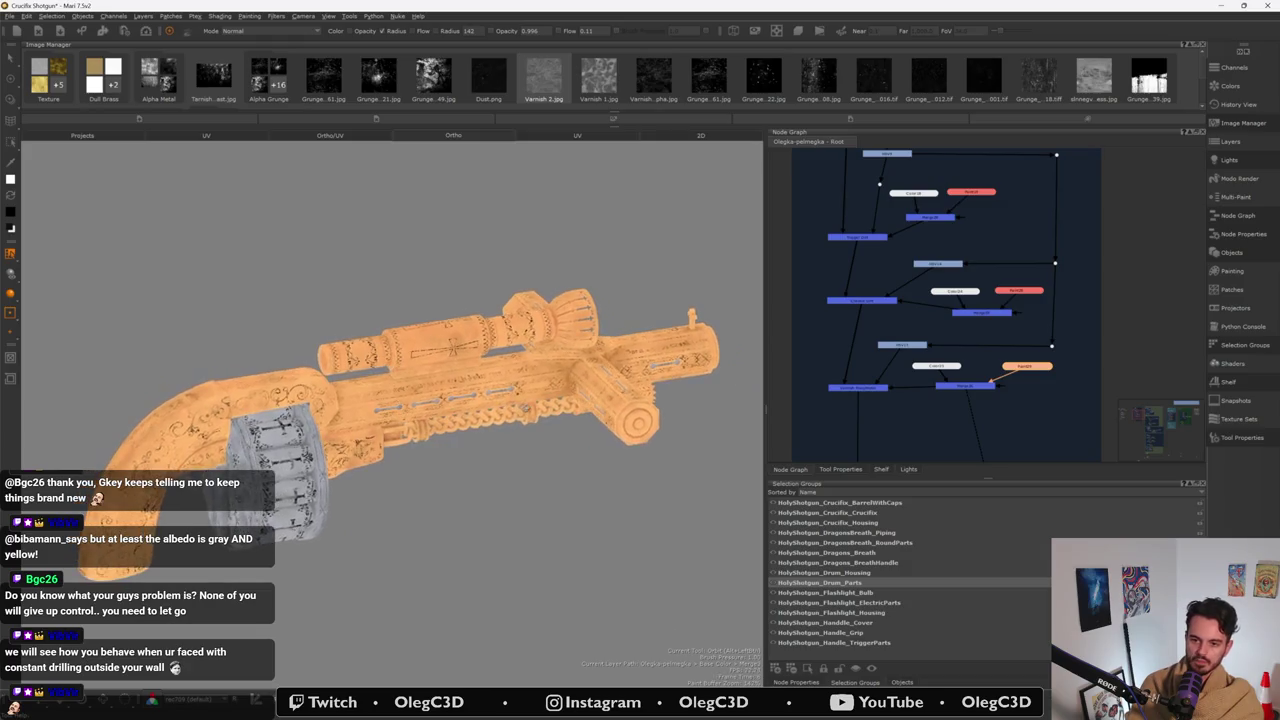
pyautogui.keyDown('alt'); pyautogui.moveTo(560, 300); pyautogui.dragTo(545, 290, button='middle'); pyautogui.keyUp('alt')
pyautogui.moveTo(420, 354)
pyautogui.keyDown('alt'); pyautogui.mouseDown(button='right')
pyautogui.moveTo(370, 377)
pyautogui.moveTo(364, 446)
pyautogui.mouseUp(button='right'); pyautogui.keyUp('alt')
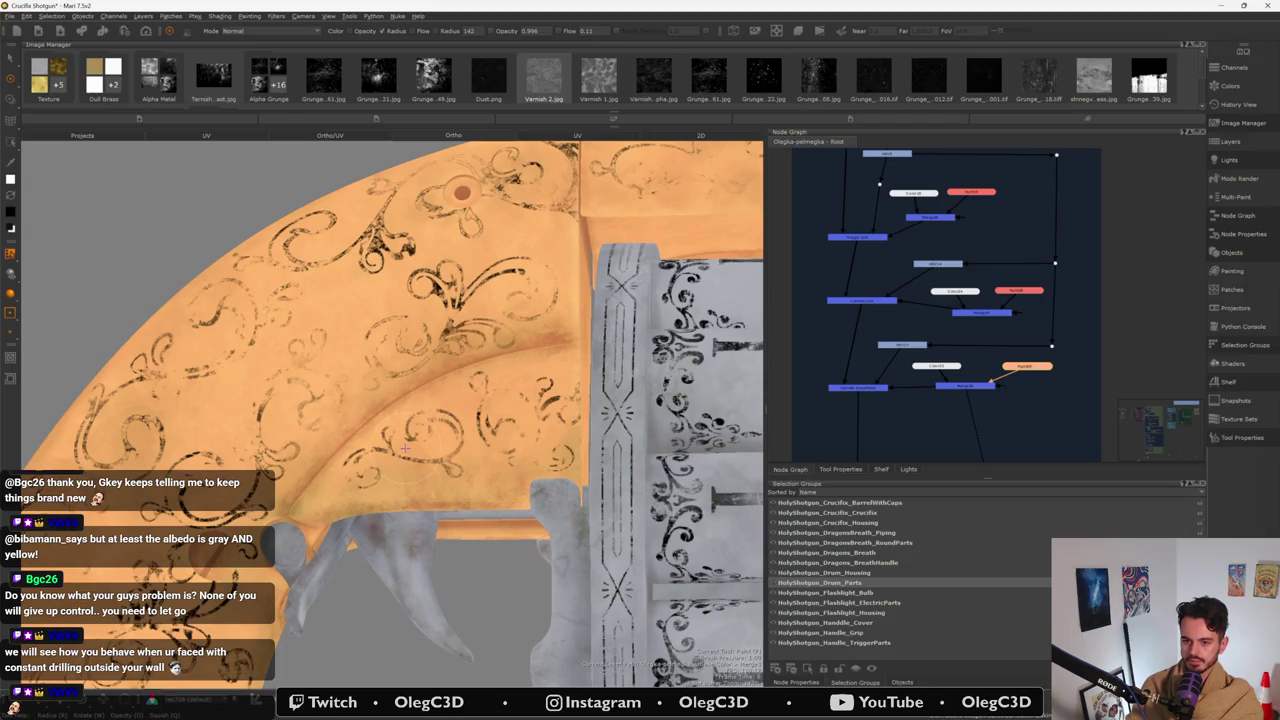
pyautogui.moveTo(560, 430)
pyautogui.keyDown('alt'); pyautogui.mouseDown()
pyautogui.moveTo(769, 433)
pyautogui.moveTo(443, 352)
pyautogui.mouseUp(); pyautogui.keyUp('alt')
pyautogui.scroll(3, 443, 352)
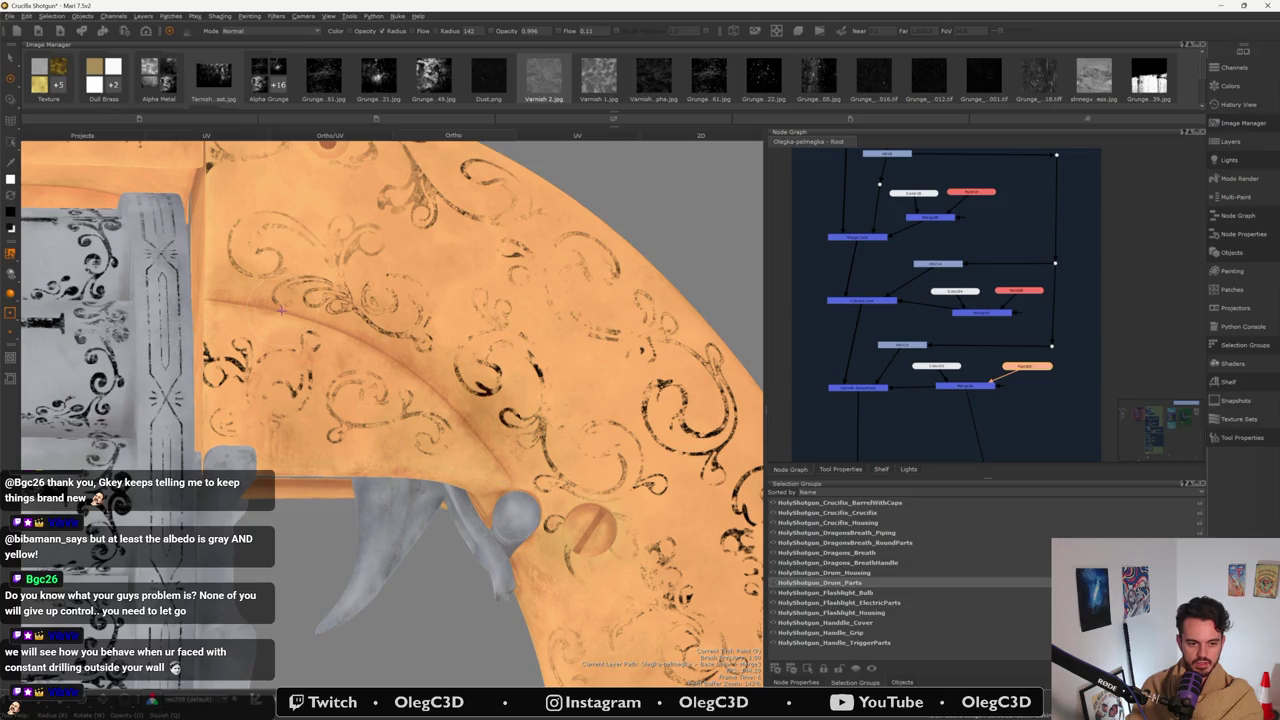
pyautogui.scroll(-3, 300, 330)
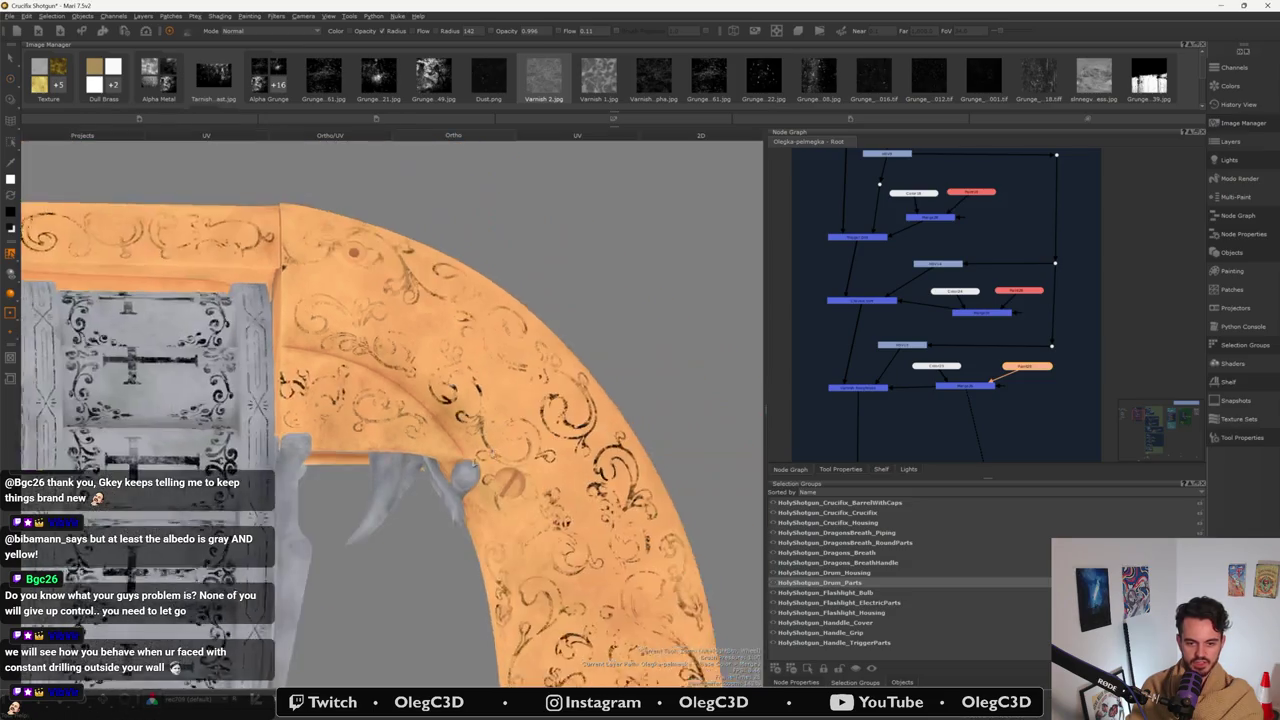
pyautogui.scroll(-3, 340, 390)
pyautogui.scroll(-2, 380, 440)
pyautogui.moveTo(385, 447)
pyautogui.keyDown('alt'); pyautogui.mouseDown()
pyautogui.moveTo(545, 445)
pyautogui.moveTo(351, 473)
pyautogui.moveTo(755, 493)
pyautogui.moveTo(452, 488)
pyautogui.mouseUp(); pyautogui.keyUp('alt')
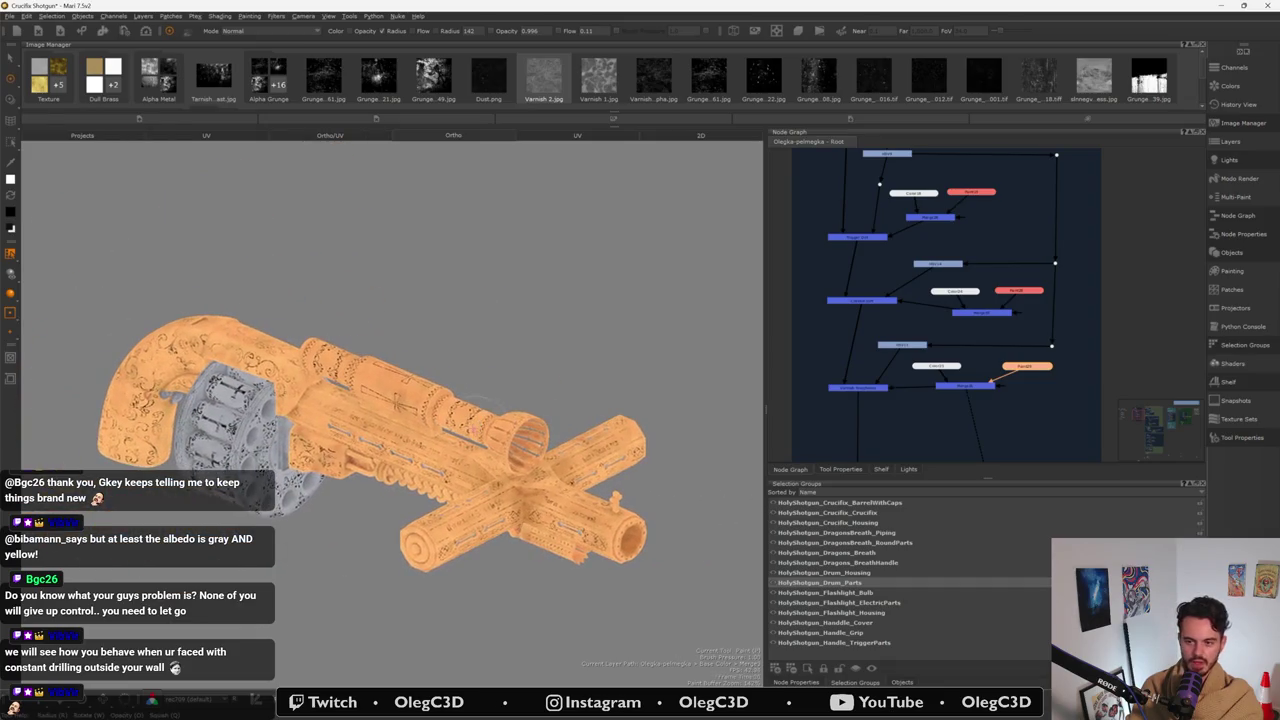
# - Select the HolyShotgun_Flashlight_Housing group and paint a darker grunge patch on its inner wall
pyautogui.keyDown('alt'); pyautogui.moveTo(452, 487); pyautogui.dragTo(305, 530, button='right'); pyautogui.keyUp('alt')
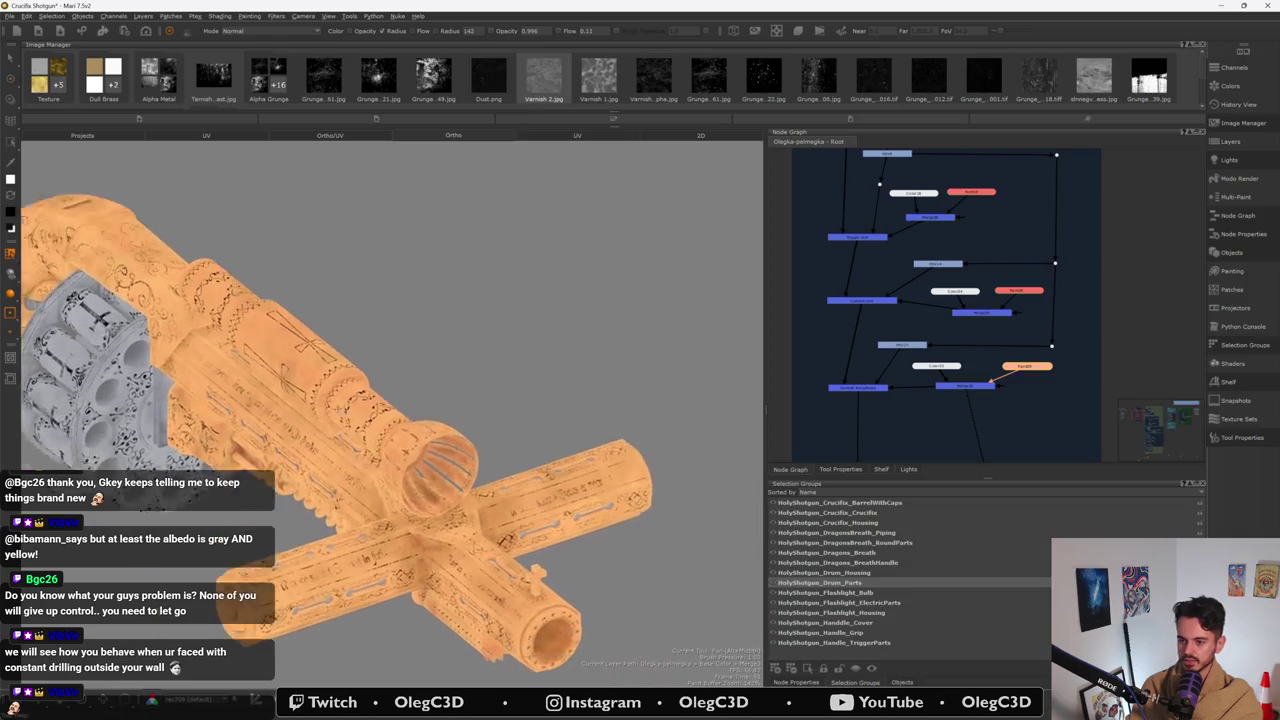
pyautogui.keyDown('alt'); pyautogui.moveTo(305, 530); pyautogui.dragTo(404, 474); pyautogui.keyUp('alt')
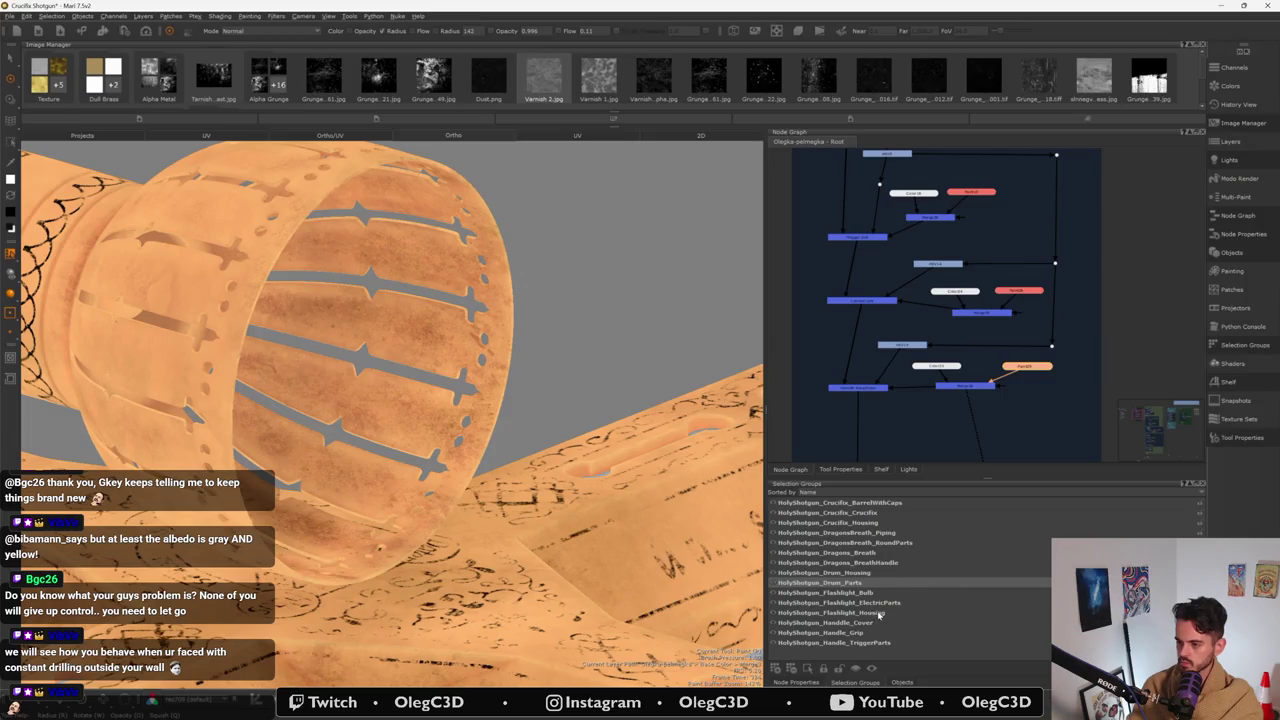
pyautogui.click(879, 613)
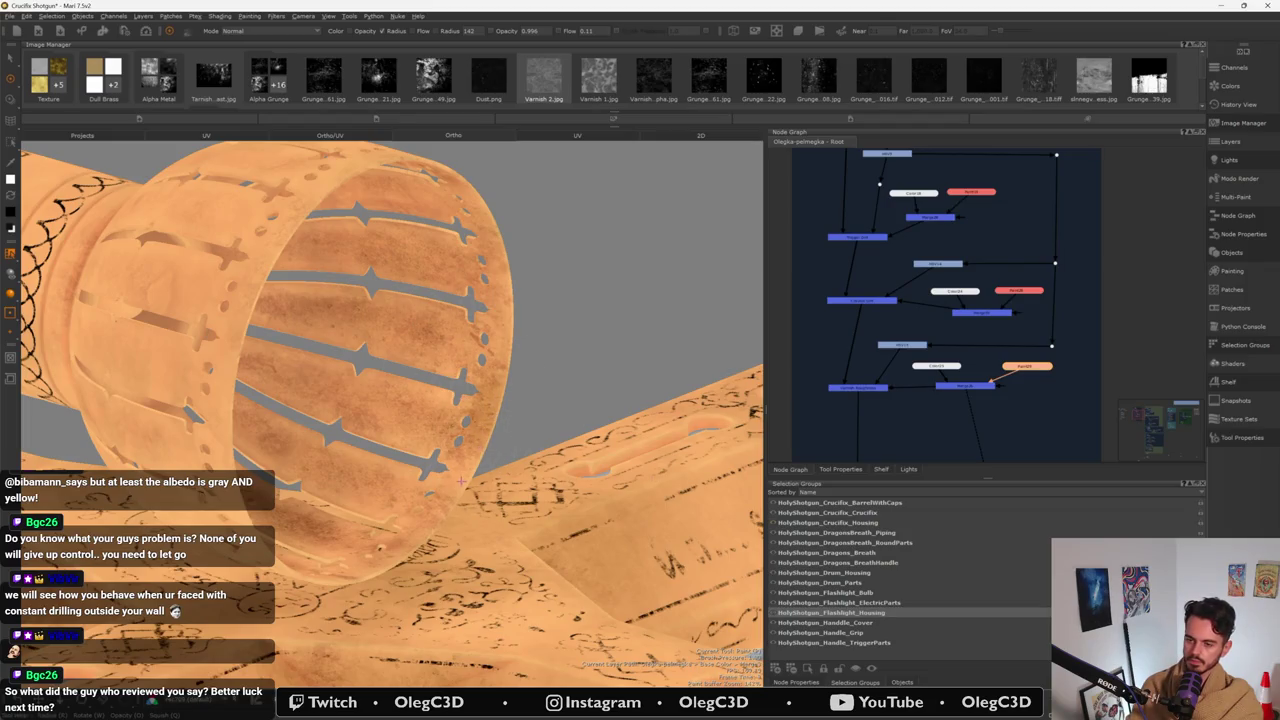
pyautogui.moveTo(452, 329); pyautogui.dragTo(420, 360)
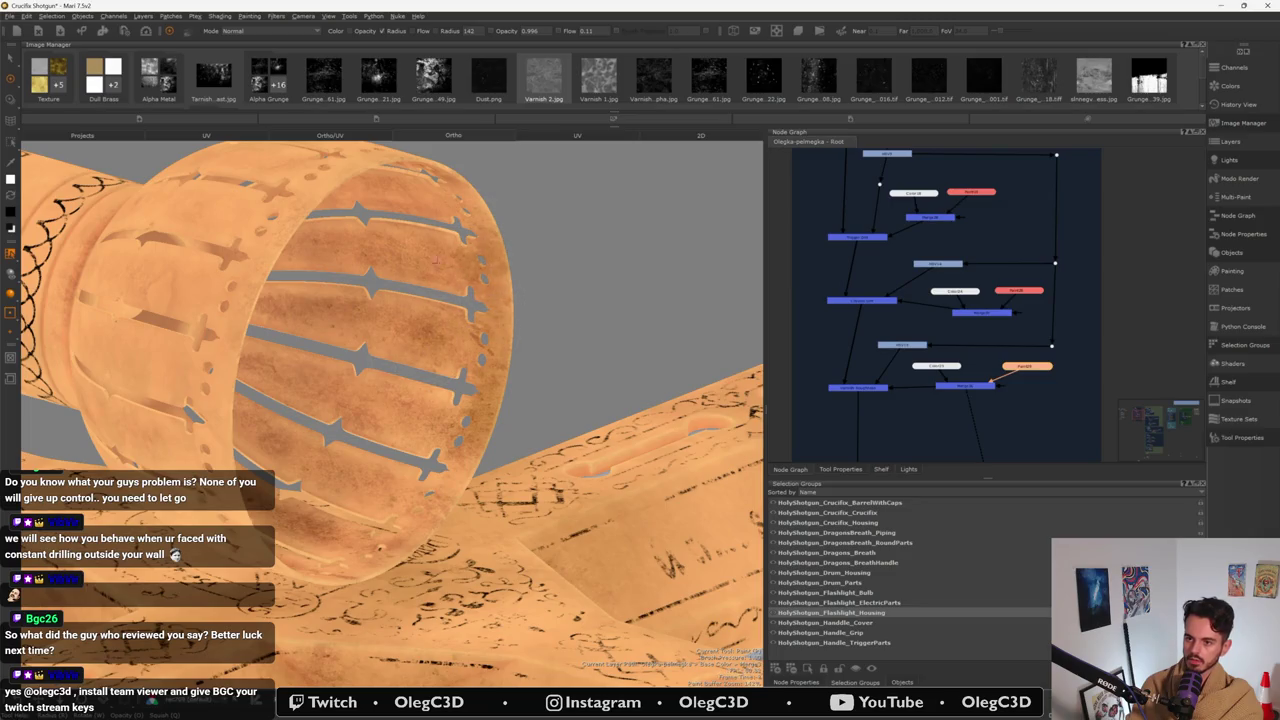
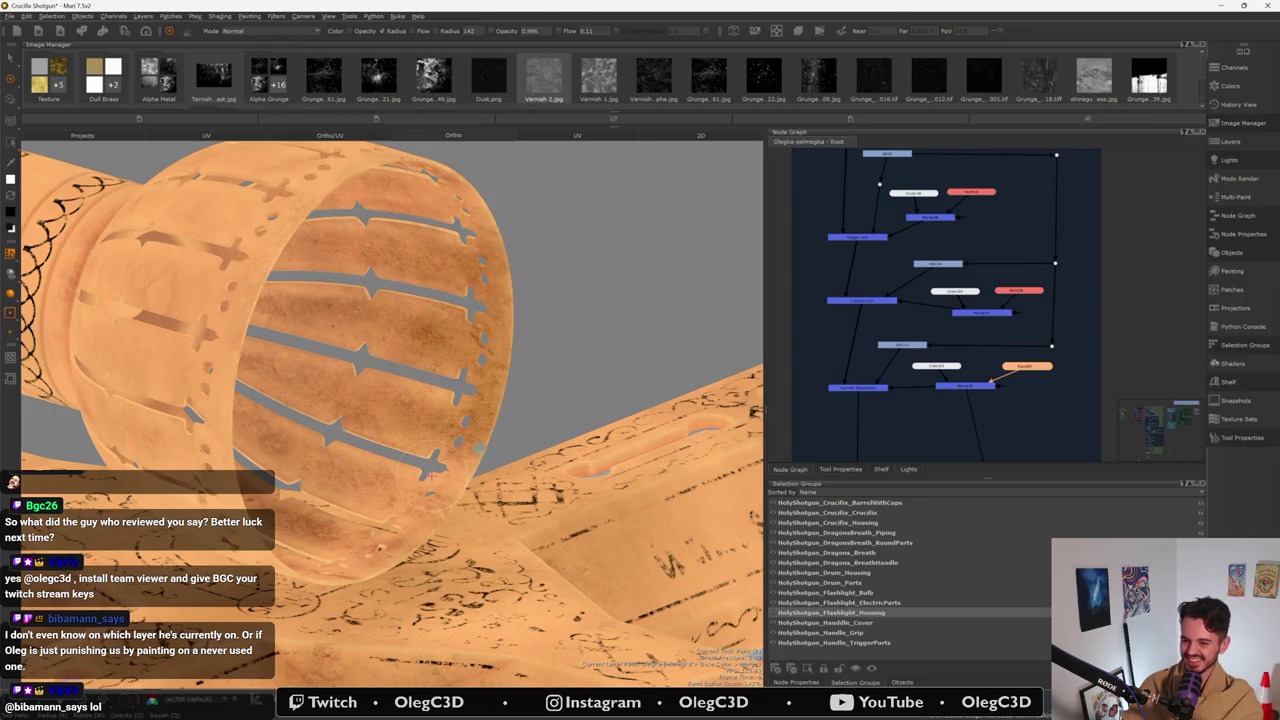
# - Dab brownish grime paint onto the lower barrel rim and outer surface
pyautogui.moveTo(432, 476)
pyautogui.keyDown('alt'); pyautogui.mouseDown()
pyautogui.moveTo(402, 492)
pyautogui.moveTo(436, 510)
pyautogui.mouseUp(); pyautogui.keyUp('alt')
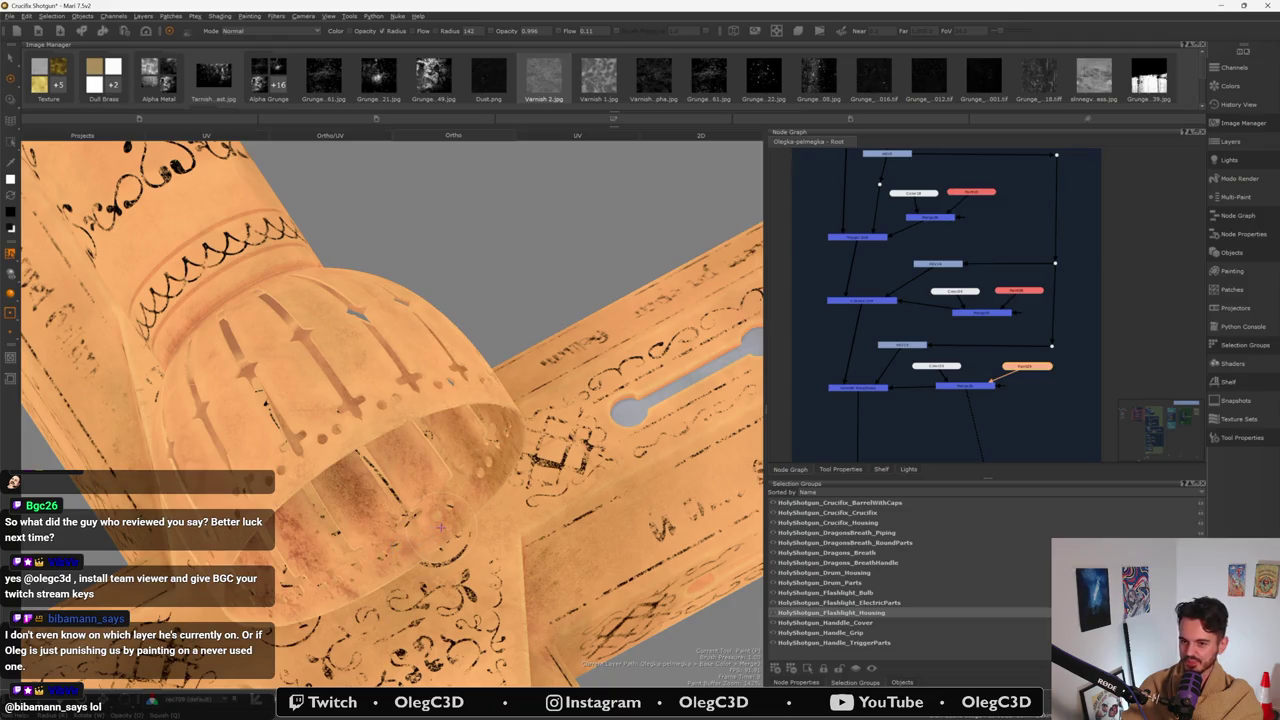
pyautogui.moveTo(441, 527)
pyautogui.keyDown('alt'); pyautogui.mouseDown()
pyautogui.moveTo(400, 540)
pyautogui.moveTo(415, 525)
pyautogui.mouseUp(); pyautogui.keyUp('alt')
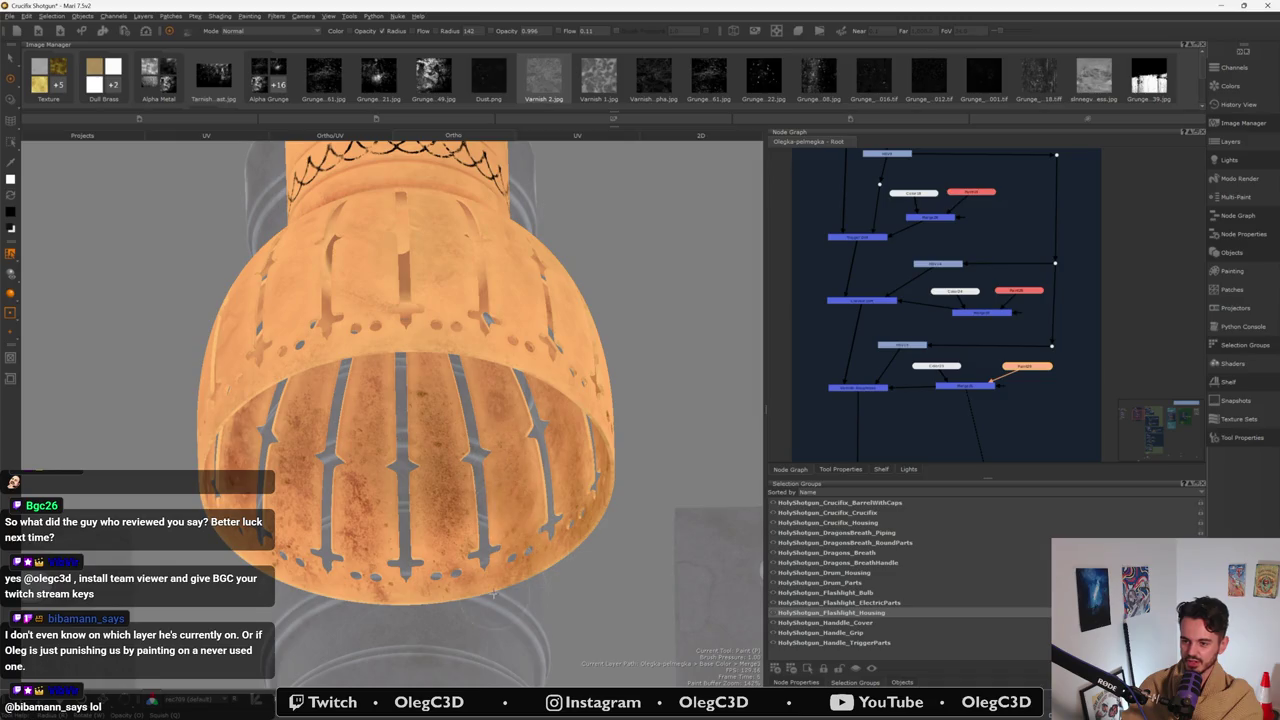
pyautogui.moveTo(434, 538); pyautogui.dragTo(430, 603)
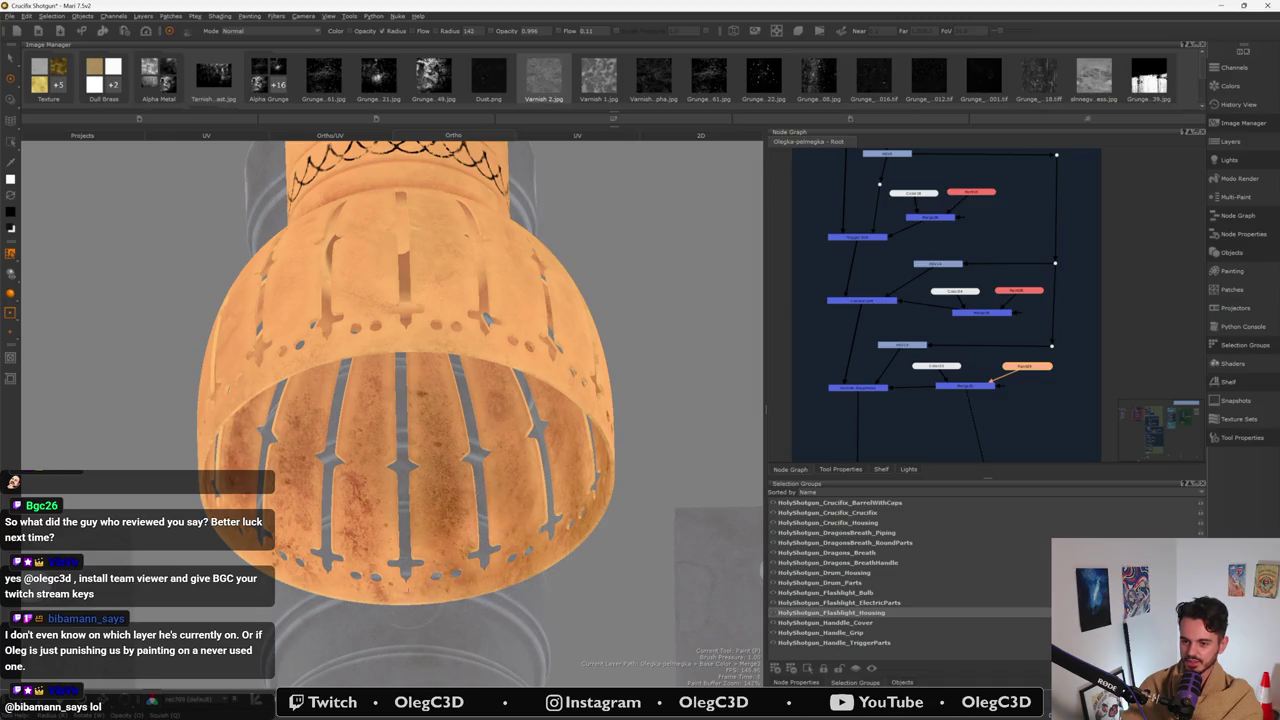
pyautogui.moveTo(345, 586); pyautogui.dragTo(378, 553)
pyautogui.moveTo(355, 427); pyautogui.dragTo(383, 497)
pyautogui.moveTo(318, 577)
pyautogui.mouseDown()
pyautogui.moveTo(278, 545)
pyautogui.moveTo(283, 505)
pyautogui.mouseUp()
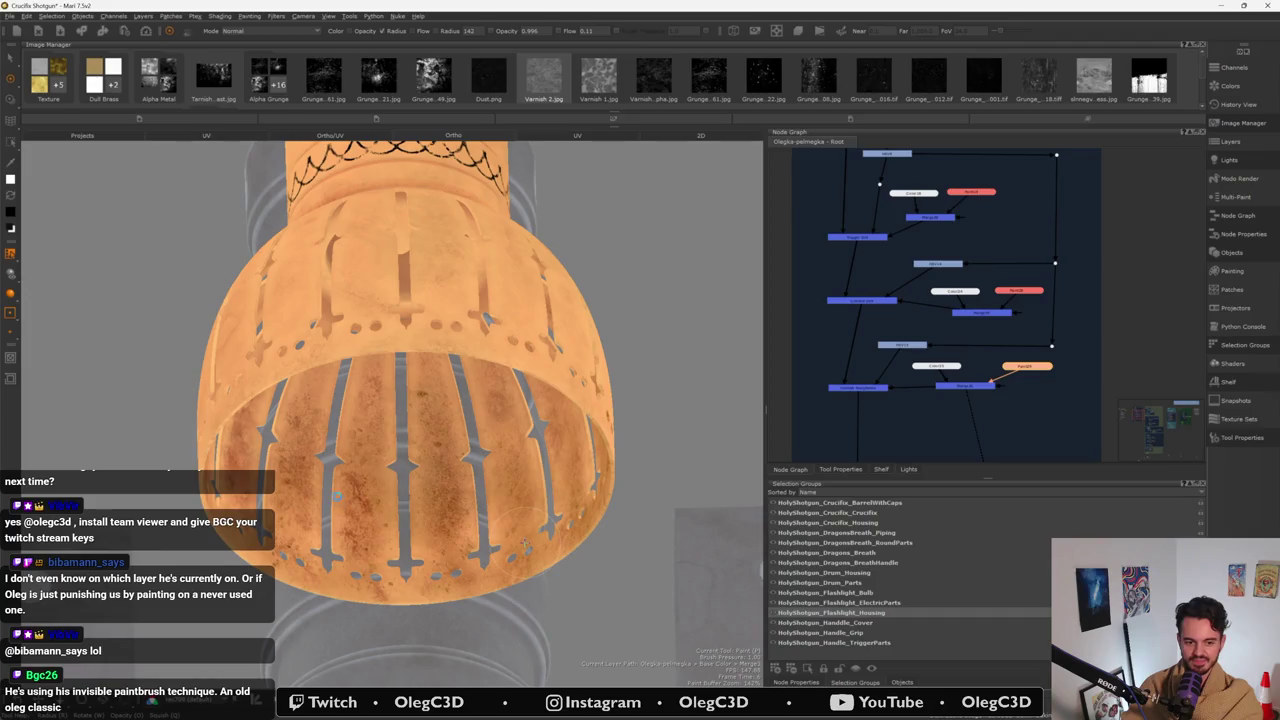
# - Paint darker grime inside the barrel's left interior, along its left edge and top-left rim
pyautogui.moveTo(326, 487)
pyautogui.mouseDown(button='middle')
pyautogui.moveTo(370, 500)
pyautogui.moveTo(360, 470)
pyautogui.mouseUp(button='middle')
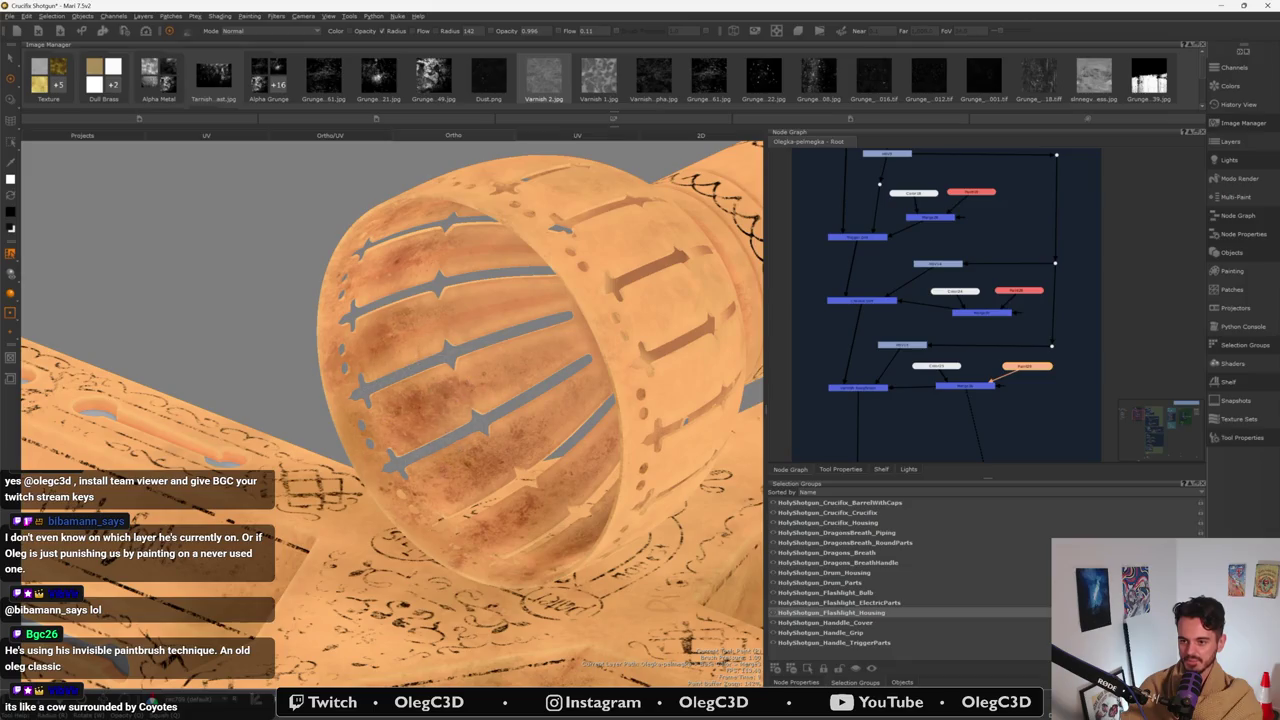
pyautogui.moveTo(437, 488)
pyautogui.mouseDown()
pyautogui.moveTo(365, 400)
pyautogui.moveTo(424, 511)
pyautogui.mouseUp()
pyautogui.moveTo(300, 345); pyautogui.dragTo(360, 383)
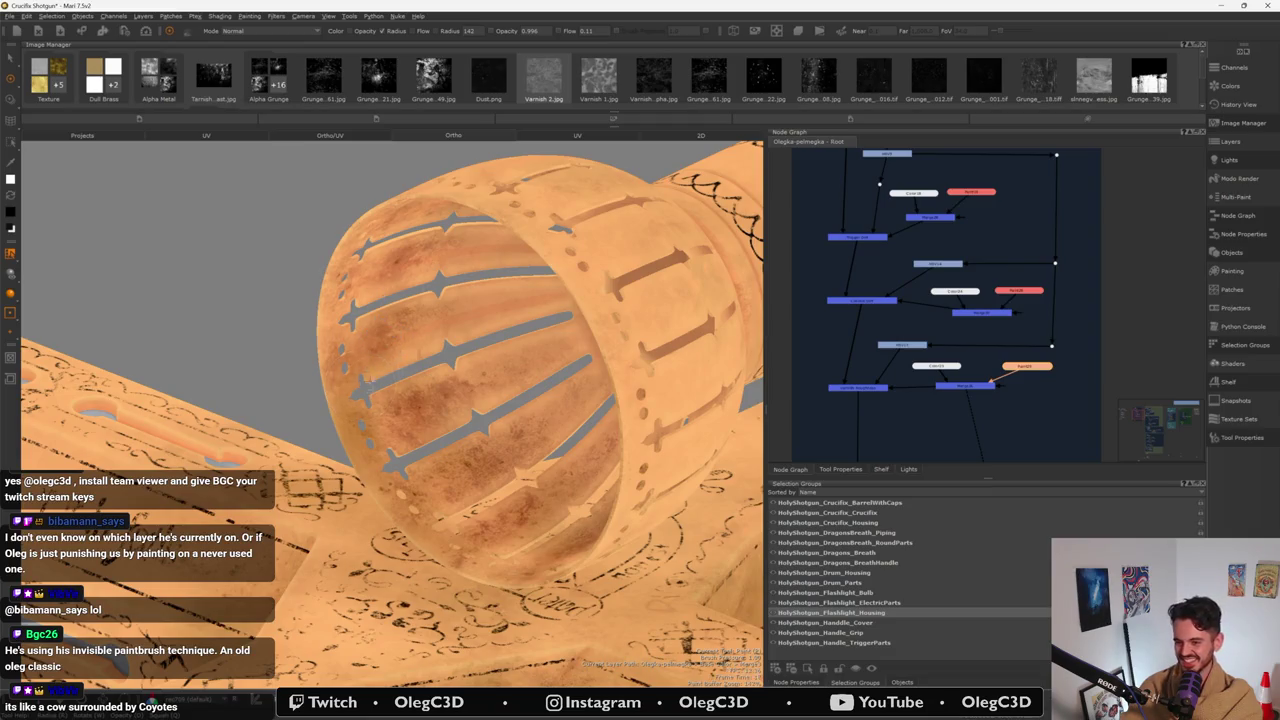
pyautogui.keyDown('alt'); pyautogui.moveTo(362, 383); pyautogui.dragTo(376, 436); pyautogui.keyUp('alt')
pyautogui.moveTo(362, 502)
pyautogui.mouseDown()
pyautogui.moveTo(398, 345)
pyautogui.moveTo(462, 390)
pyautogui.mouseUp()
pyautogui.moveTo(410, 356); pyautogui.dragTo(470, 392)
pyautogui.moveTo(488, 342)
pyautogui.mouseDown()
pyautogui.moveTo(528, 386)
pyautogui.moveTo(416, 437)
pyautogui.moveTo(402, 466)
pyautogui.mouseUp()
pyautogui.moveTo(380, 362)
pyautogui.mouseDown()
pyautogui.moveTo(448, 291)
pyautogui.moveTo(520, 323)
pyautogui.mouseUp()
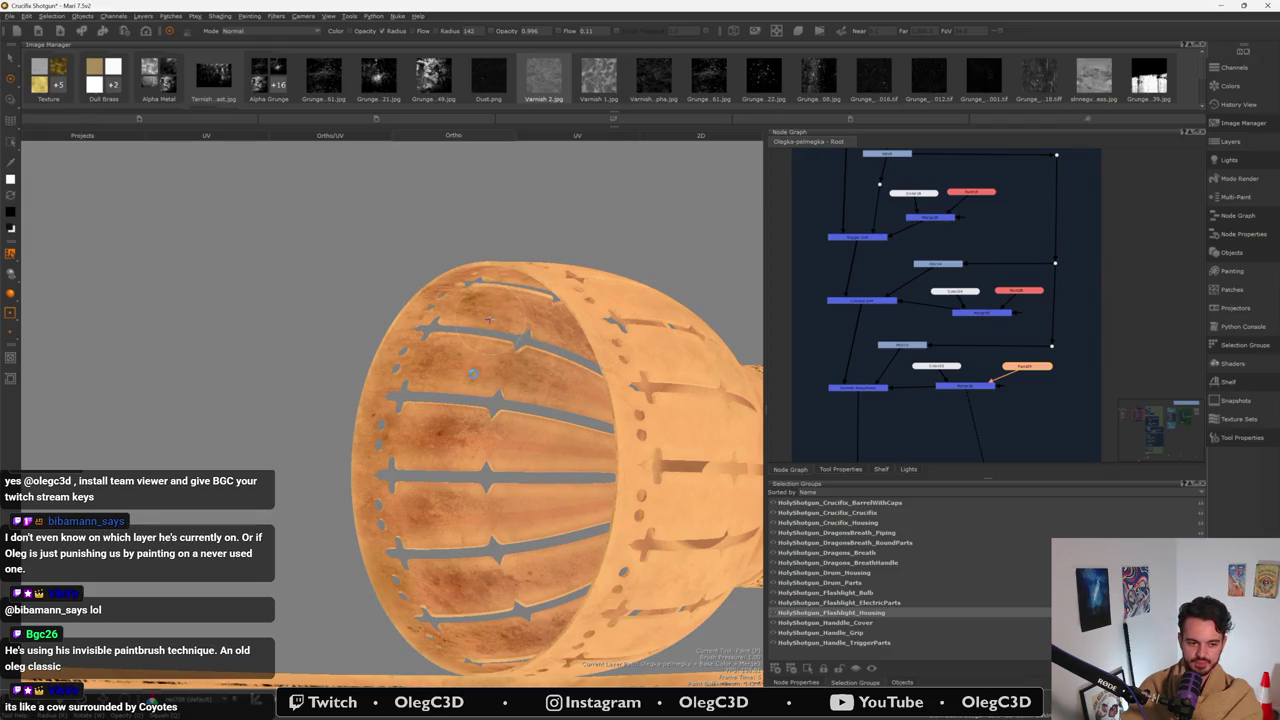
# - Brush dark brown tarnish over the barrel's inner surface, left interior and rim
pyautogui.moveTo(489, 320)
pyautogui.keyDown('alt'); pyautogui.mouseDown()
pyautogui.moveTo(425, 413)
pyautogui.moveTo(370, 380)
pyautogui.mouseUp(); pyautogui.keyUp('alt')
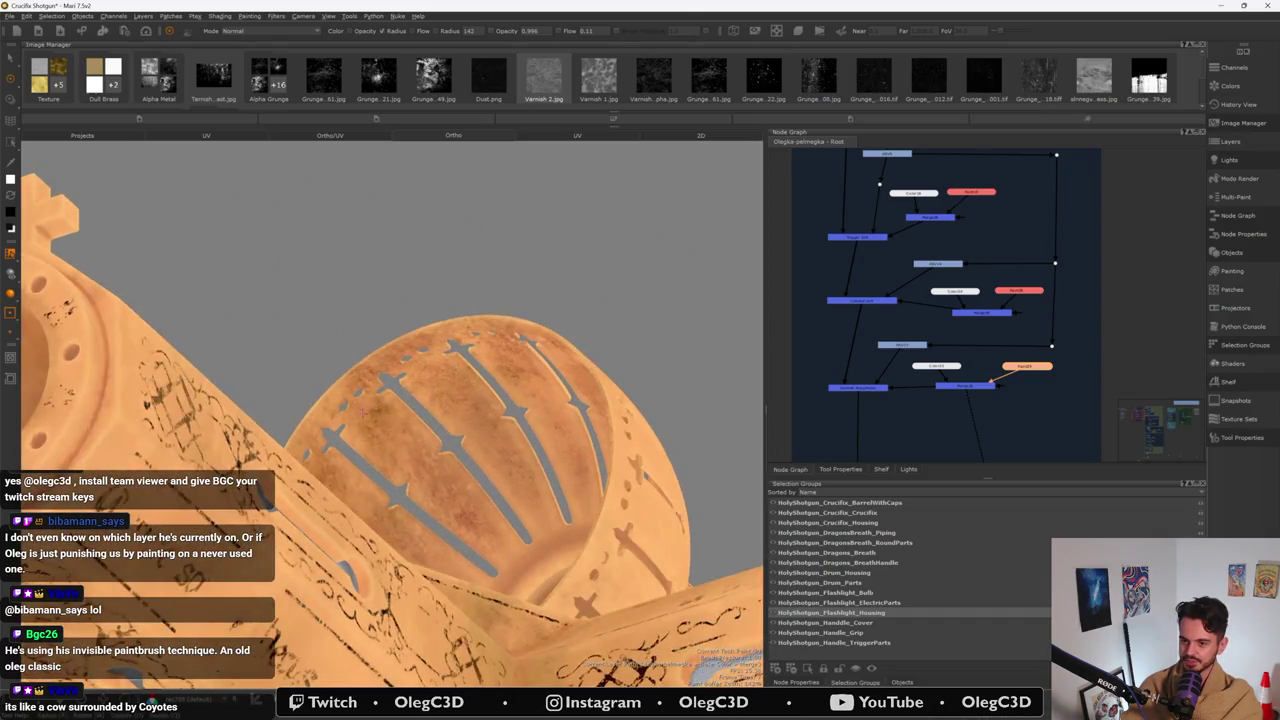
pyautogui.moveTo(465, 355); pyautogui.dragTo(425, 400)
pyautogui.moveTo(482, 340); pyautogui.dragTo(548, 440)
pyautogui.moveTo(470, 402); pyautogui.dragTo(429, 469)
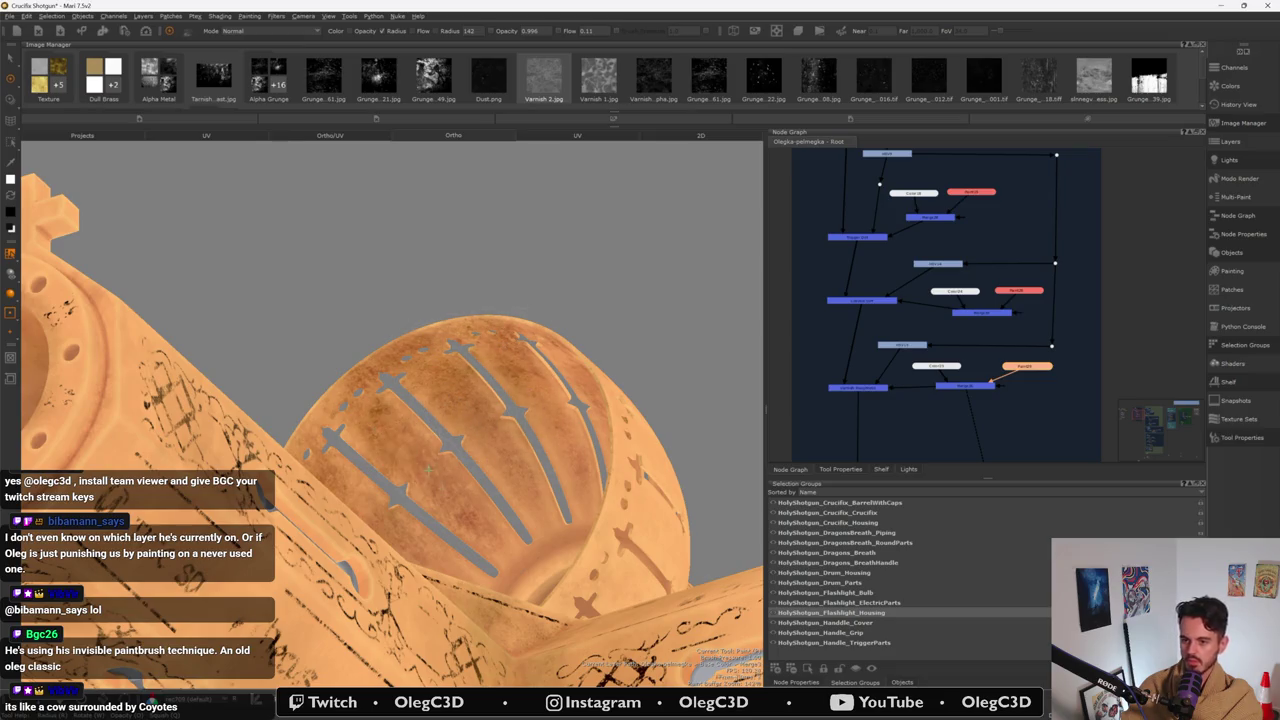
pyautogui.moveTo(345, 405); pyautogui.dragTo(390, 468)
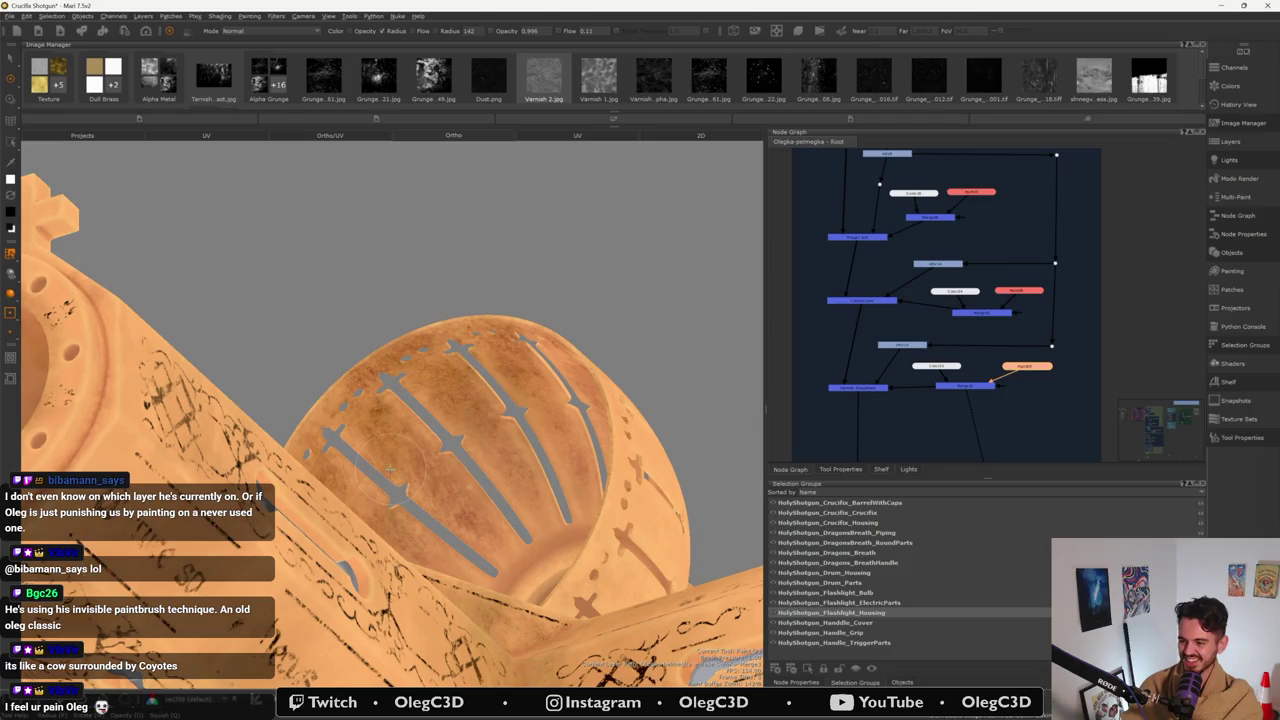
pyautogui.moveTo(466, 345)
pyautogui.keyDown('alt'); pyautogui.mouseDown()
pyautogui.moveTo(531, 481)
pyautogui.moveTo(580, 536)
pyautogui.mouseUp(); pyautogui.keyUp('alt')
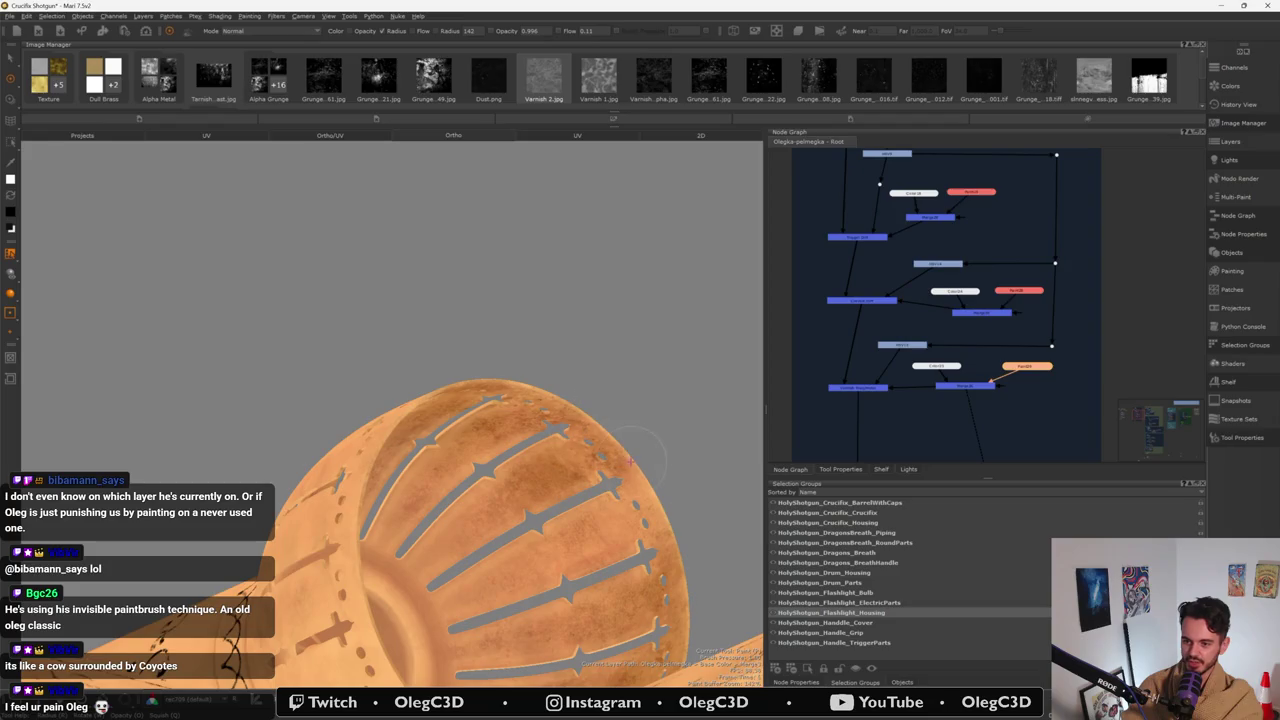
pyautogui.moveTo(580, 537)
pyautogui.mouseDown()
pyautogui.moveTo(517, 485)
pyautogui.moveTo(478, 410)
pyautogui.mouseUp()
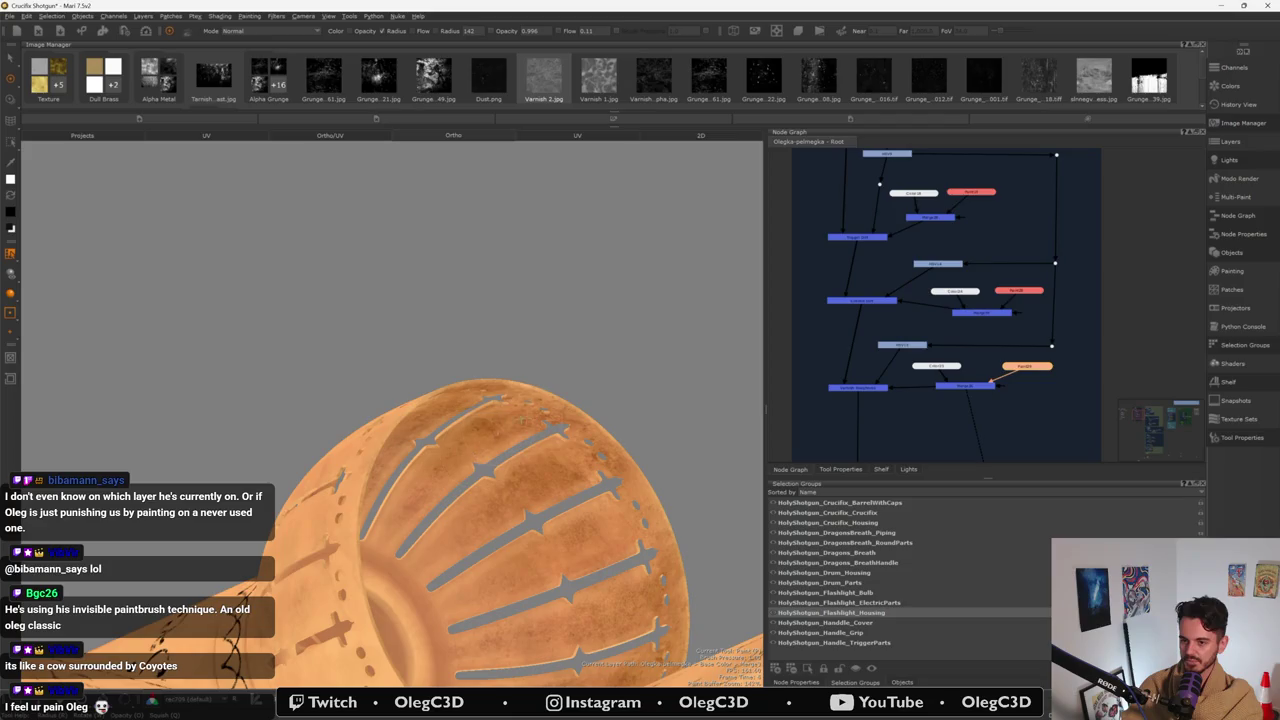
pyautogui.moveTo(596, 466)
pyautogui.mouseDown()
pyautogui.moveTo(606, 496)
pyautogui.moveTo(662, 545)
pyautogui.mouseUp()
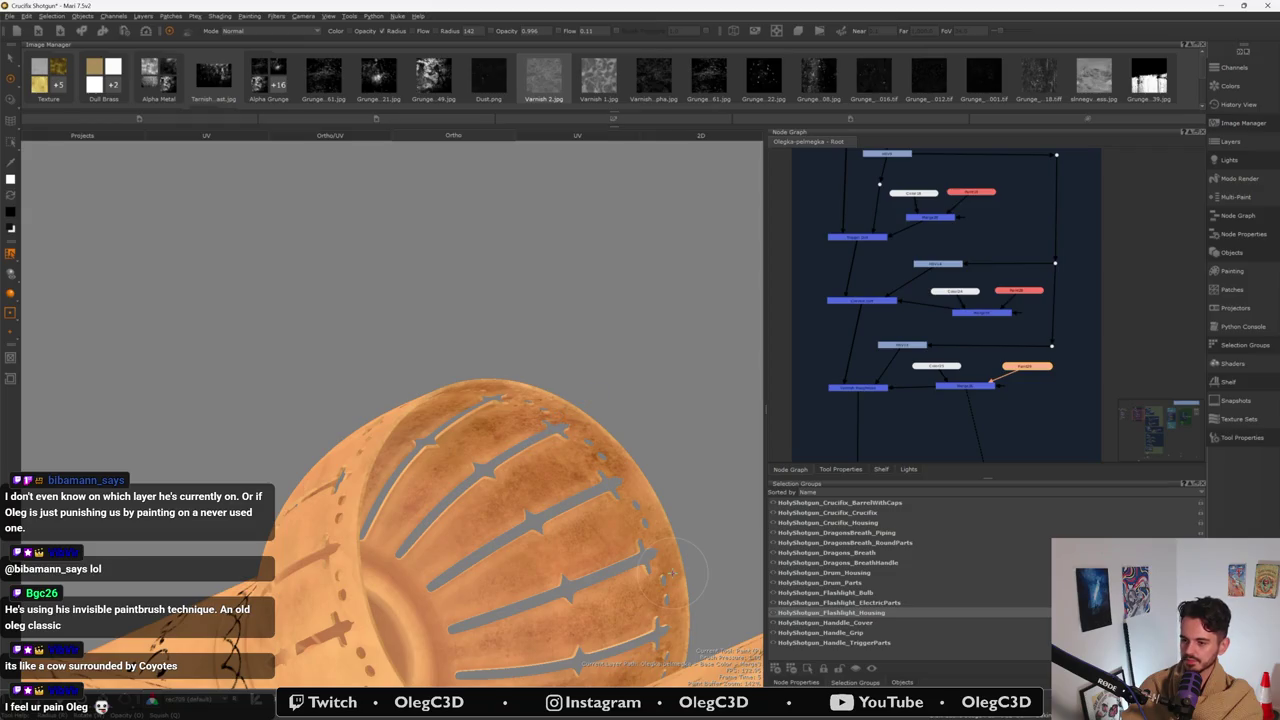
pyautogui.moveTo(672, 575)
pyautogui.keyDown('alt'); pyautogui.mouseDown()
pyautogui.moveTo(385, 538)
pyautogui.moveTo(410, 575)
pyautogui.moveTo(265, 253)
pyautogui.moveTo(215, 190)
pyautogui.mouseUp(); pyautogui.keyUp('alt')
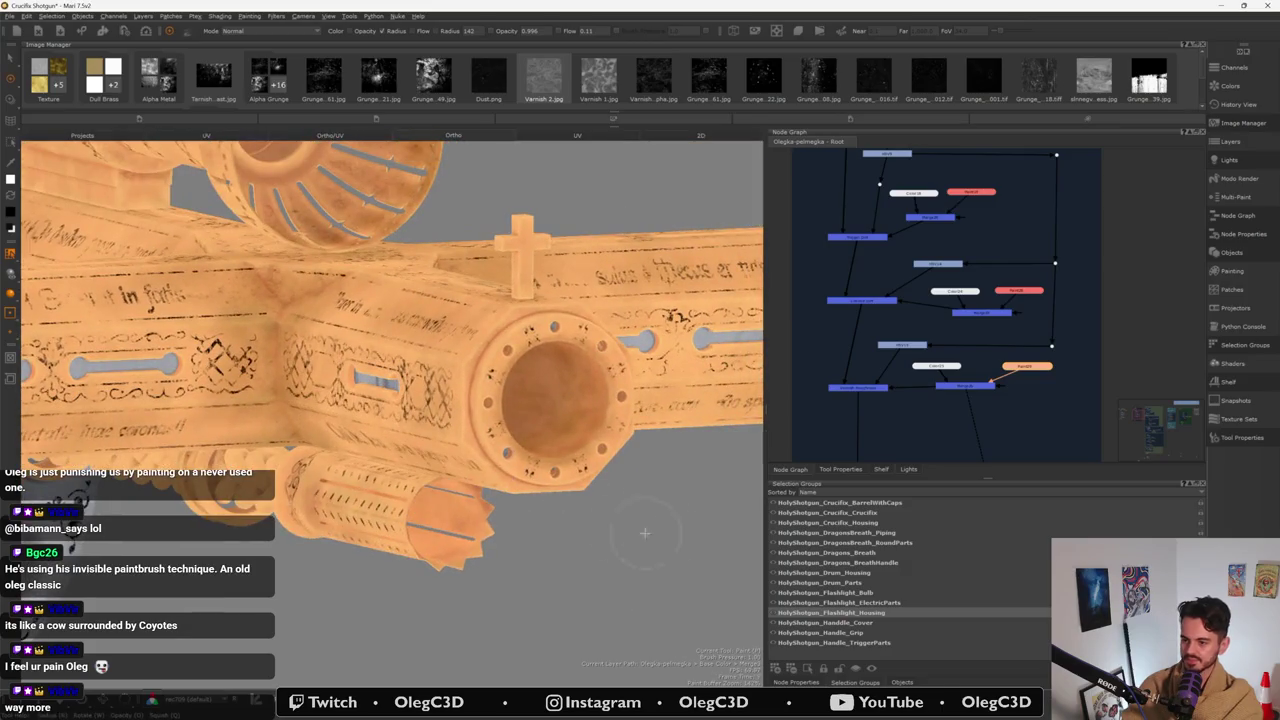
# - Hide the muzzle, cross, crucifix body, ornamented drum disc and orange housing parts
pyautogui.click(773, 503)
pyautogui.click(775, 513)
pyautogui.click(776, 523)
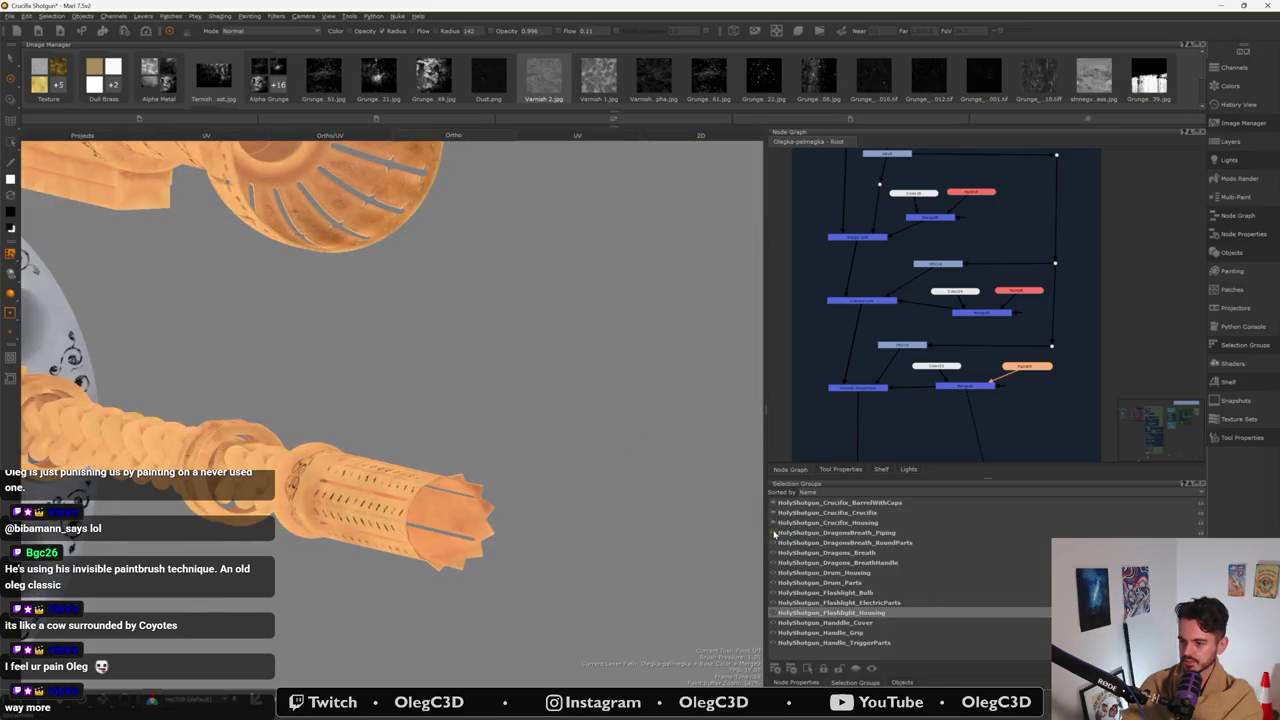
pyautogui.click(776, 543)
pyautogui.click(776, 543)
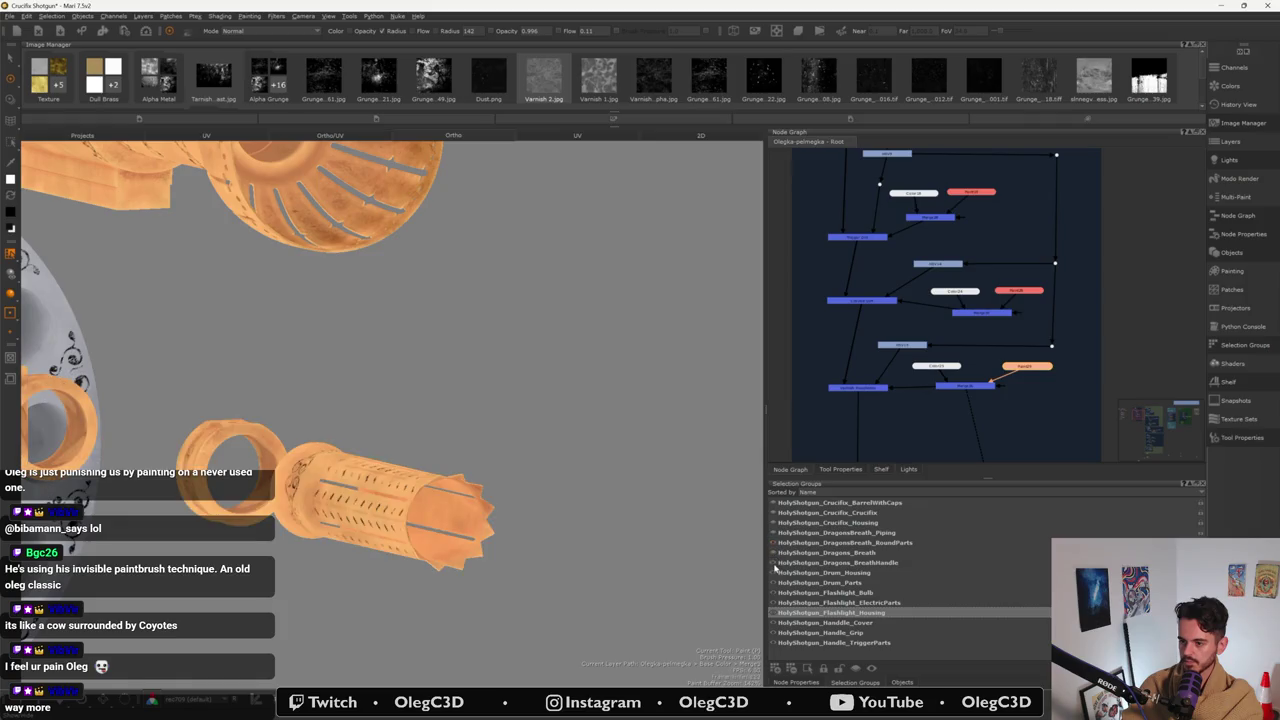
pyautogui.click(776, 583)
pyautogui.click(776, 612)
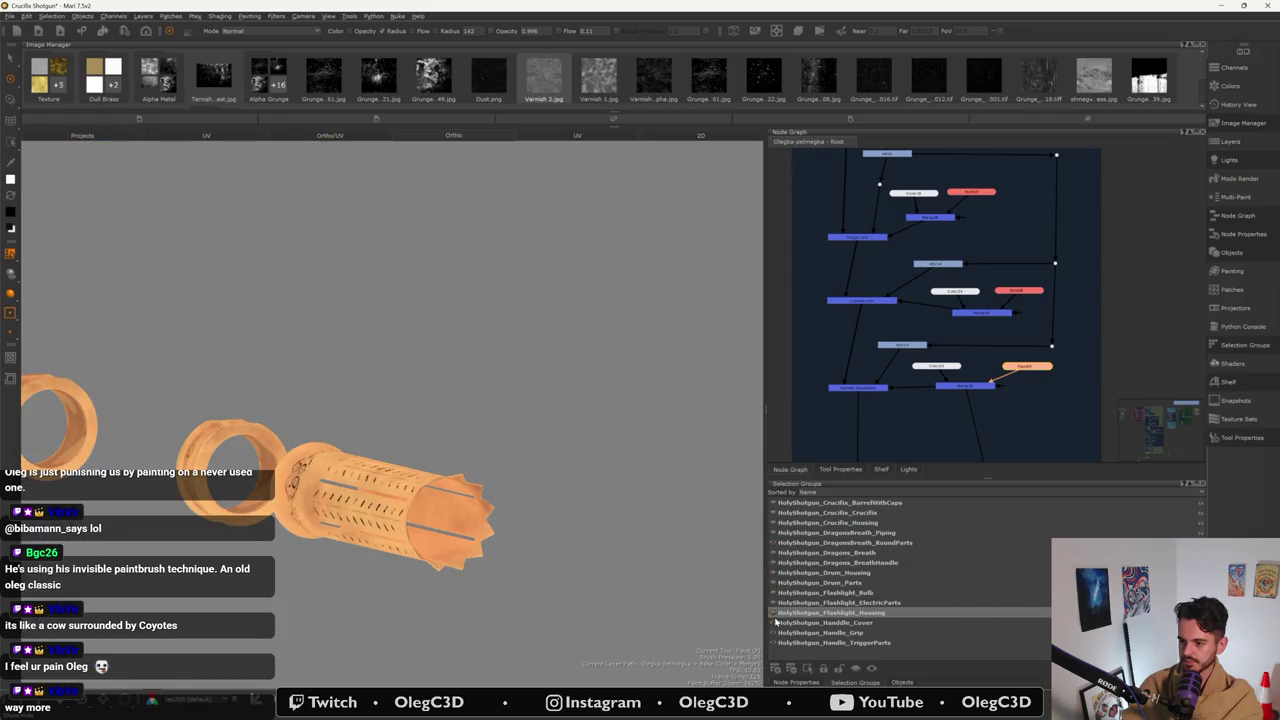
# - Select the HolyShotgun_DragonsBreath_RoundParts group and zoom in on the barrel
pyautogui.click(832, 543)
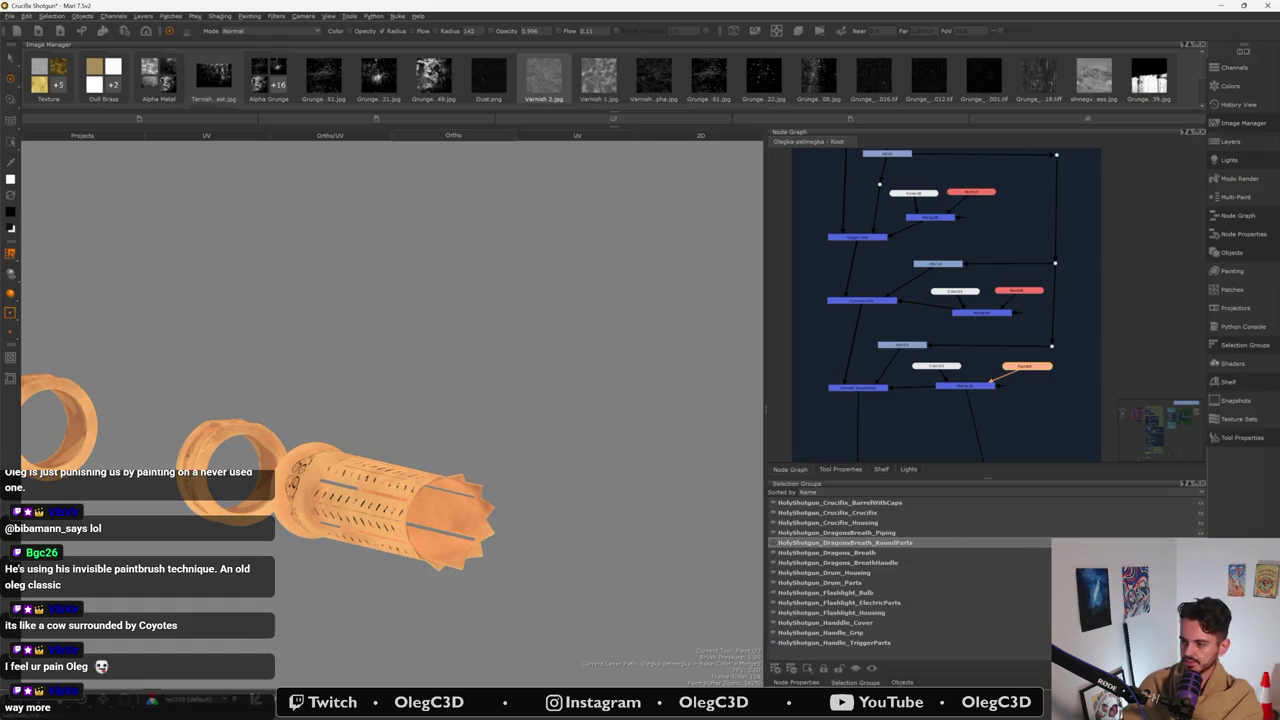
pyautogui.scroll(3, 524, 441)
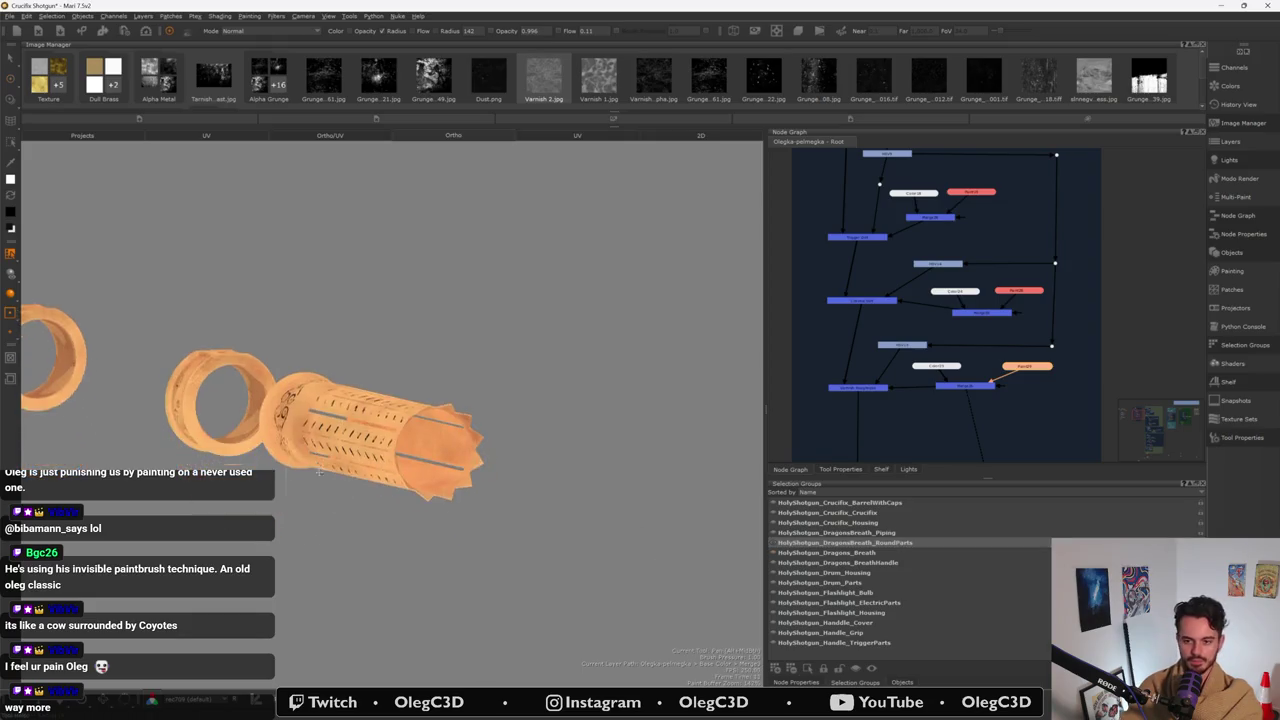
pyautogui.scroll(3, 524, 441)
pyautogui.scroll(2, 524, 441)
pyautogui.scroll(1, 526, 455)
pyautogui.scroll(2, 528, 470)
pyautogui.scroll(1, 530, 484)
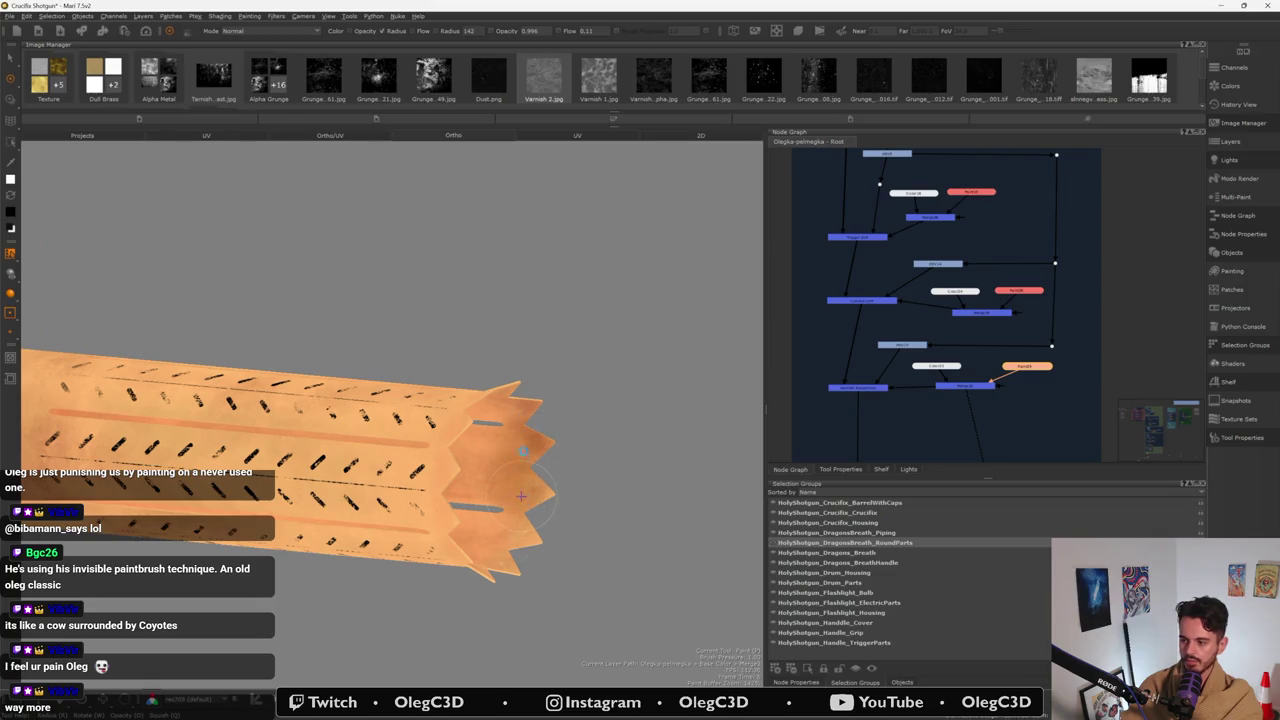
# - Darken the star-shaped end cap and even out its inner disc colour
pyautogui.keyDown('alt'); pyautogui.moveTo(520, 495); pyautogui.dragTo(488, 487); pyautogui.keyUp('alt')
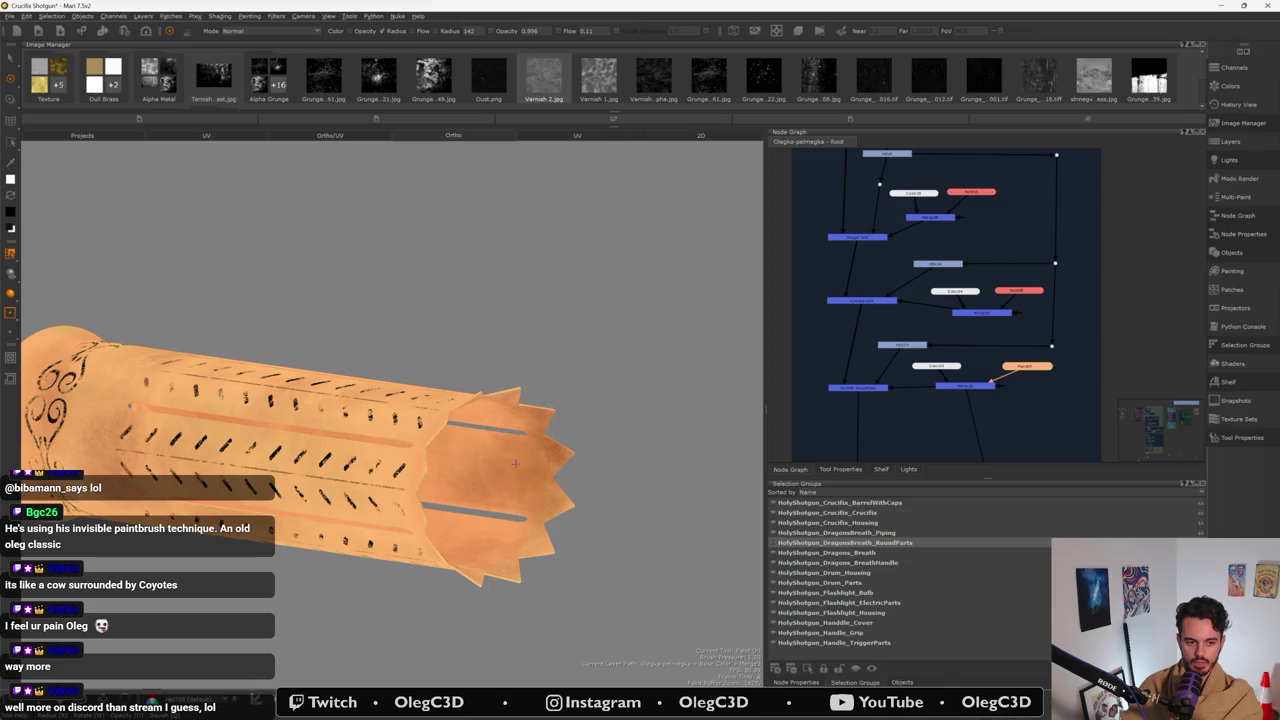
pyautogui.keyDown('alt'); pyautogui.moveTo(512, 490); pyautogui.dragTo(490, 450); pyautogui.keyUp('alt')
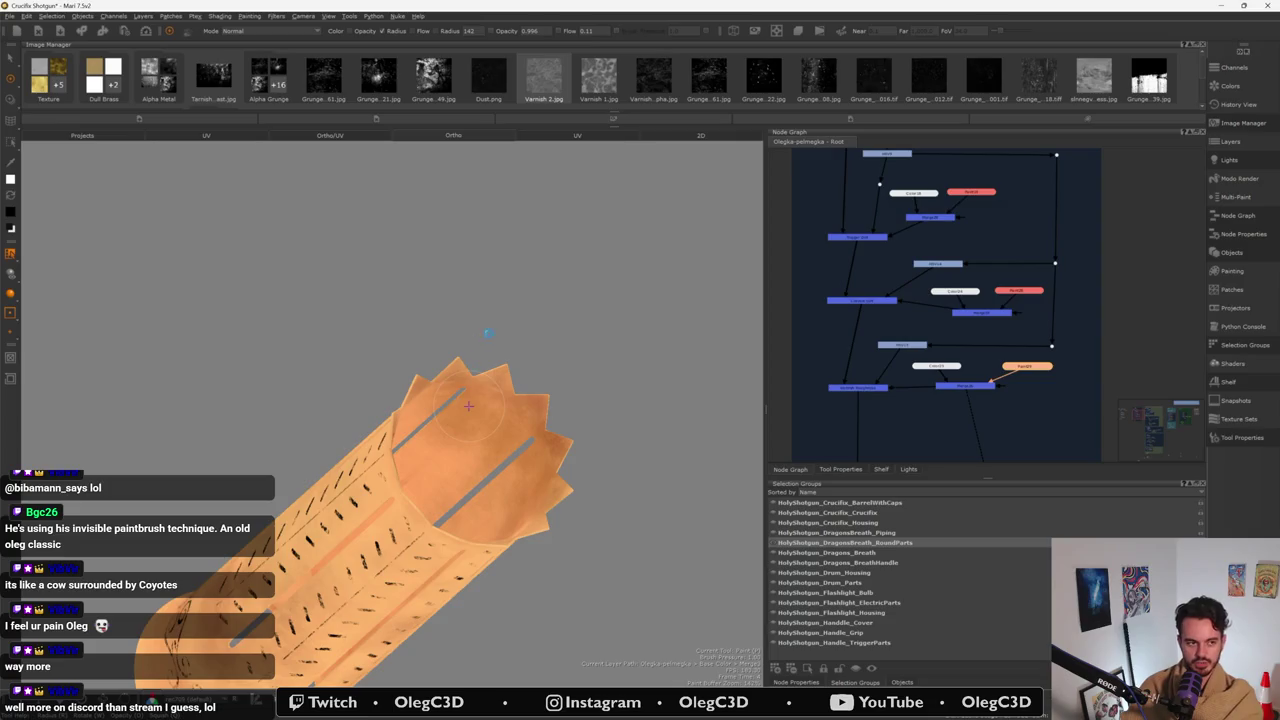
pyautogui.moveTo(474, 411)
pyautogui.keyDown('alt'); pyautogui.mouseDown()
pyautogui.moveTo(455, 391)
pyautogui.moveTo(465, 414)
pyautogui.moveTo(430, 400)
pyautogui.moveTo(507, 402)
pyautogui.moveTo(411, 424)
pyautogui.moveTo(436, 444)
pyautogui.moveTo(460, 505)
pyautogui.moveTo(445, 521)
pyautogui.mouseUp(); pyautogui.keyUp('alt')
pyautogui.moveTo(426, 472)
pyautogui.mouseDown()
pyautogui.moveTo(466, 513)
pyautogui.moveTo(500, 478)
pyautogui.moveTo(488, 452)
pyautogui.mouseUp()
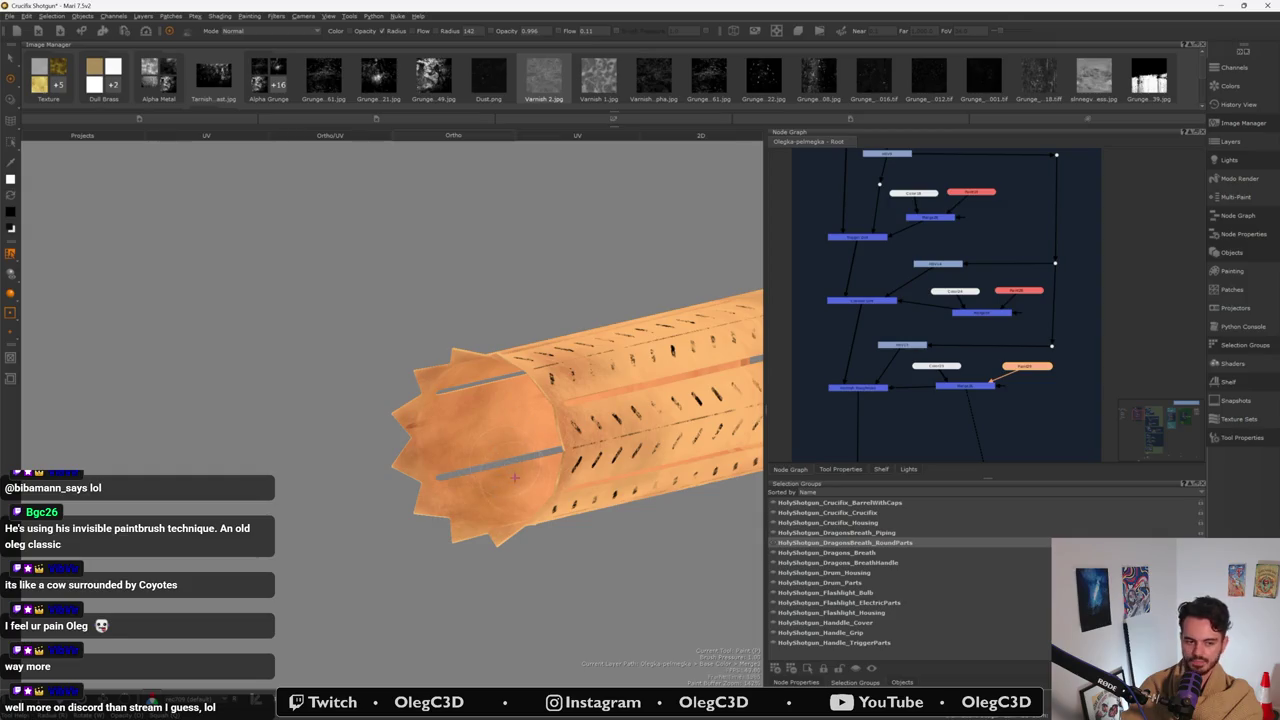
pyautogui.moveTo(512, 507)
pyautogui.keyDown('alt'); pyautogui.mouseDown()
pyautogui.moveTo(464, 479)
pyautogui.moveTo(490, 485)
pyautogui.moveTo(514, 518)
pyautogui.moveTo(498, 446)
pyautogui.moveTo(531, 444)
pyautogui.moveTo(549, 491)
pyautogui.moveTo(513, 426)
pyautogui.mouseUp(); pyautogui.keyUp('alt')
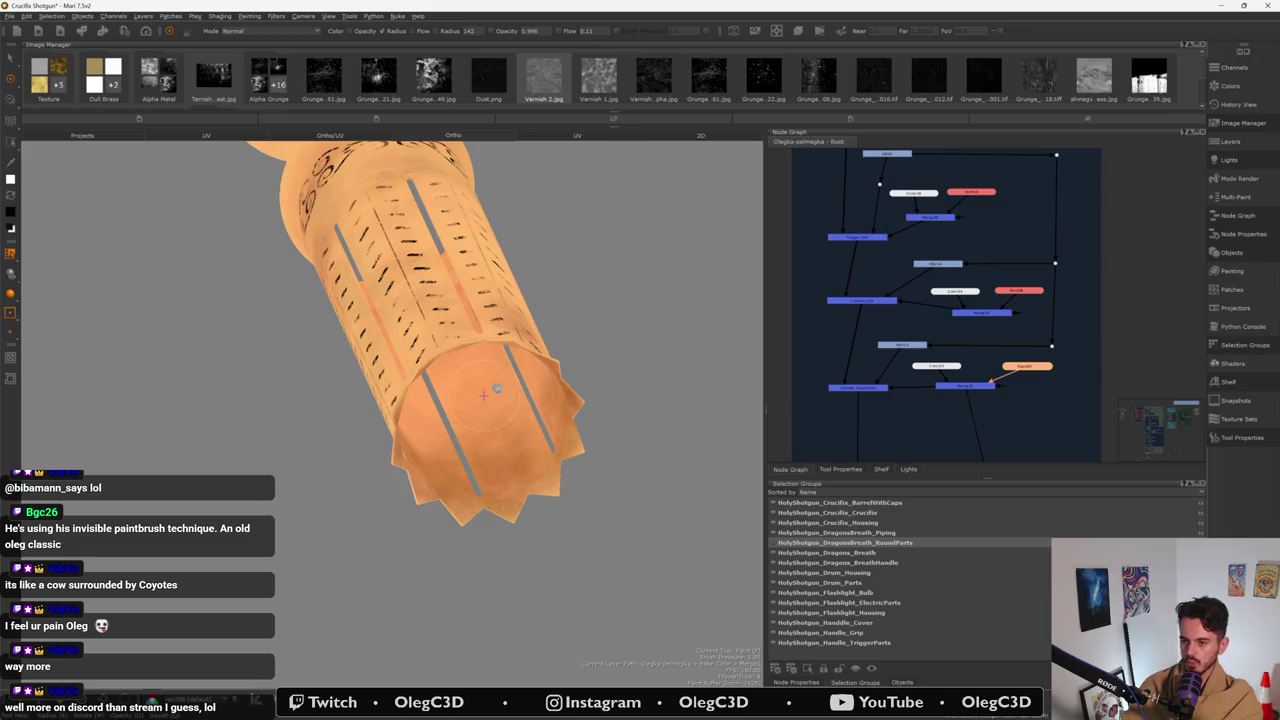
pyautogui.moveTo(491, 441)
pyautogui.keyDown('alt'); pyautogui.mouseDown()
pyautogui.moveTo(469, 528)
pyautogui.moveTo(488, 436)
pyautogui.mouseUp(); pyautogui.keyUp('alt')
pyautogui.moveTo(410, 500)
pyautogui.mouseDown()
pyautogui.moveTo(440, 448)
pyautogui.moveTo(447, 525)
pyautogui.mouseUp()
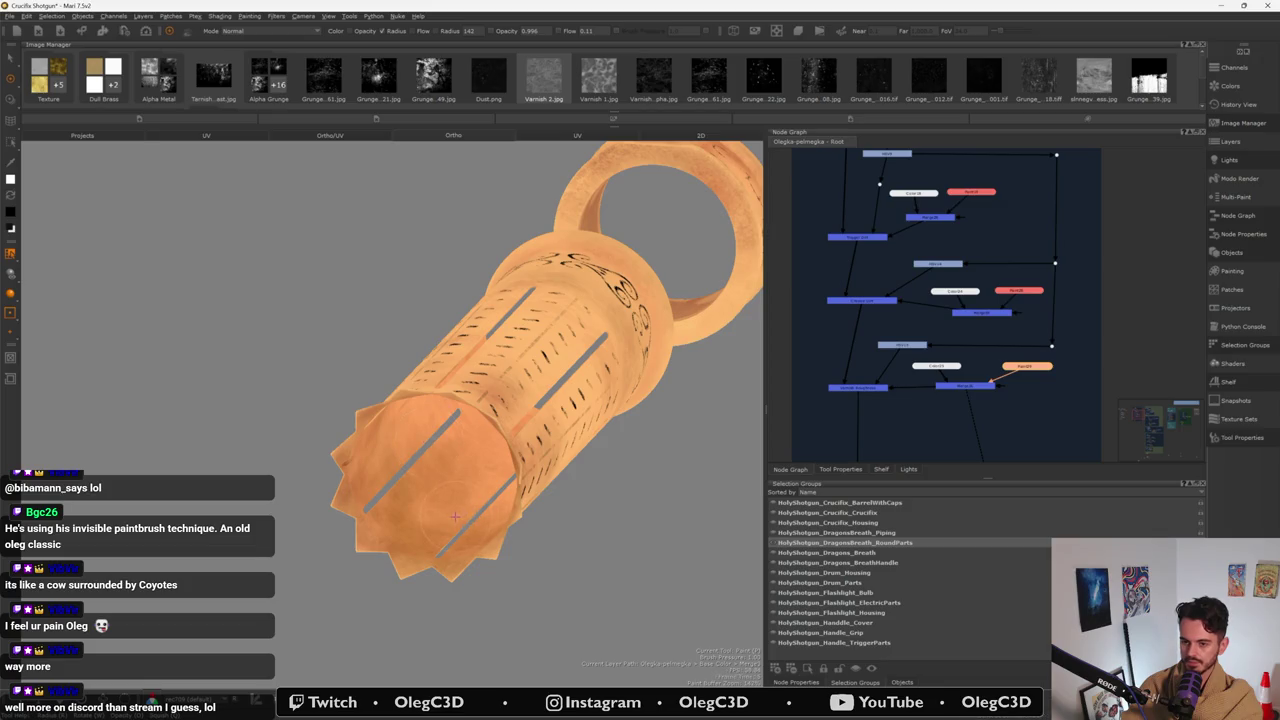
# - Add darker strokes inside the end cap, then unhide the crucifix body parts
pyautogui.keyDown('alt'); pyautogui.moveTo(428, 443); pyautogui.dragTo(534, 480); pyautogui.keyUp('alt')
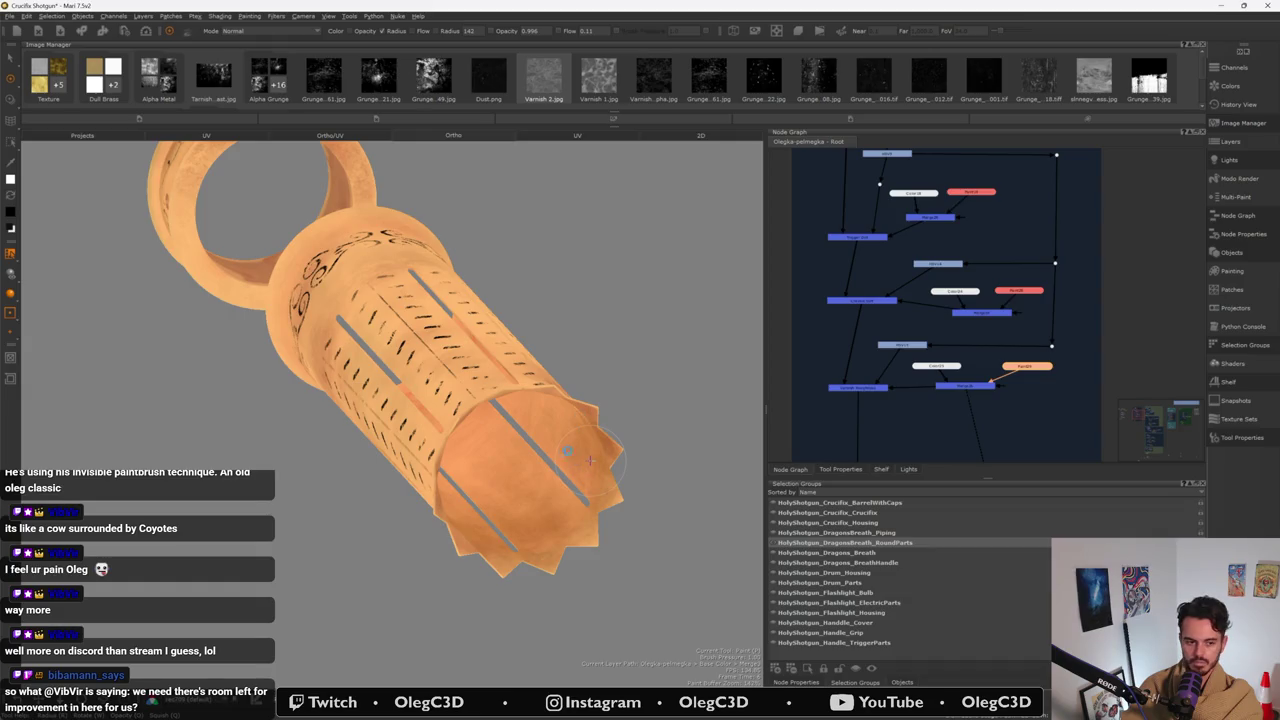
pyautogui.keyDown('alt'); pyautogui.moveTo(588, 459); pyautogui.dragTo(568, 355); pyautogui.keyUp('alt')
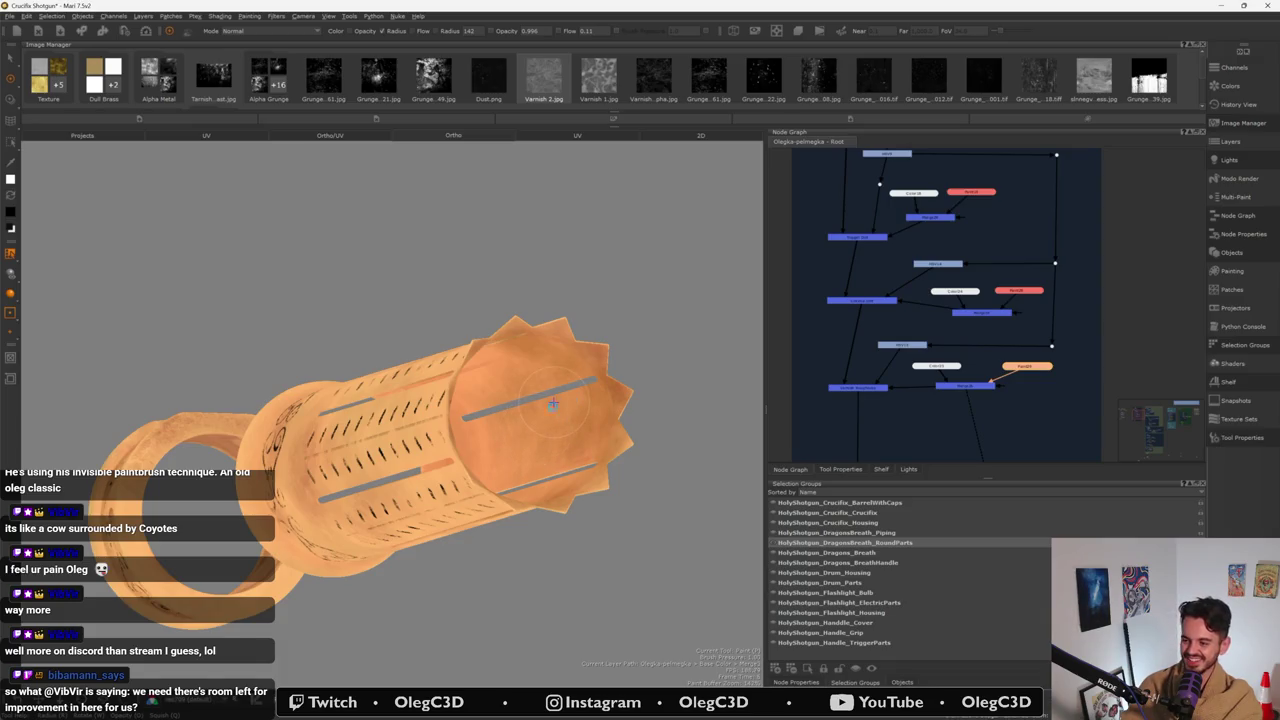
pyautogui.moveTo(553, 401); pyautogui.dragTo(512, 349, button='middle')
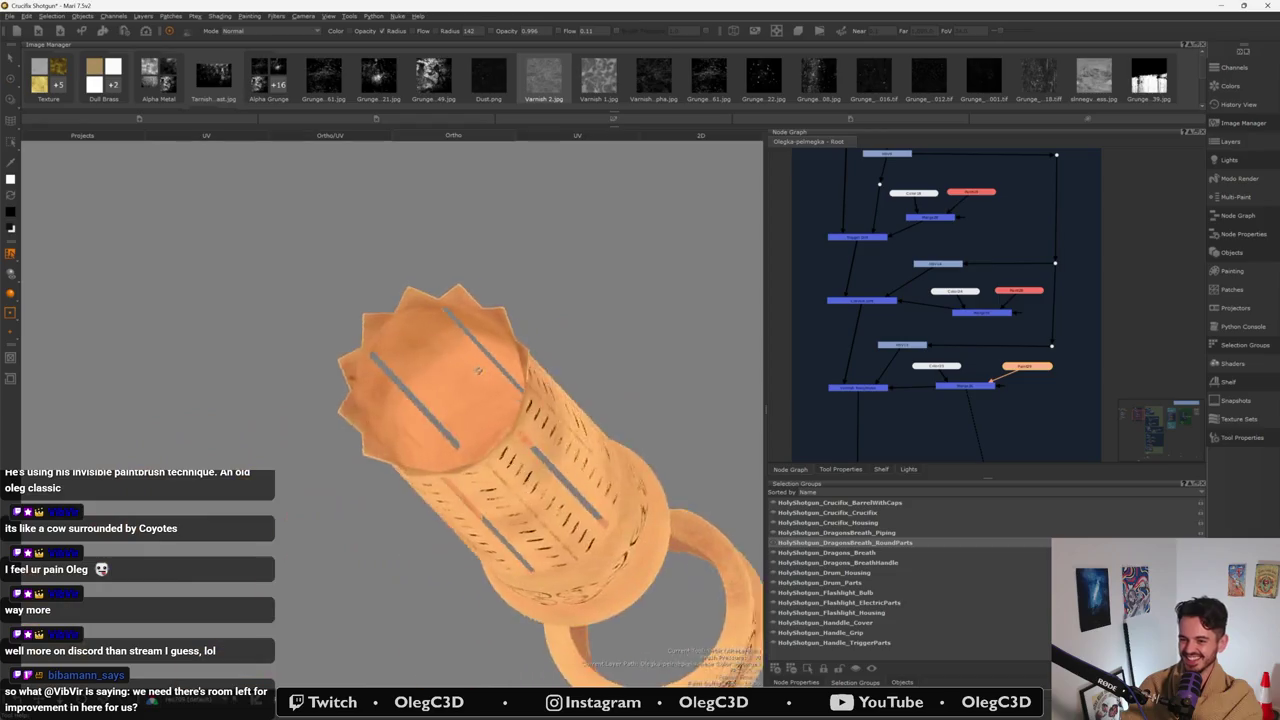
pyautogui.moveTo(512, 349); pyautogui.dragTo(523, 376)
pyautogui.moveTo(484, 338)
pyautogui.mouseDown()
pyautogui.moveTo(442, 382)
pyautogui.moveTo(450, 401)
pyautogui.mouseUp()
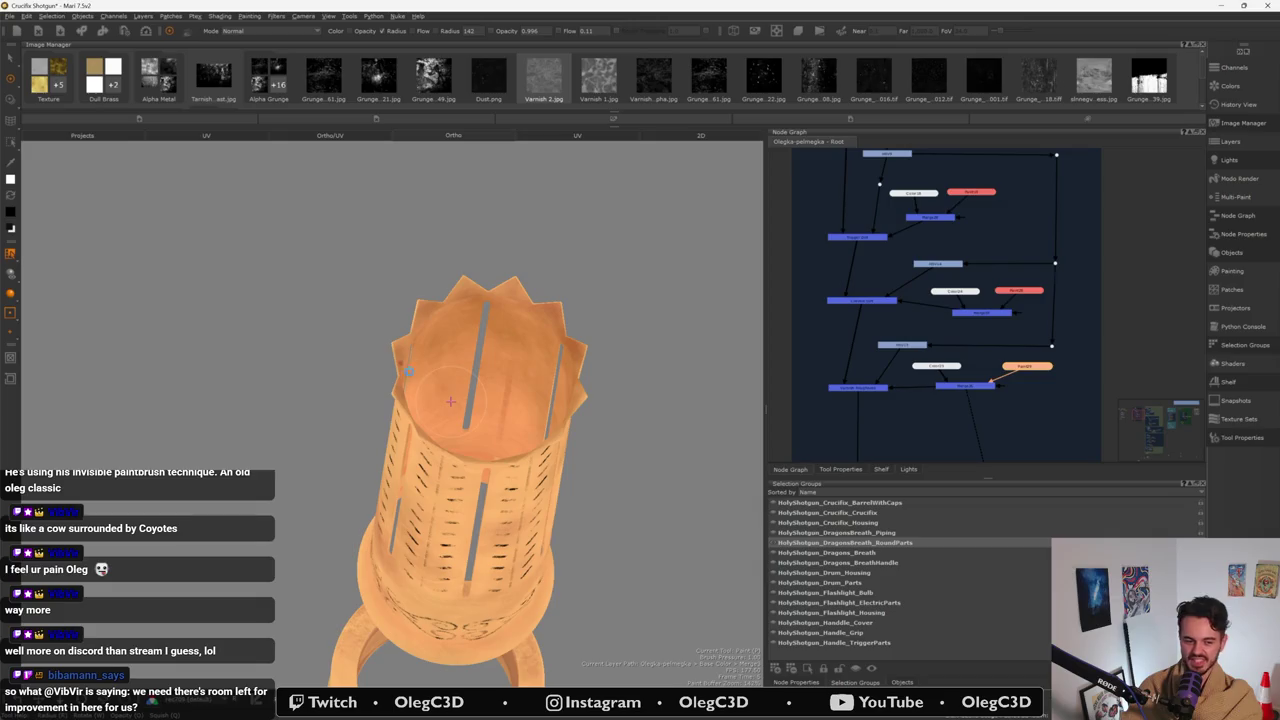
pyautogui.moveTo(451, 401); pyautogui.dragTo(432, 413, button='middle')
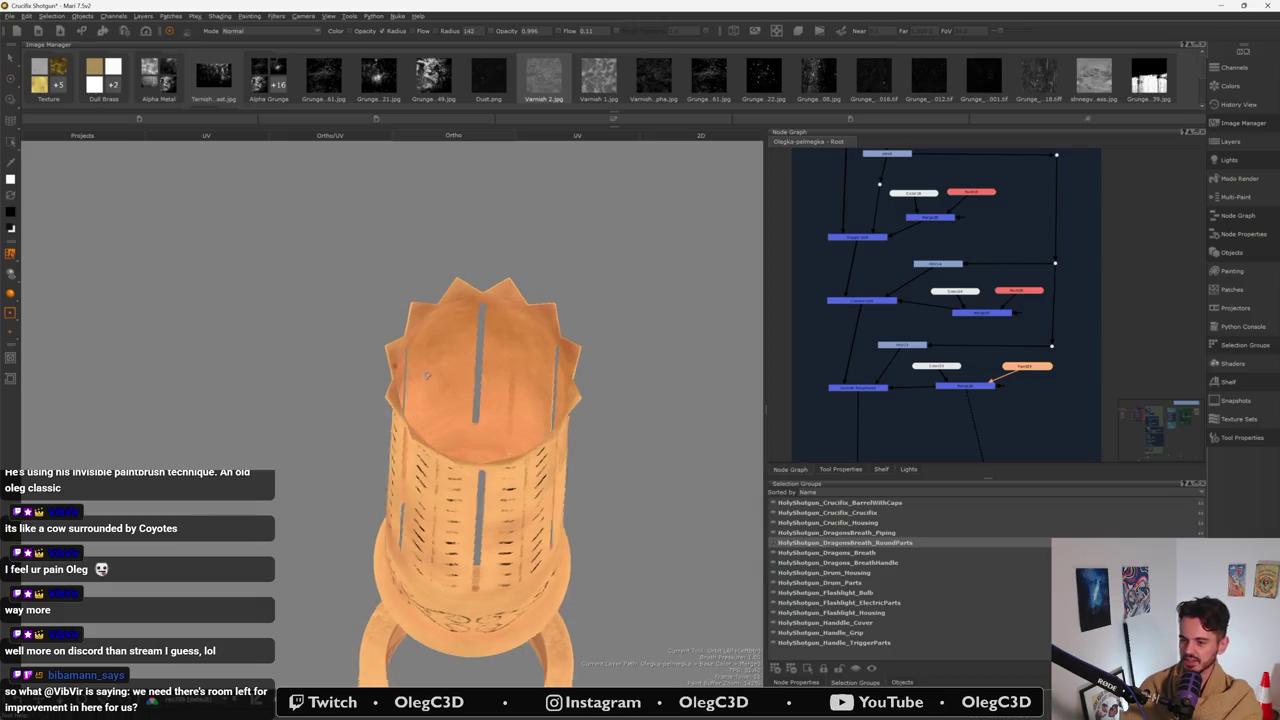
pyautogui.moveTo(432, 413); pyautogui.dragTo(444, 457)
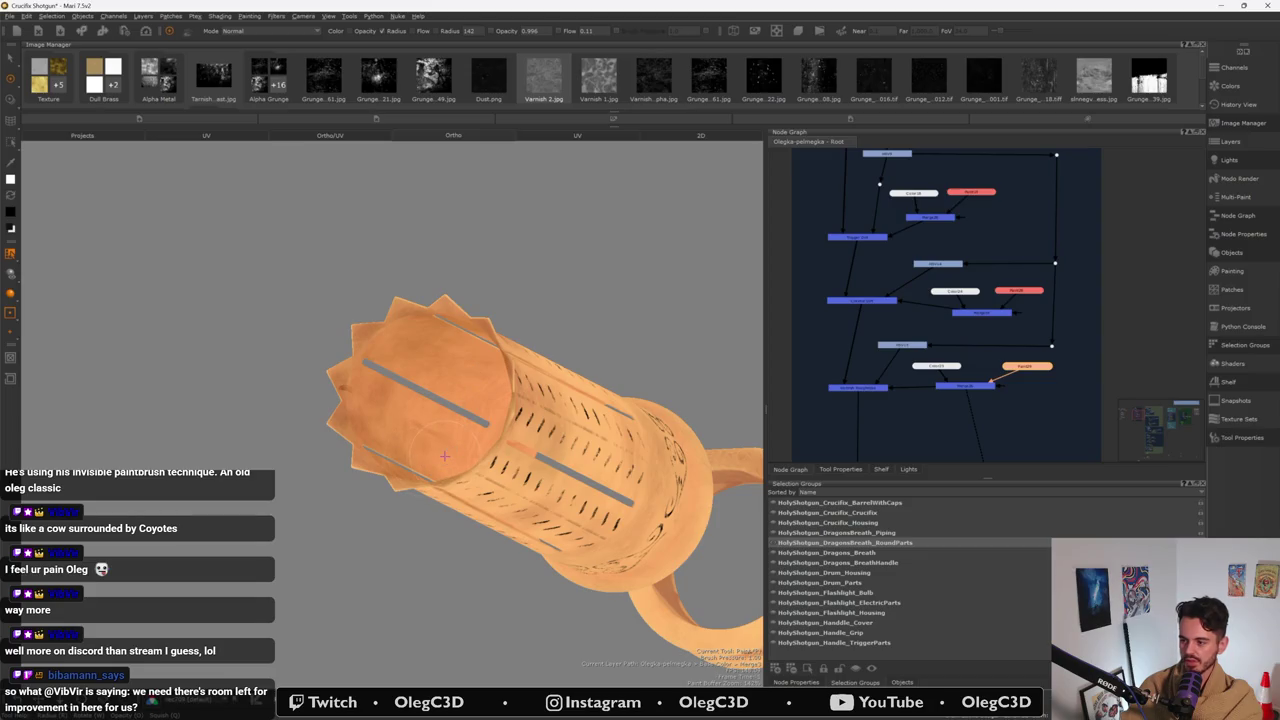
pyautogui.moveTo(444, 457)
pyautogui.mouseDown(button='middle')
pyautogui.moveTo(370, 524)
pyautogui.moveTo(427, 445)
pyautogui.mouseUp(button='middle')
pyautogui.scroll(-3, 370, 524)
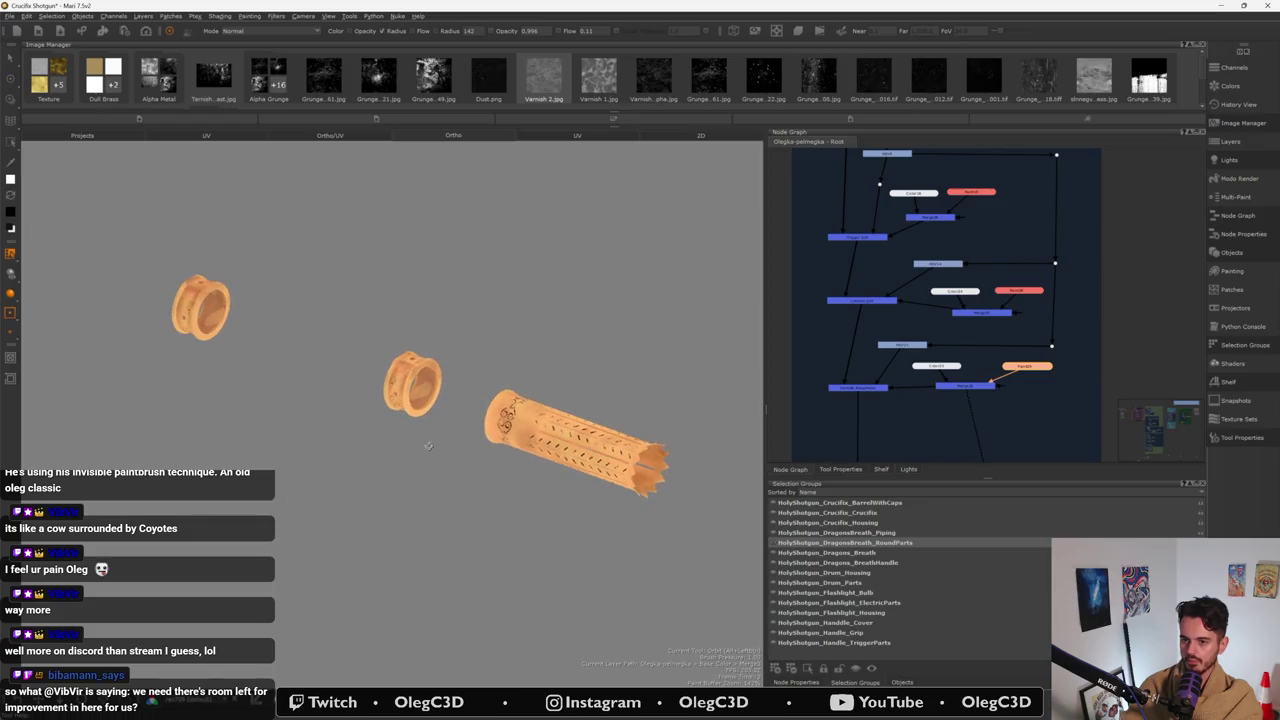
pyautogui.click(774, 511)
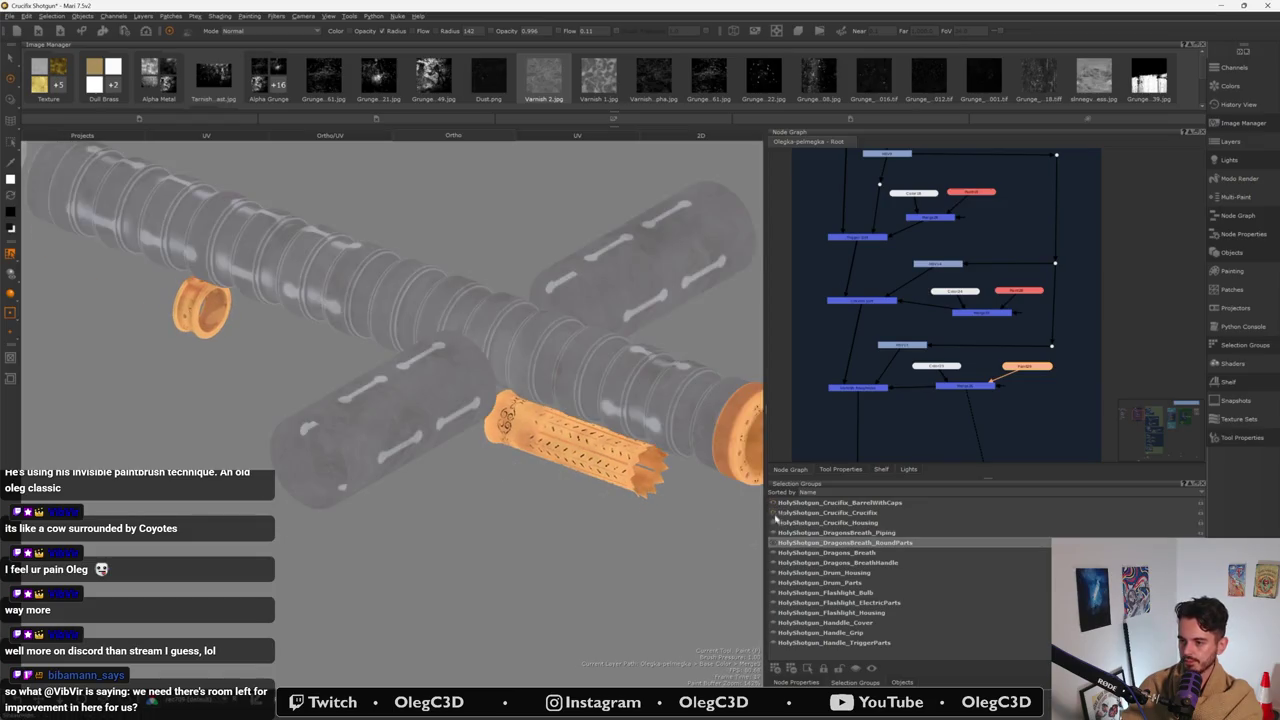
# - Hide the loose ring and unhide the ribbed grip, flashlight housing and remaining parts
pyautogui.click(777, 542)
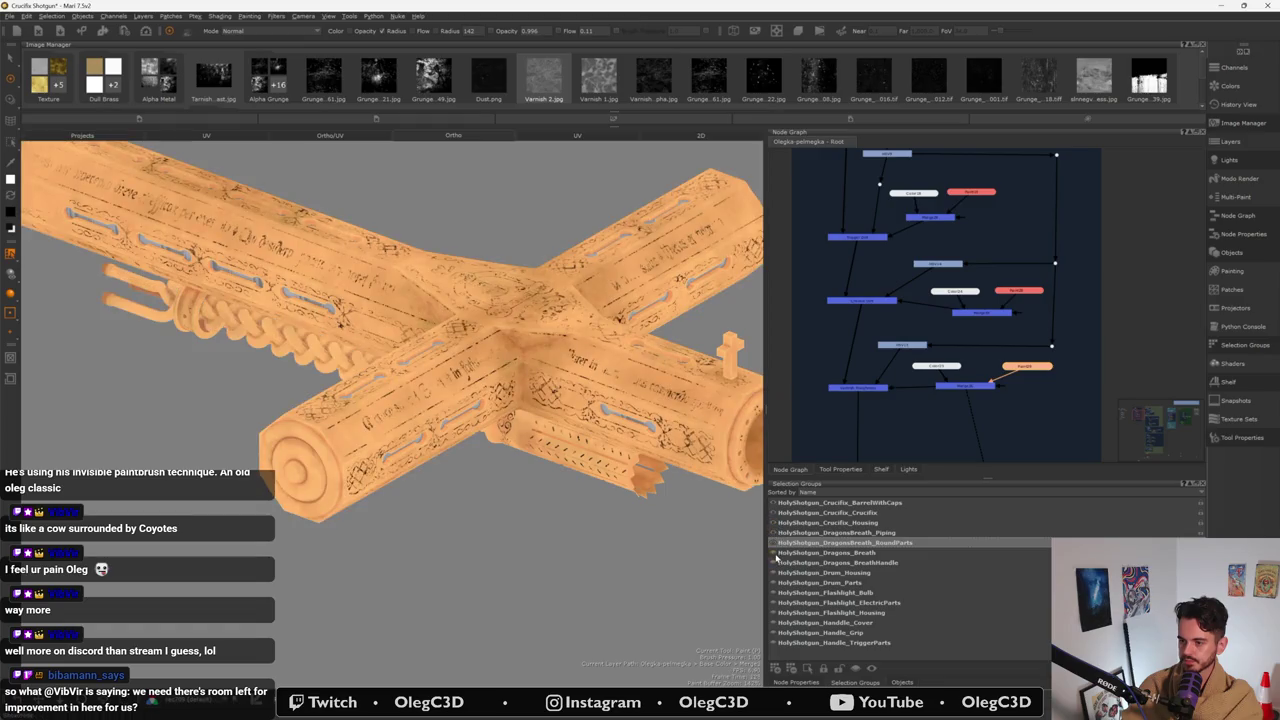
pyautogui.click(777, 562)
pyautogui.click(776, 582)
pyautogui.click(777, 602)
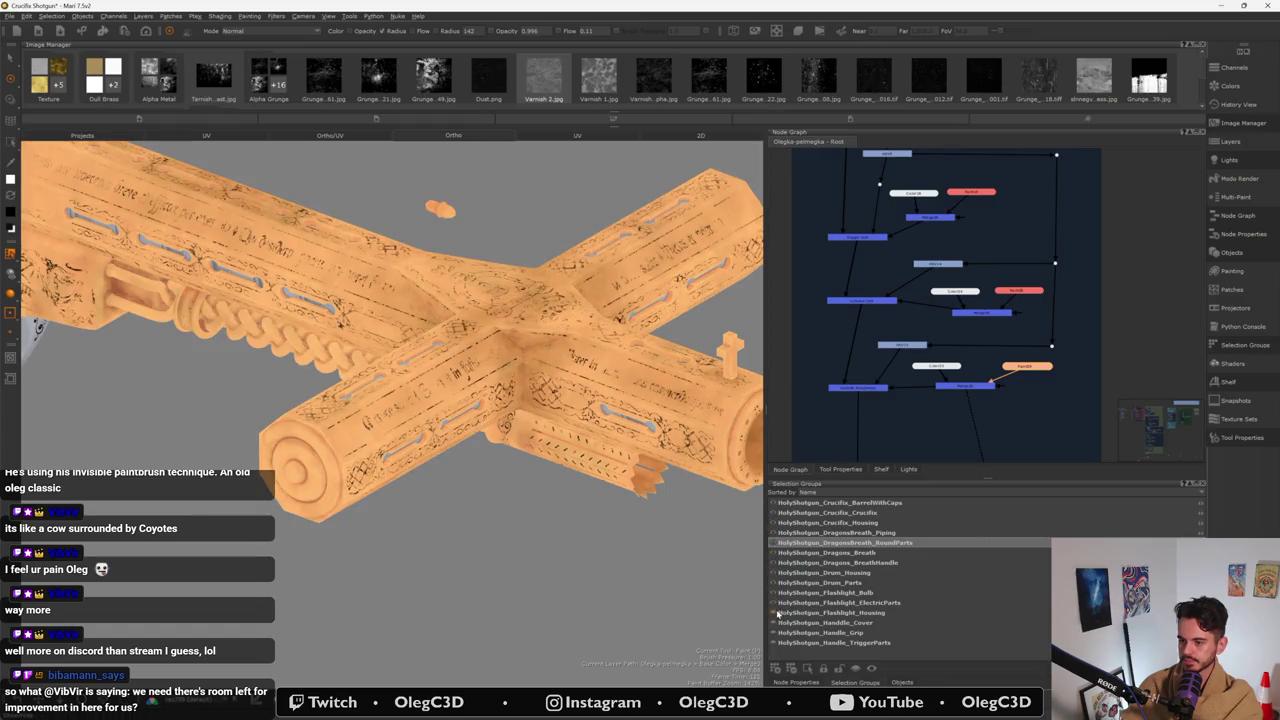
pyautogui.click(777, 612)
# - Clear the Node Graph selection and orbit to inspect the whole gold-and-silver shotgun
pyautogui.moveTo(90, 170)
pyautogui.keyDown('alt'); pyautogui.mouseDown()
pyautogui.moveTo(459, 553)
pyautogui.moveTo(460, 505)
pyautogui.mouseUp(); pyautogui.keyUp('alt')
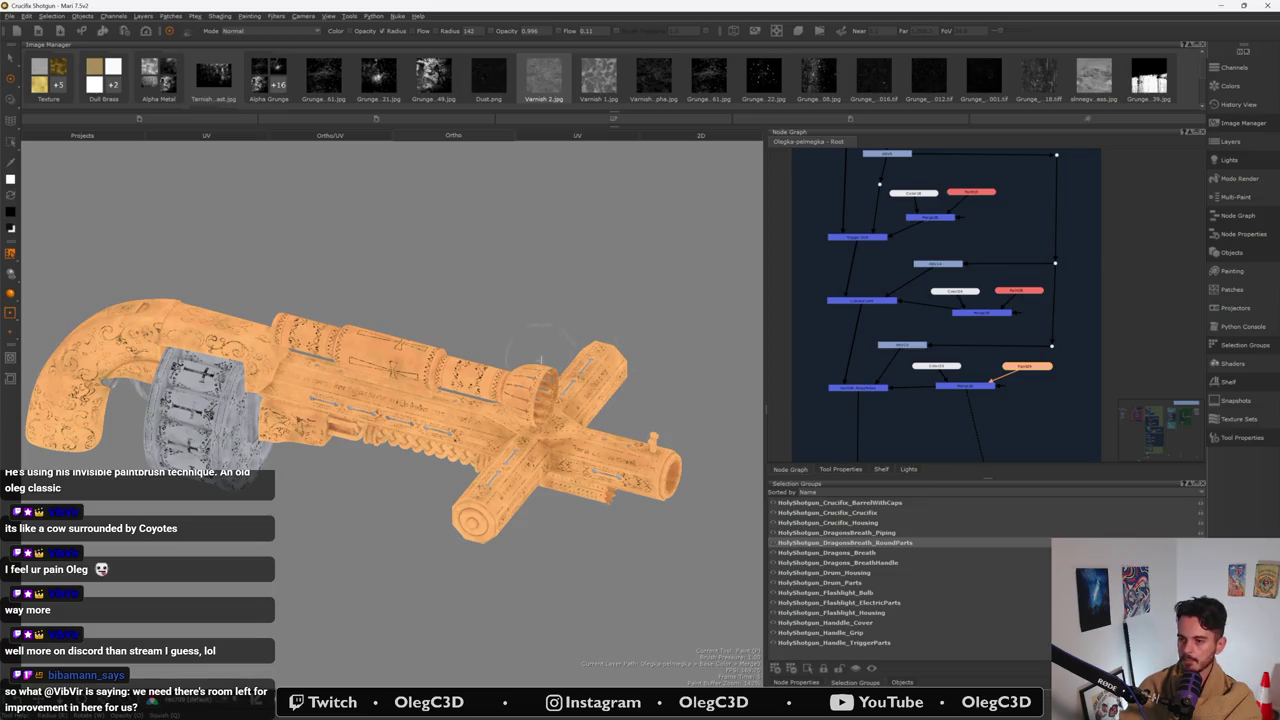
pyautogui.click(906, 430)
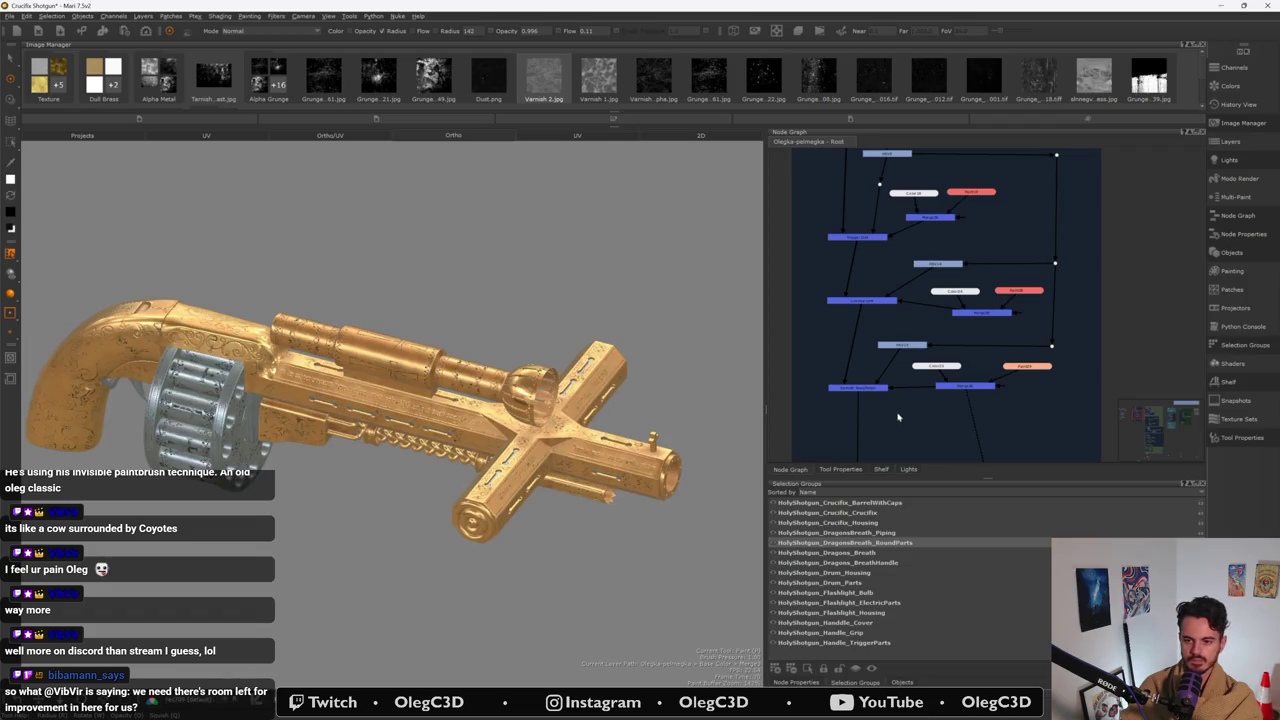
pyautogui.moveTo(560, 432)
pyautogui.keyDown('alt'); pyautogui.mouseDown()
pyautogui.moveTo(455, 460)
pyautogui.moveTo(478, 376)
pyautogui.moveTo(410, 392)
pyautogui.moveTo(617, 462)
pyautogui.moveTo(470, 468)
pyautogui.moveTo(525, 470)
pyautogui.mouseUp(); pyautogui.keyUp('alt')
pyautogui.scroll(3, 525, 470)
pyautogui.moveTo(437, 517)
pyautogui.mouseDown(button='middle')
pyautogui.moveTo(400, 520)
pyautogui.moveTo(483, 383)
pyautogui.mouseUp(button='middle')
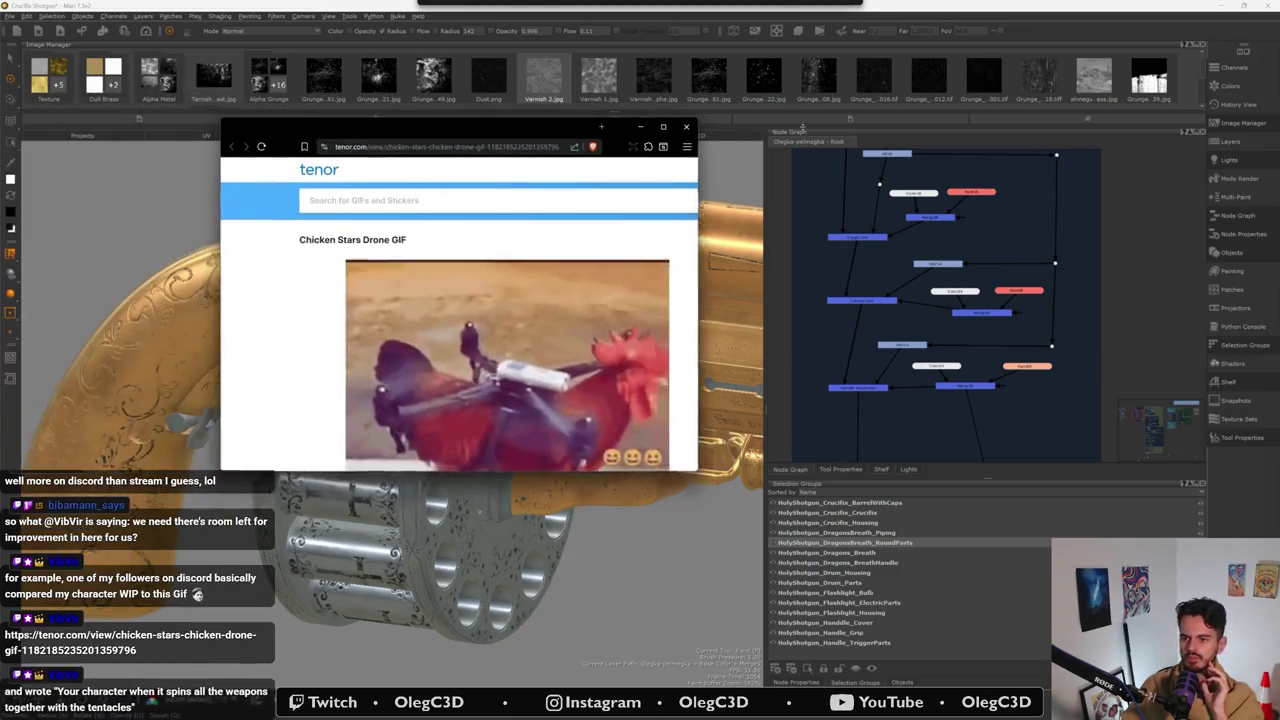
pyautogui.moveTo(691, 469); pyautogui.dragTo(999, 624)
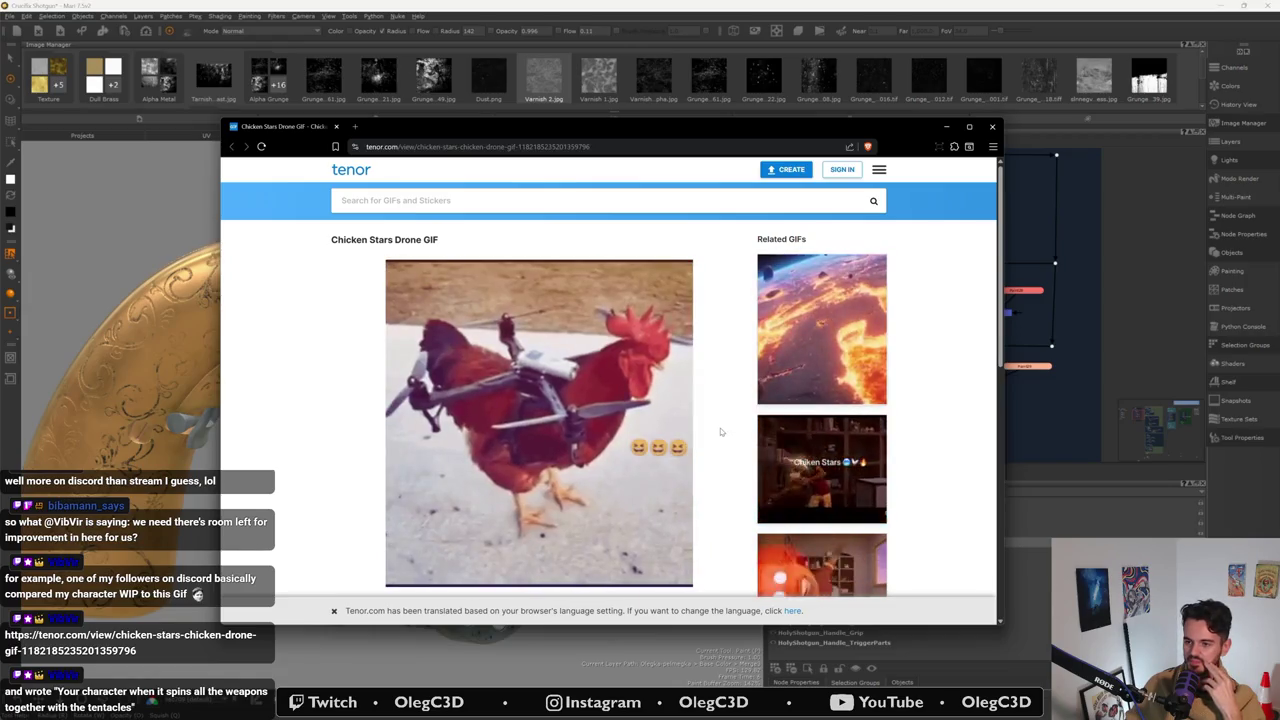
pyautogui.scroll(-3, 718, 440)
pyautogui.scroll(-2, 713, 429)
pyautogui.scroll(3, 713, 429)
pyautogui.scroll(3, 713, 429)
pyautogui.scroll(-1, 713, 429)
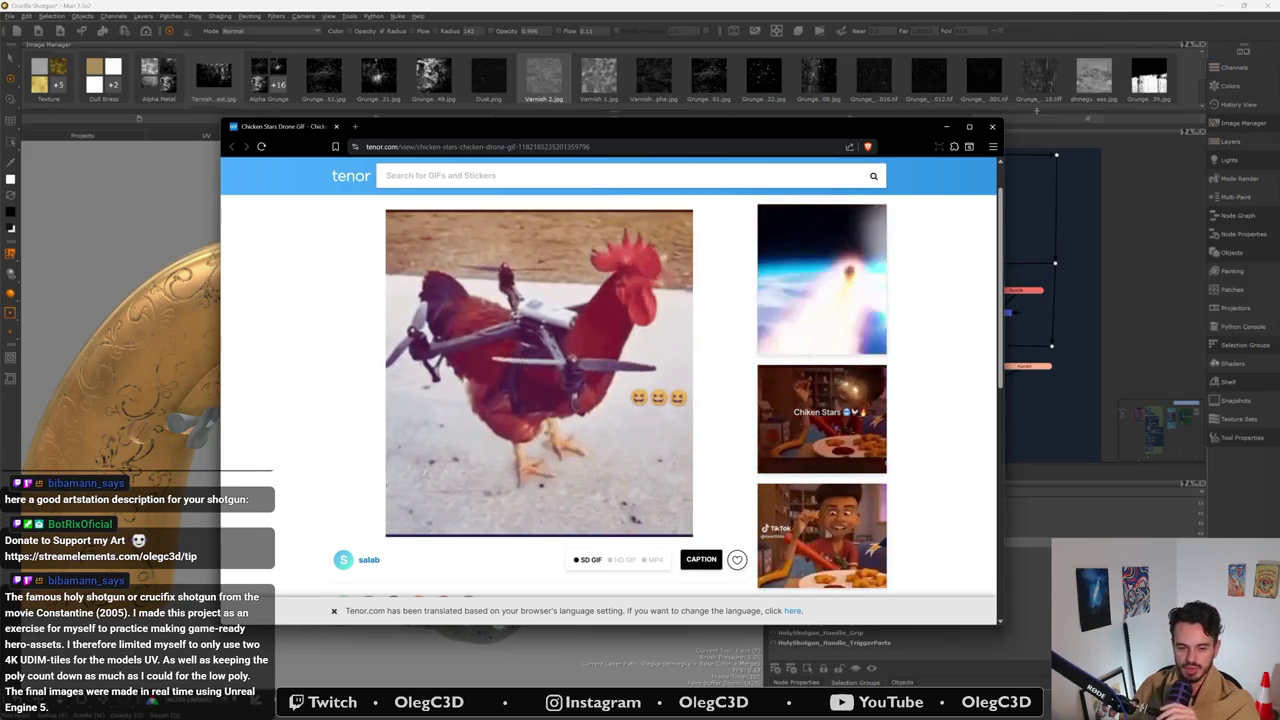
pyautogui.click(992, 126)
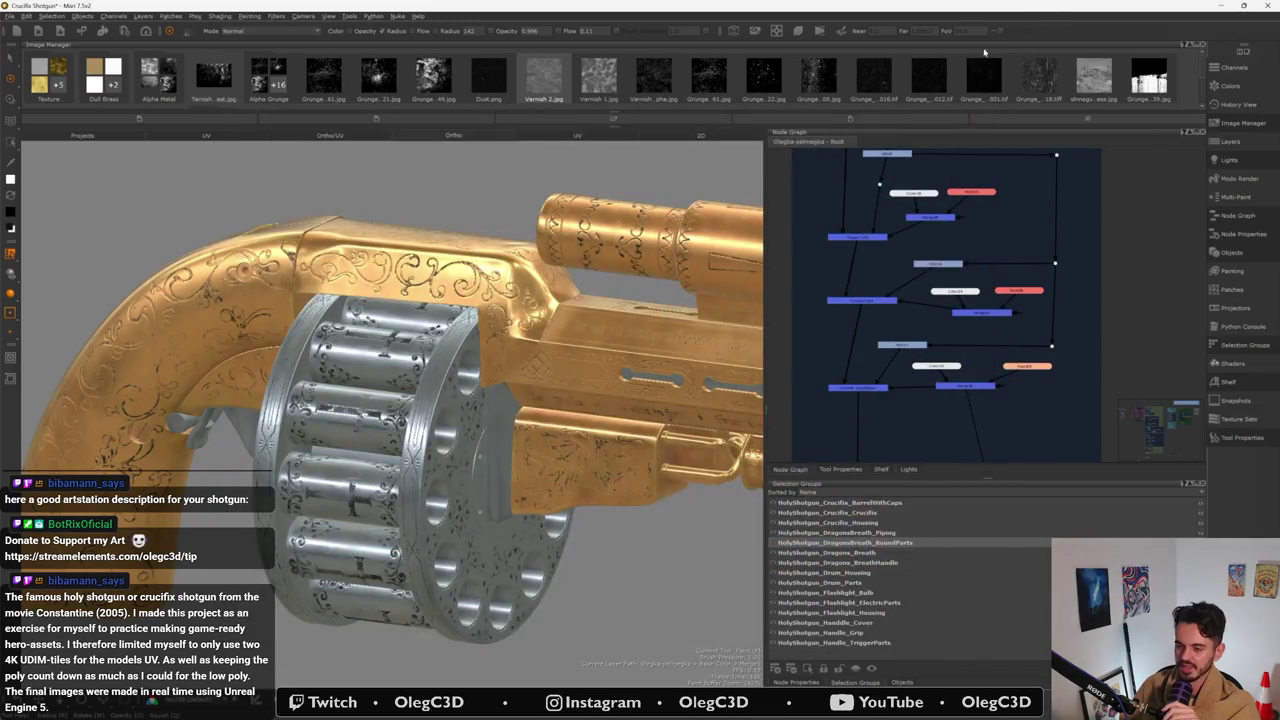
pyautogui.moveTo(400, 400)
pyautogui.keyDown('alt'); pyautogui.mouseDown()
pyautogui.moveTo(327, 434)
pyautogui.moveTo(404, 346)
pyautogui.moveTo(400, 369)
pyautogui.moveTo(420, 380)
pyautogui.mouseUp(); pyautogui.keyUp('alt')
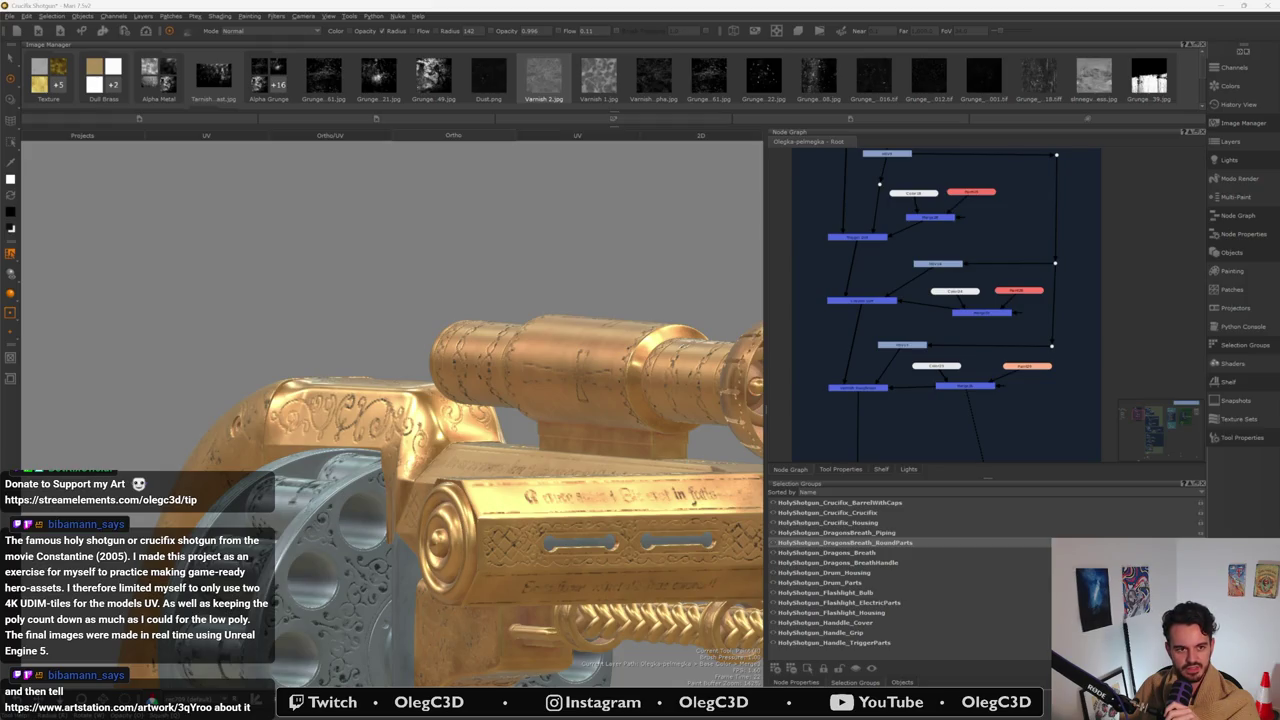
pyautogui.hotkey('alt', 'Tab')
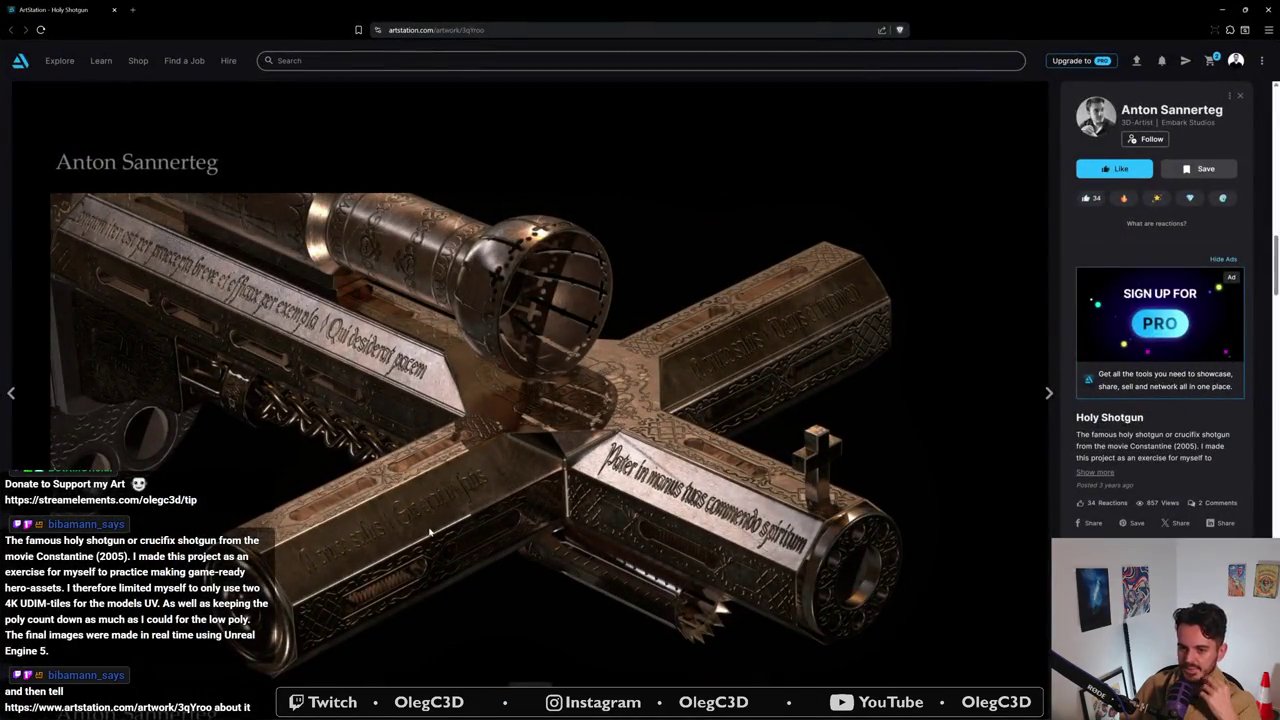
# - Scroll through the Holy Shotgun gallery down to the orthographic crucifix part views
pyautogui.scroll(1, 498, 472)
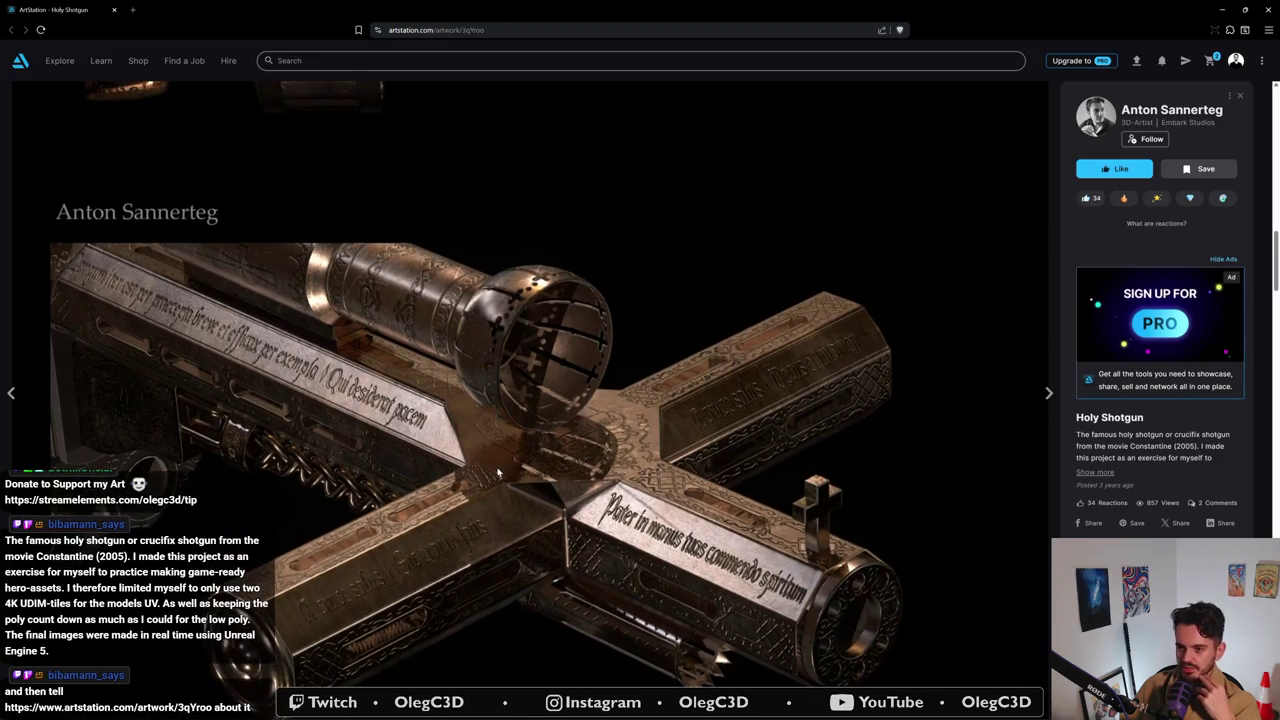
pyautogui.scroll(-5, 498, 472)
pyautogui.scroll(1, 508, 424)
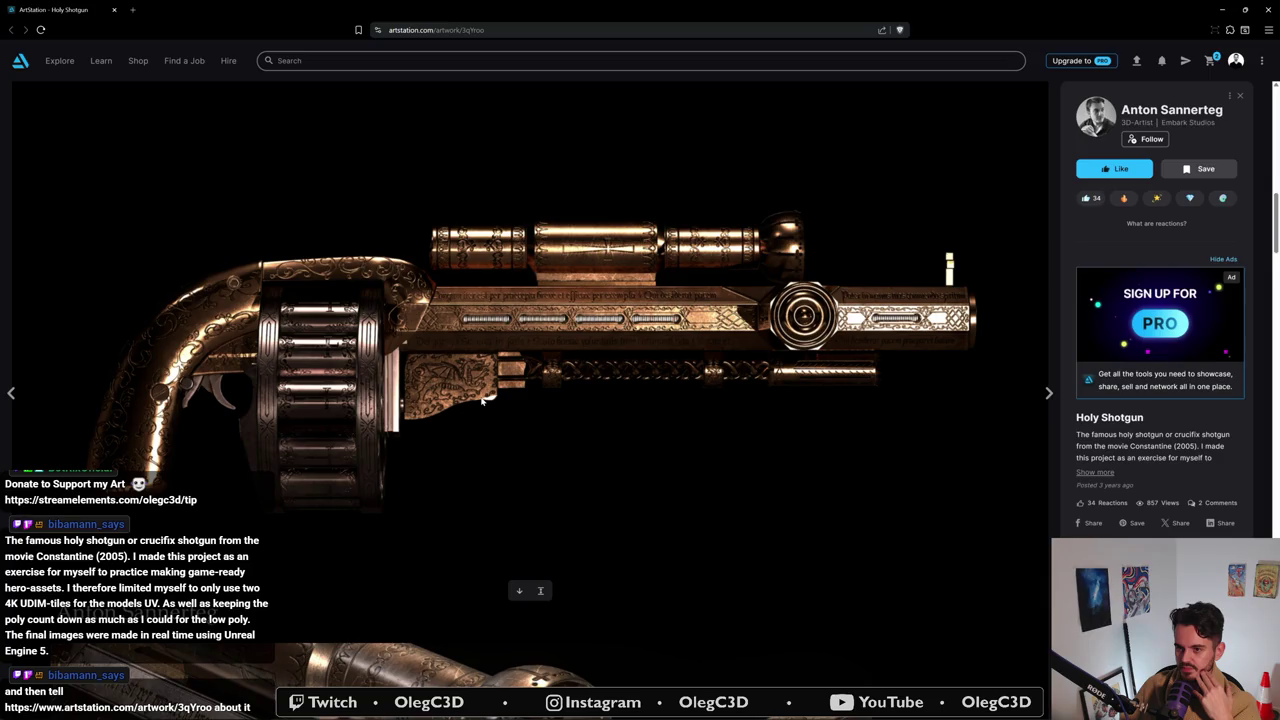
pyautogui.scroll(-3, 481, 399)
pyautogui.scroll(-2, 481, 400)
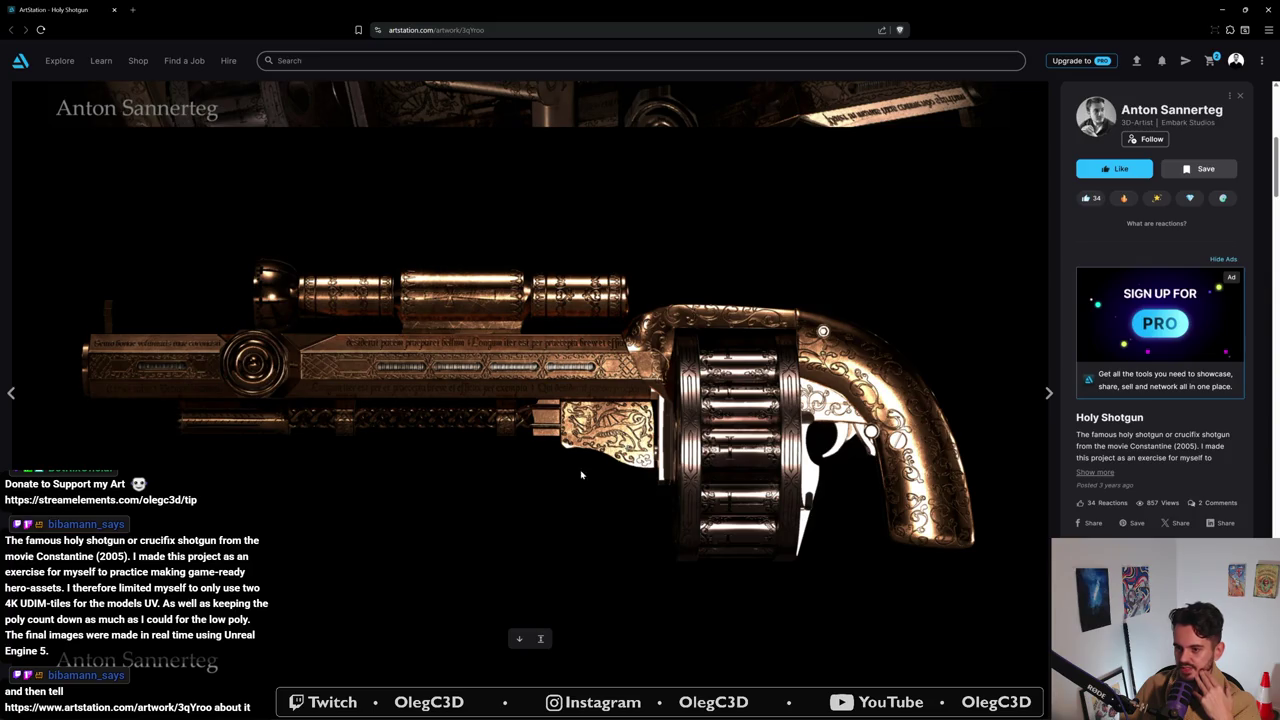
pyautogui.scroll(-2, 581, 475)
pyautogui.scroll(-2, 419, 330)
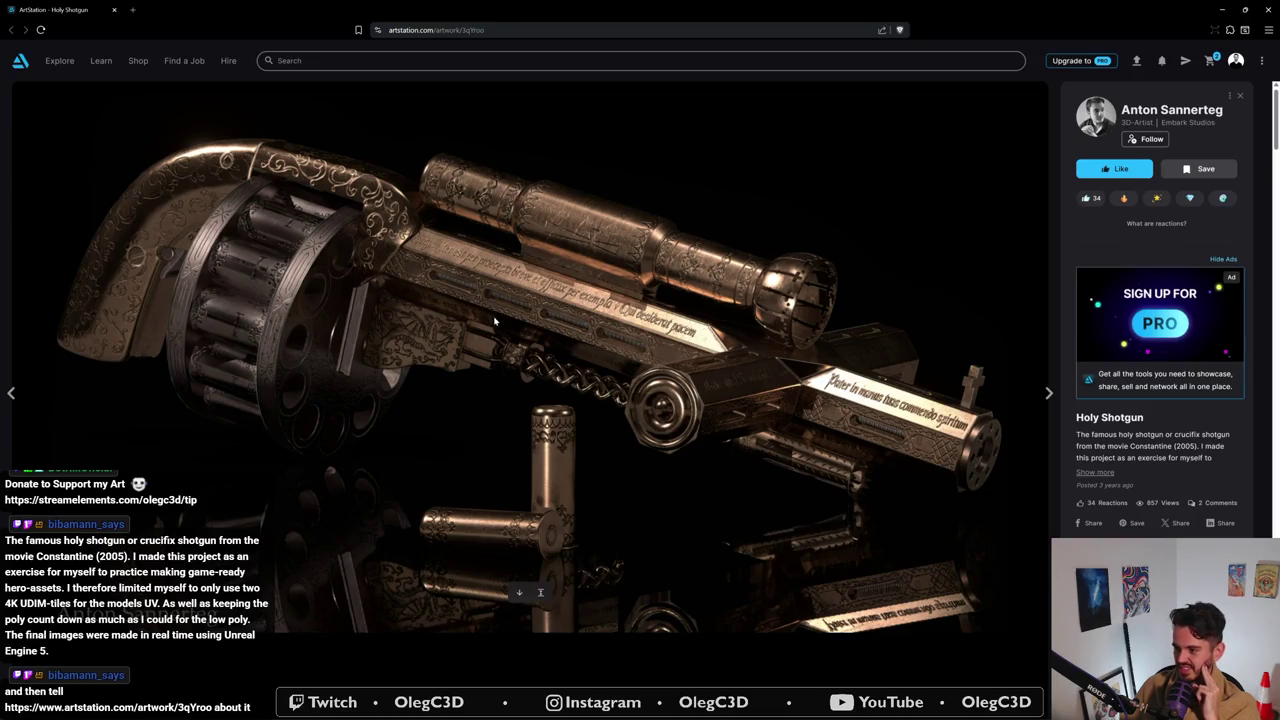
pyautogui.scroll(-3, 494, 320)
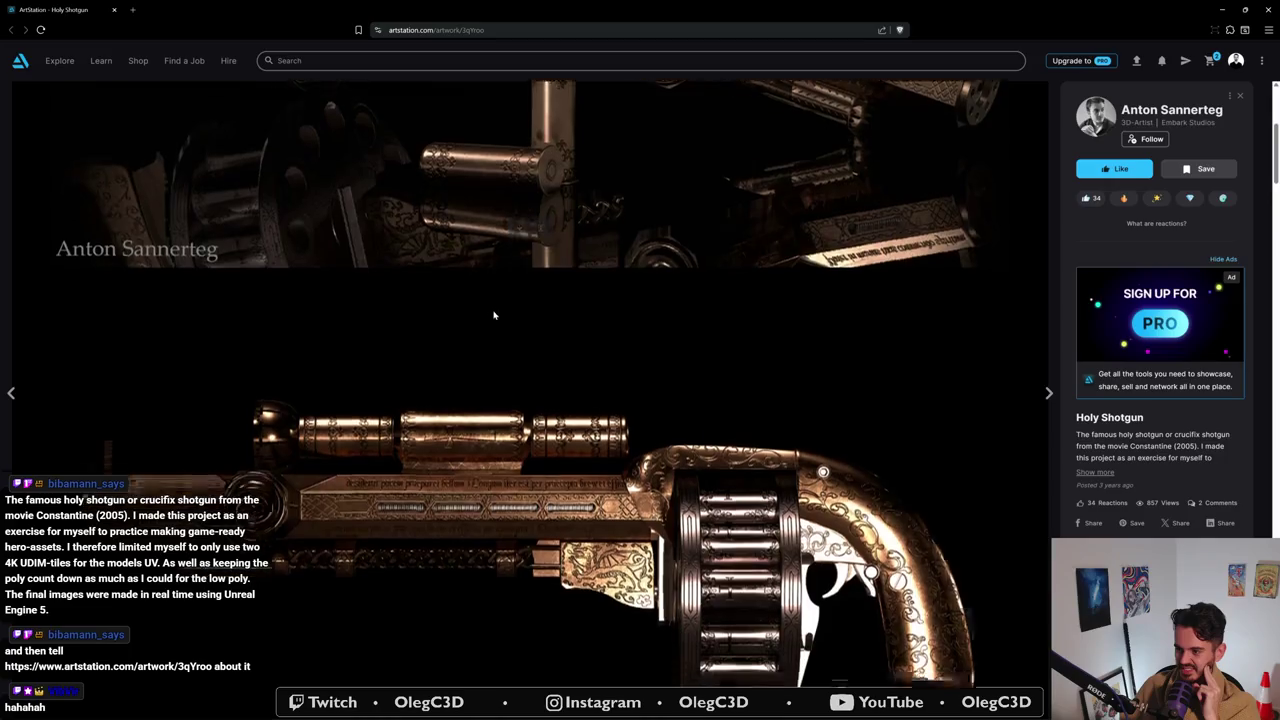
pyautogui.scroll(-3, 494, 318)
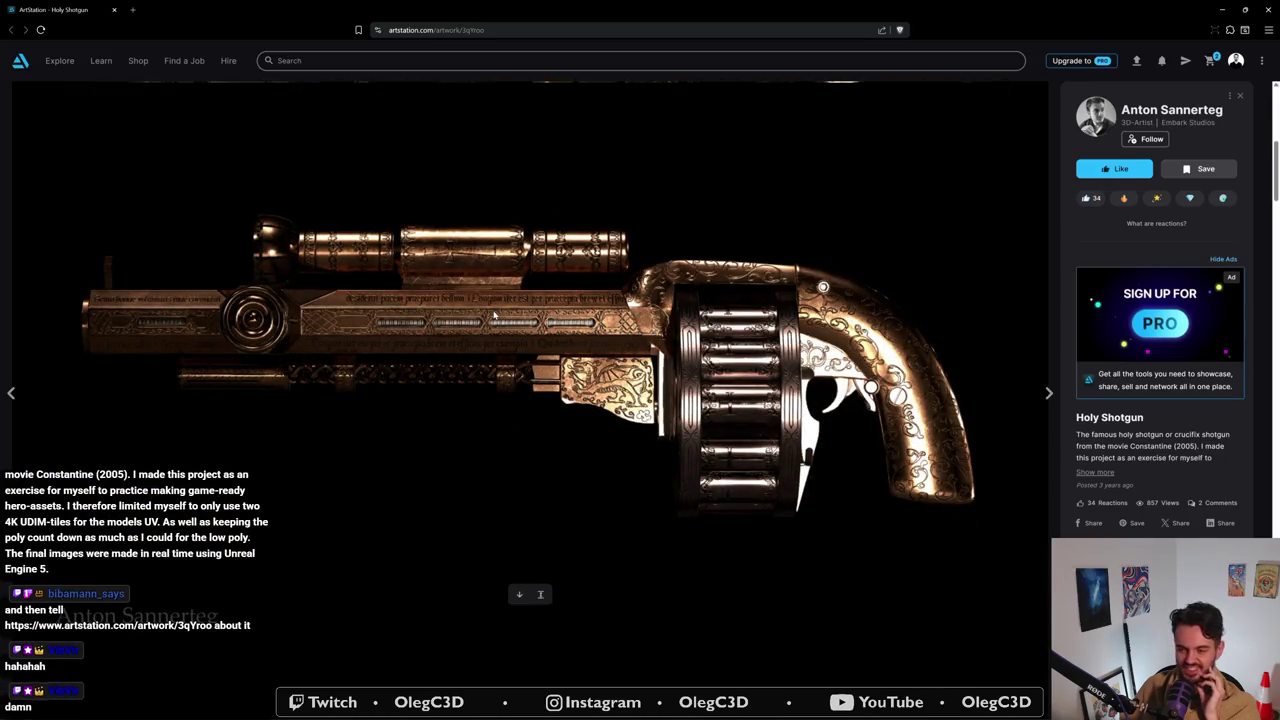
pyautogui.scroll(-1, 494, 316)
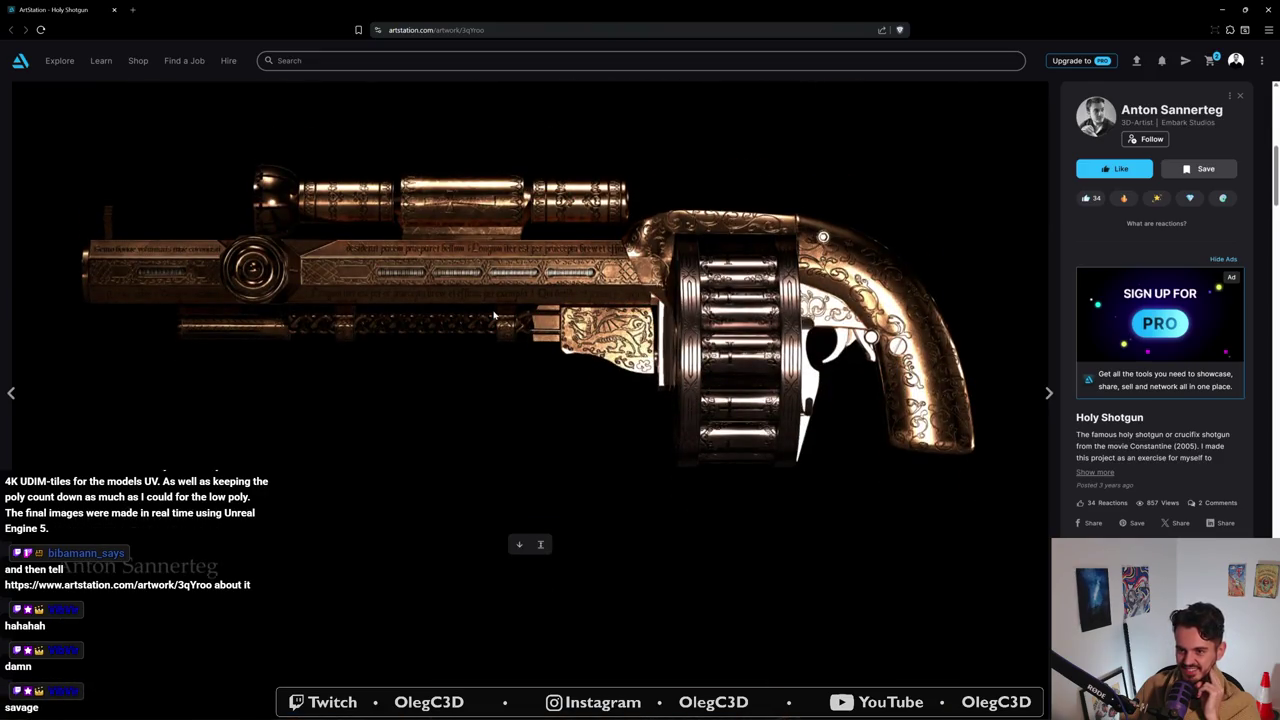
pyautogui.scroll(-5, 494, 316)
pyautogui.scroll(-5, 490, 322)
pyautogui.scroll(-5, 486, 328)
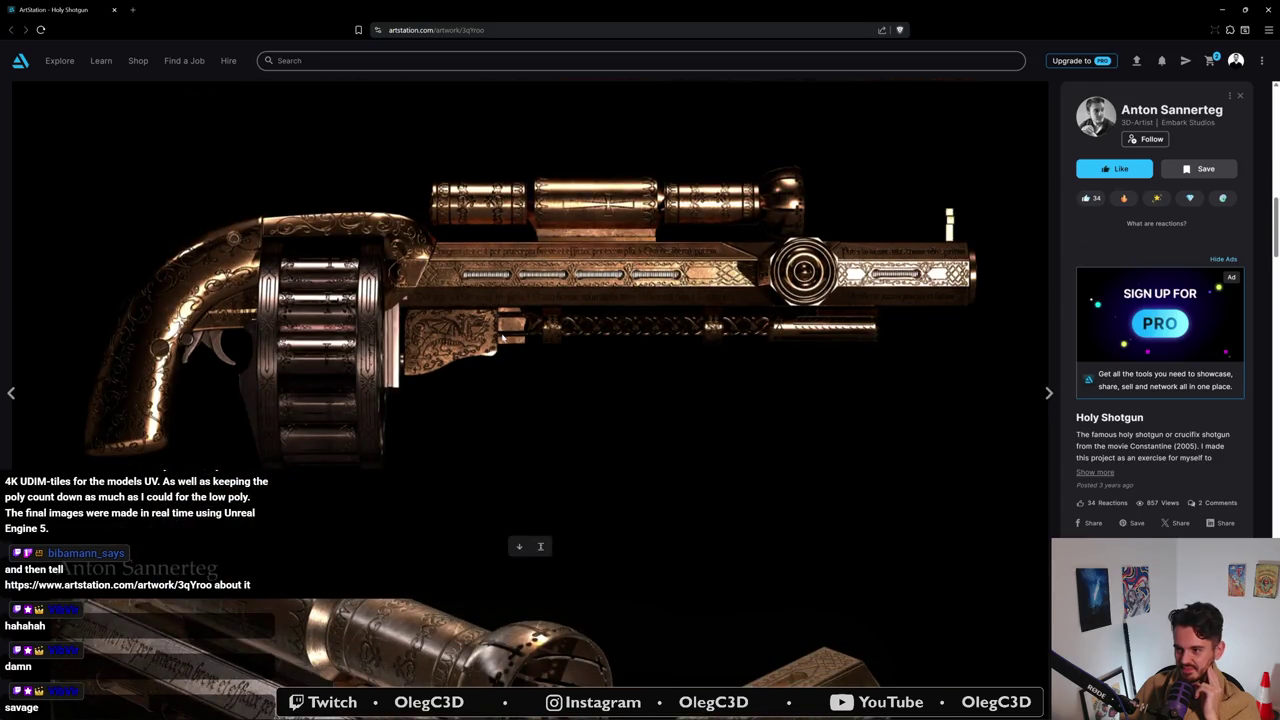
pyautogui.scroll(-4, 485, 347)
pyautogui.scroll(-1, 485, 347)
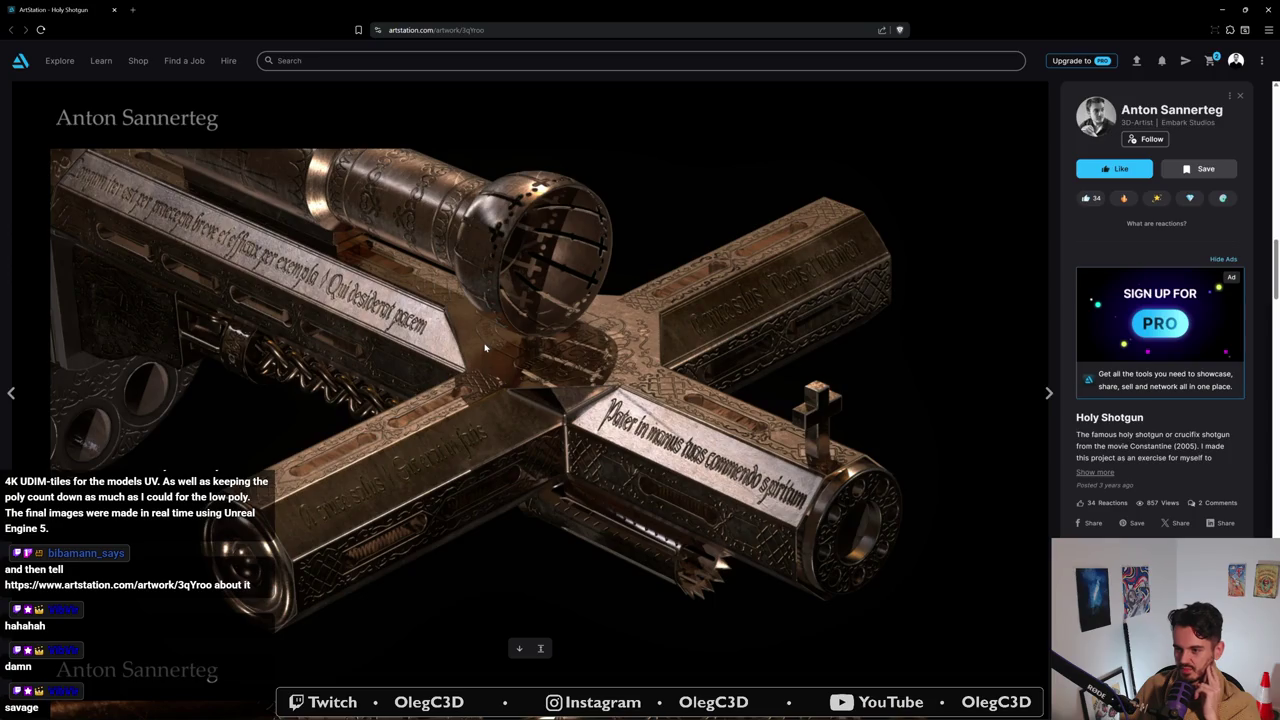
pyautogui.scroll(-3, 485, 347)
pyautogui.scroll(-2, 485, 347)
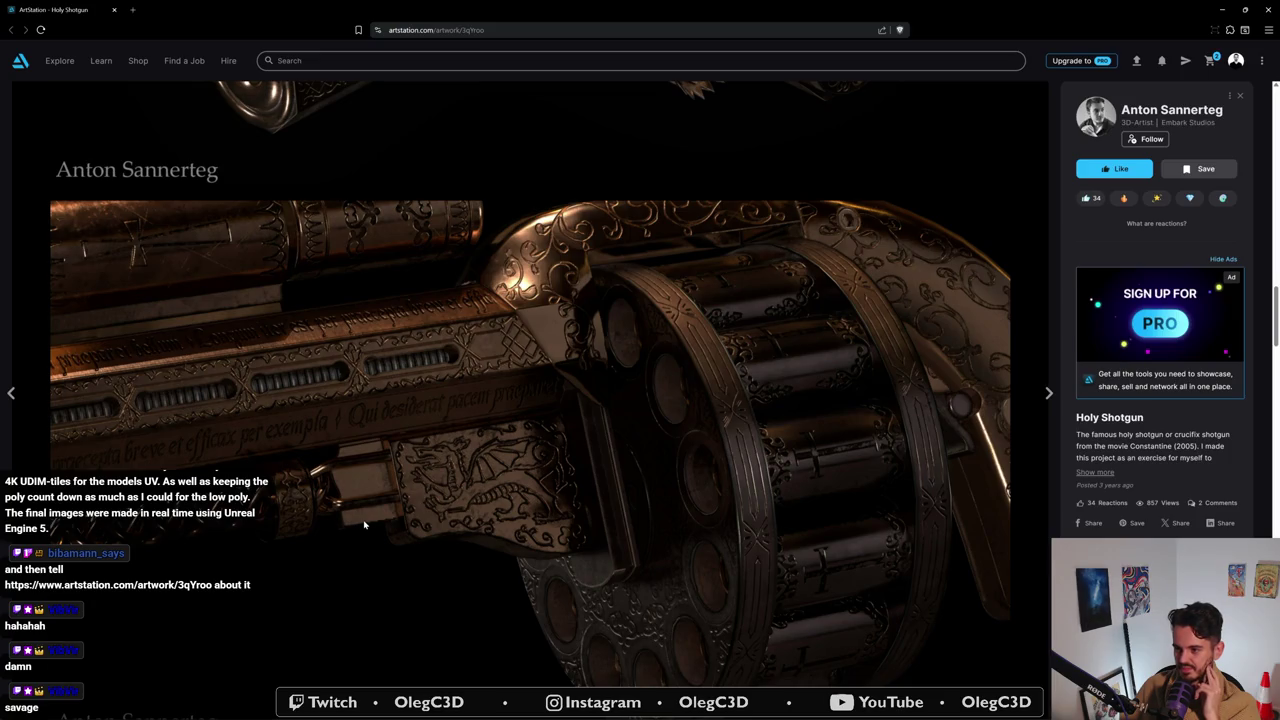
pyautogui.scroll(-3, 364, 525)
pyautogui.scroll(-1, 364, 525)
pyautogui.scroll(-2, 364, 525)
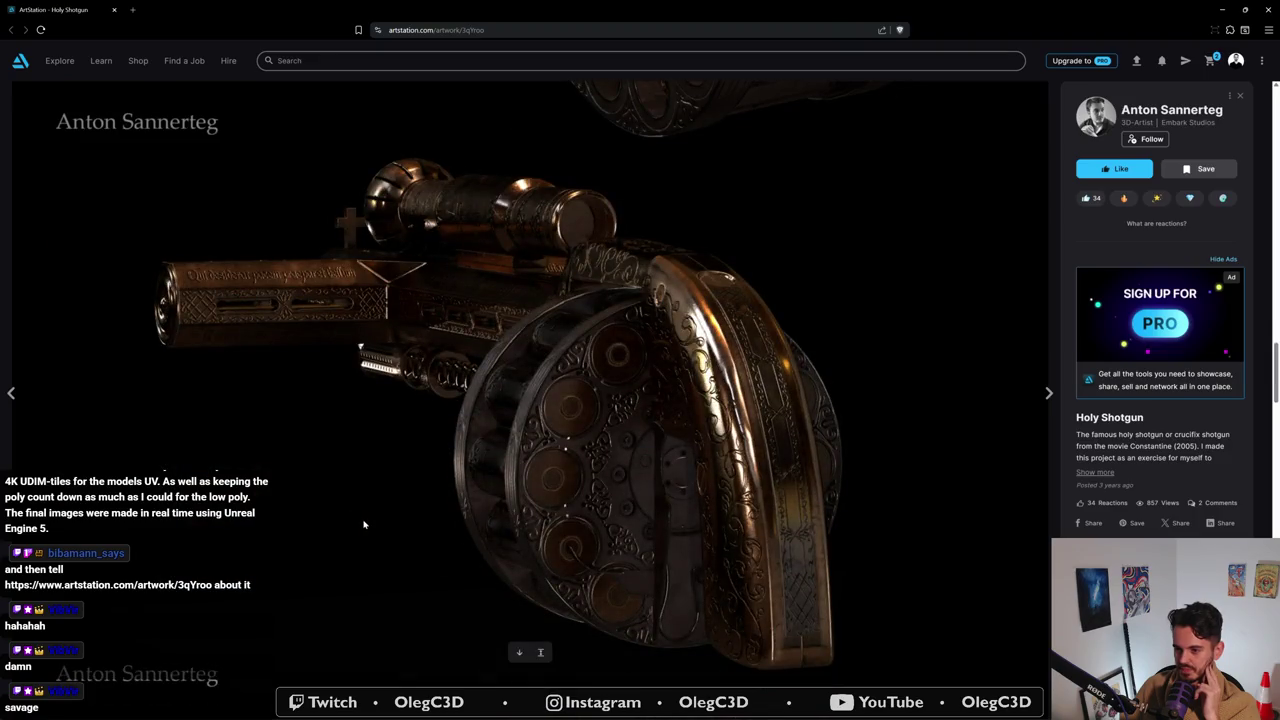
pyautogui.scroll(-2, 364, 525)
pyautogui.scroll(-3, 364, 525)
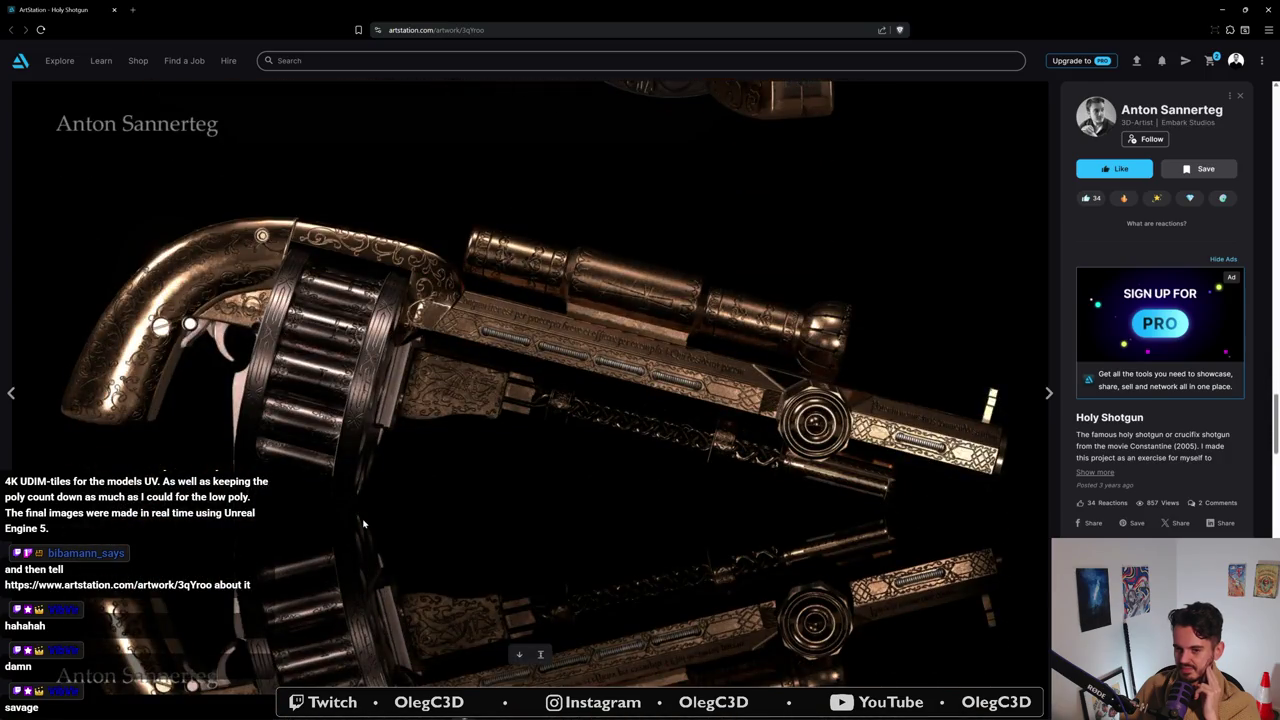
pyautogui.scroll(-3, 364, 520)
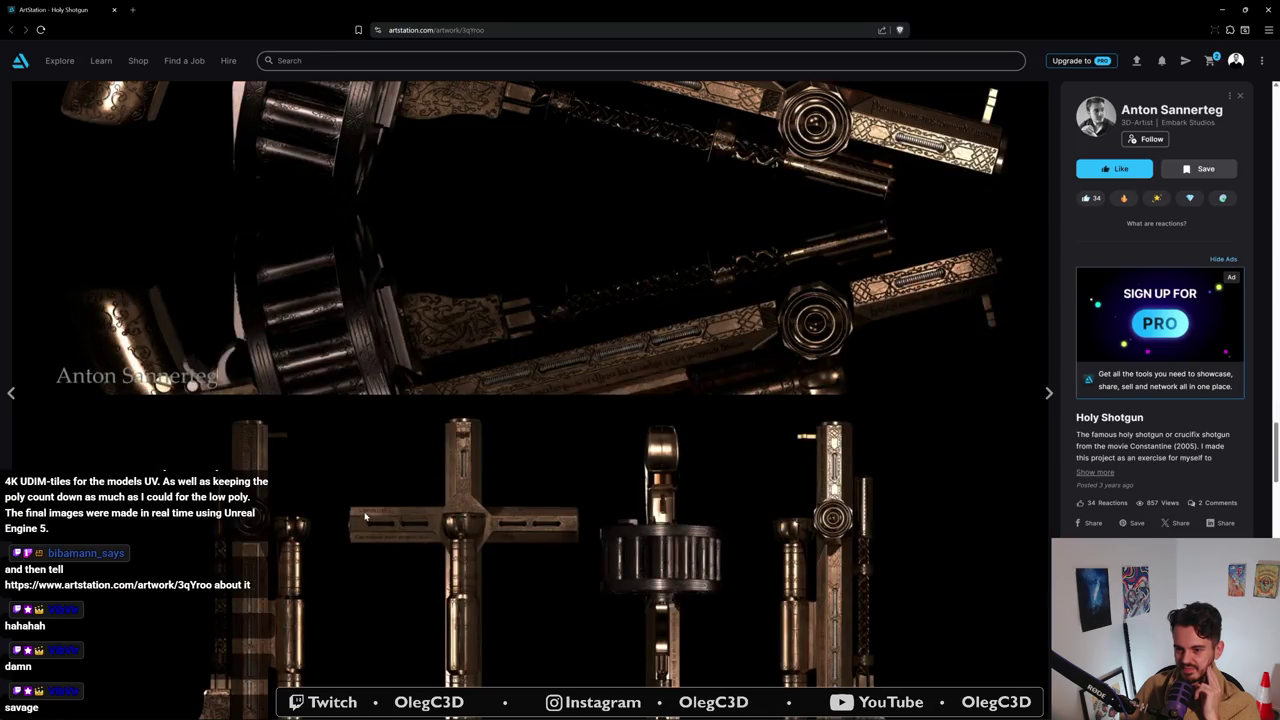
# - Review the wireframe, shell and turntable renders, then expand the full description with 'Show more'
pyautogui.scroll(-3, 365, 517)
pyautogui.scroll(1, 365, 514)
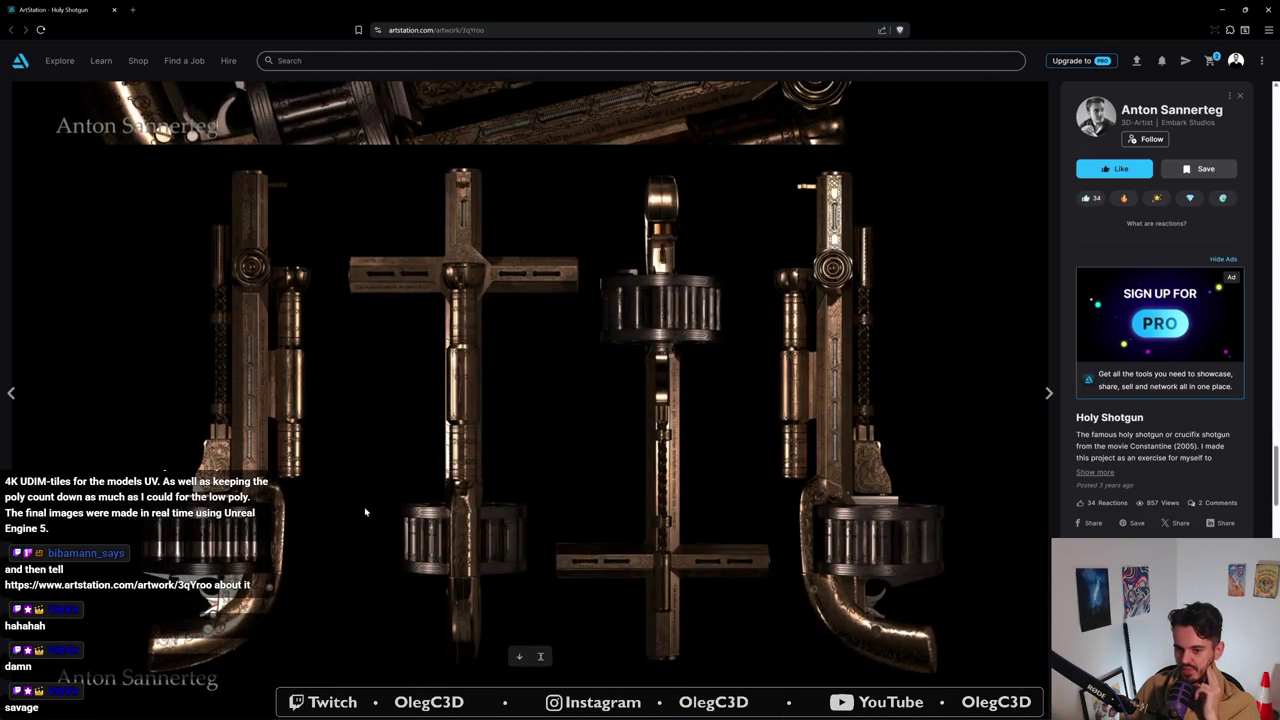
pyautogui.scroll(-3, 365, 512)
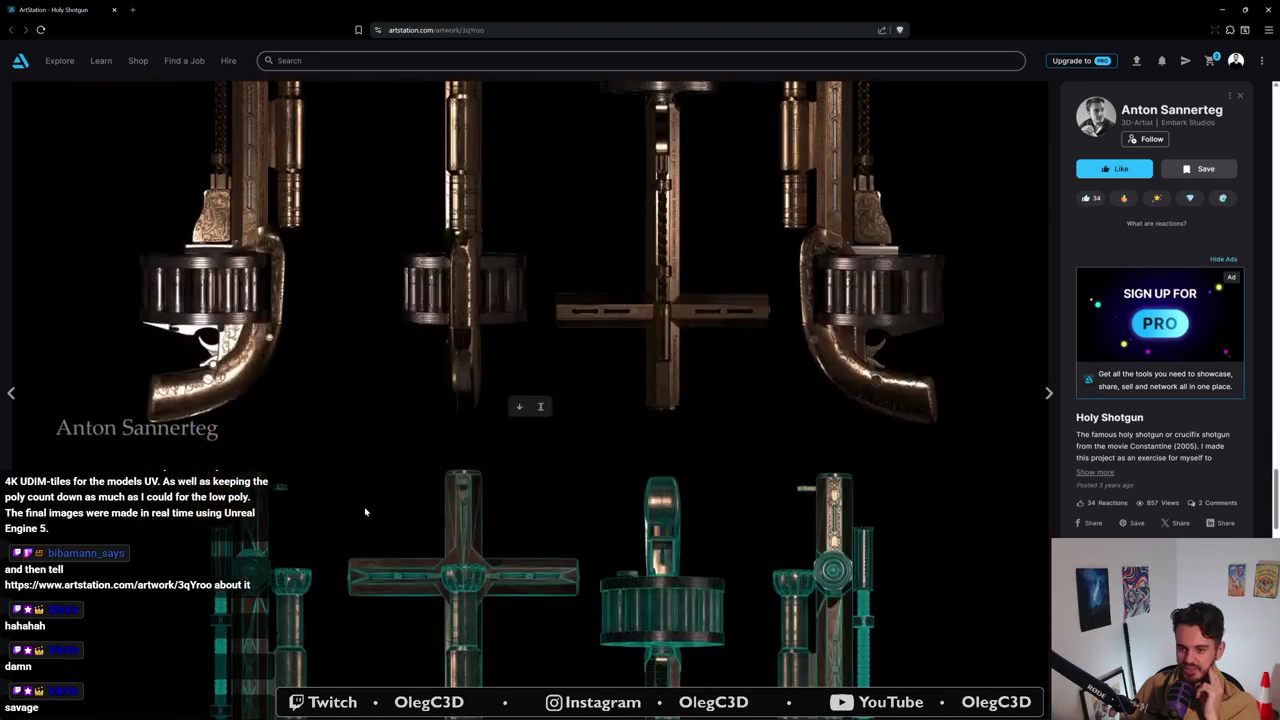
pyautogui.scroll(-3, 366, 505)
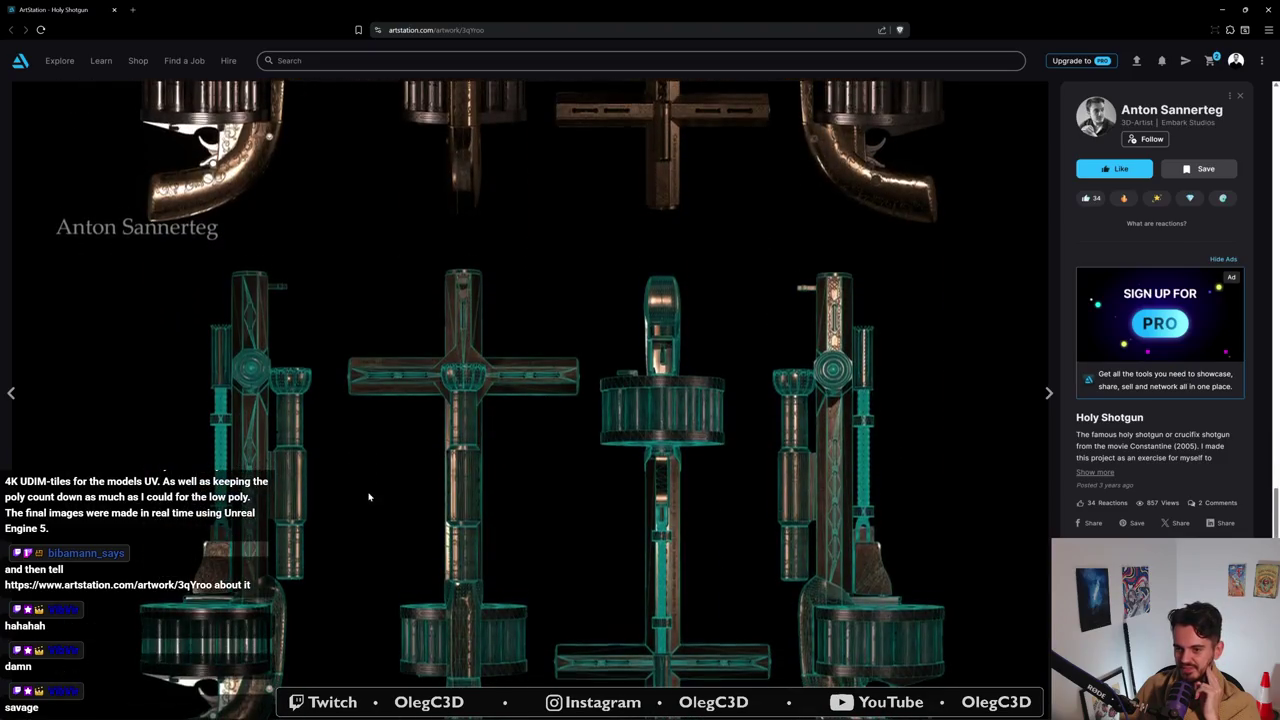
pyautogui.scroll(-1, 368, 498)
pyautogui.scroll(4, 369, 497)
pyautogui.scroll(5, 370, 496)
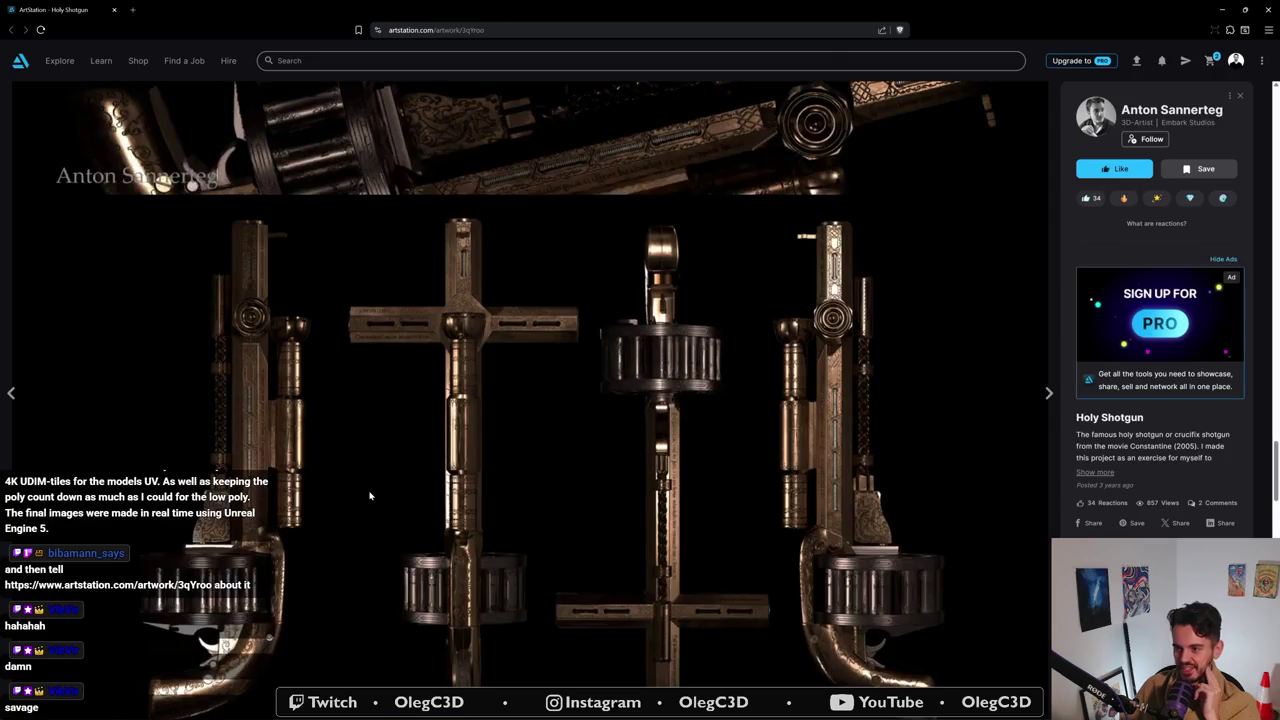
pyautogui.scroll(-6, 369, 495)
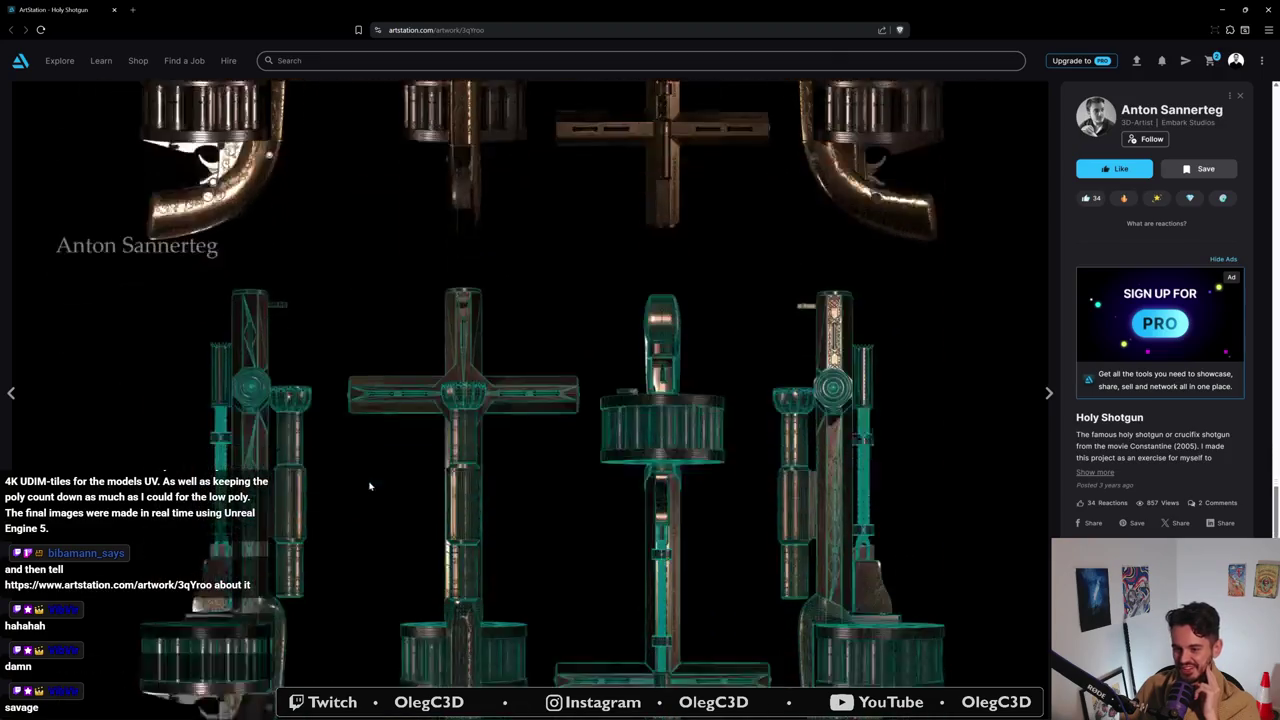
pyautogui.scroll(-2, 369, 488)
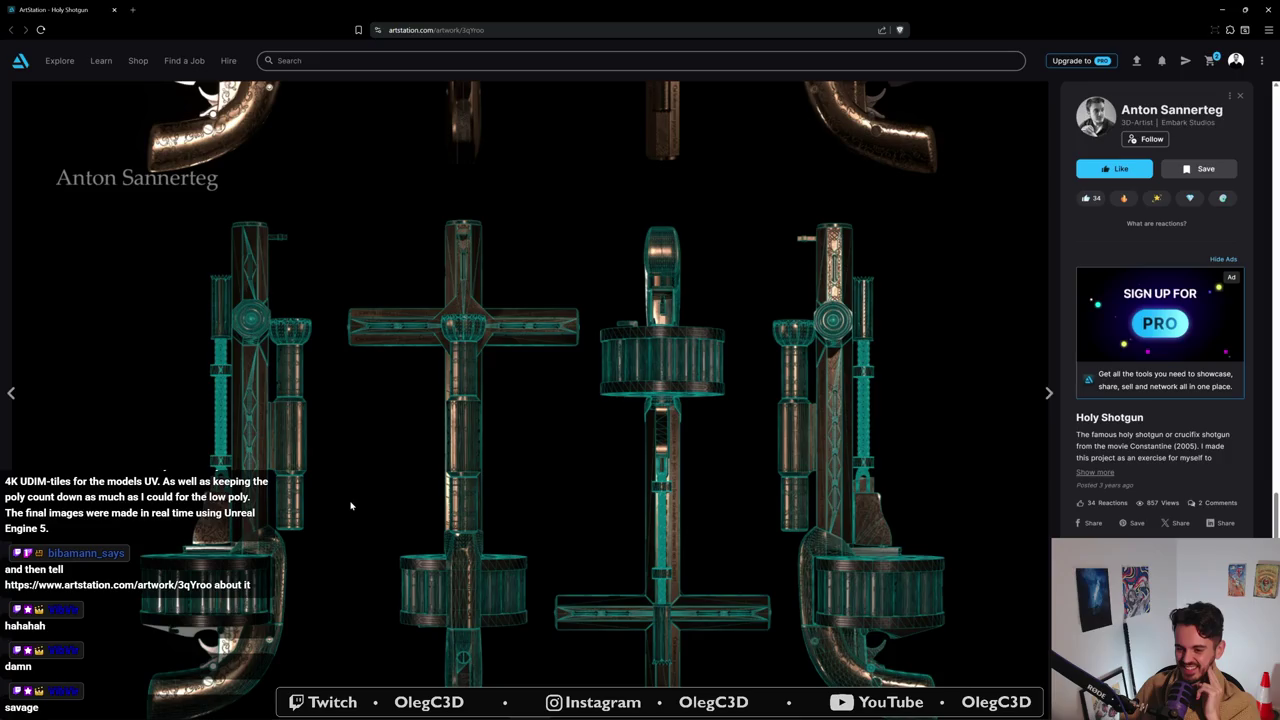
pyautogui.scroll(-2, 395, 567)
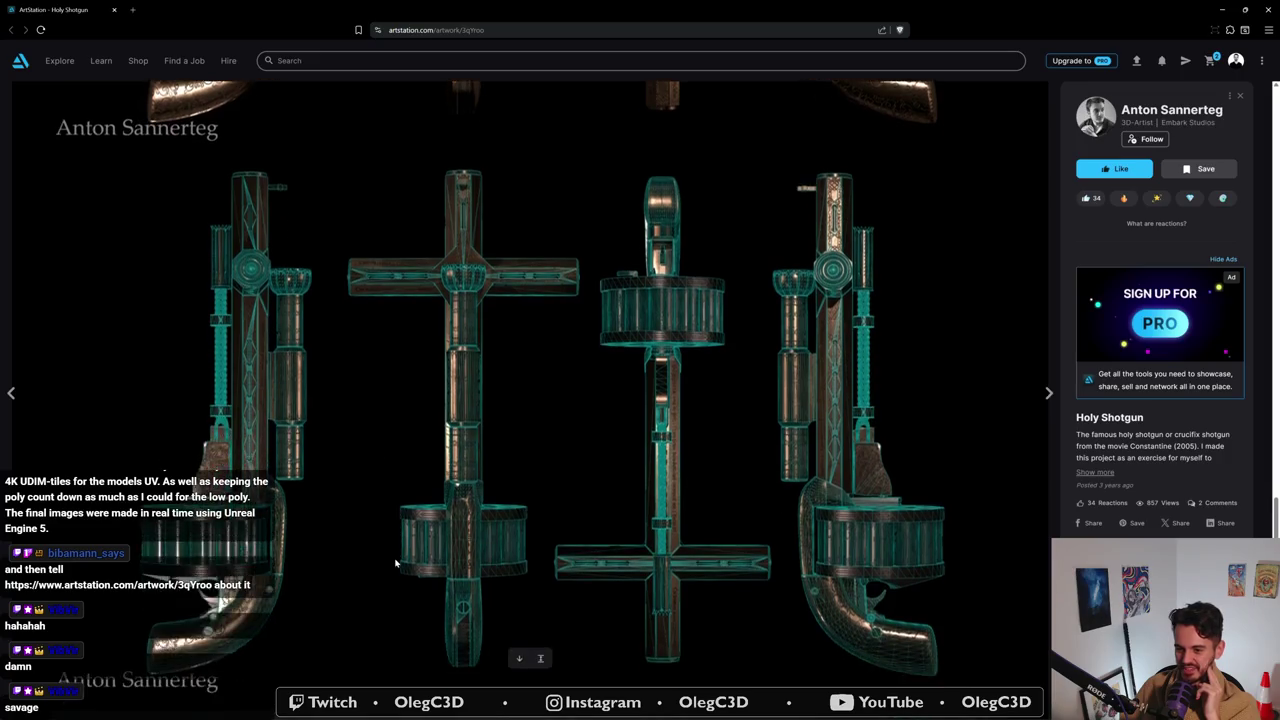
pyautogui.scroll(1, 395, 564)
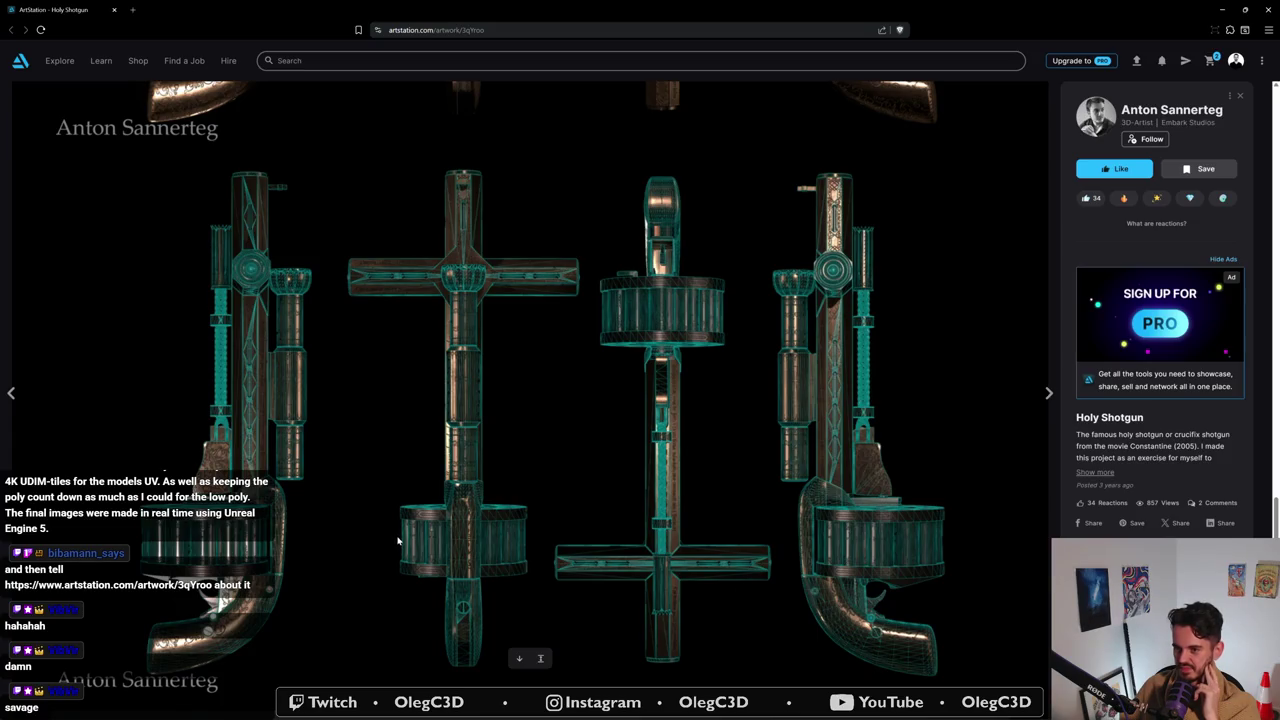
pyautogui.scroll(-2, 397, 541)
pyautogui.scroll(-3, 397, 540)
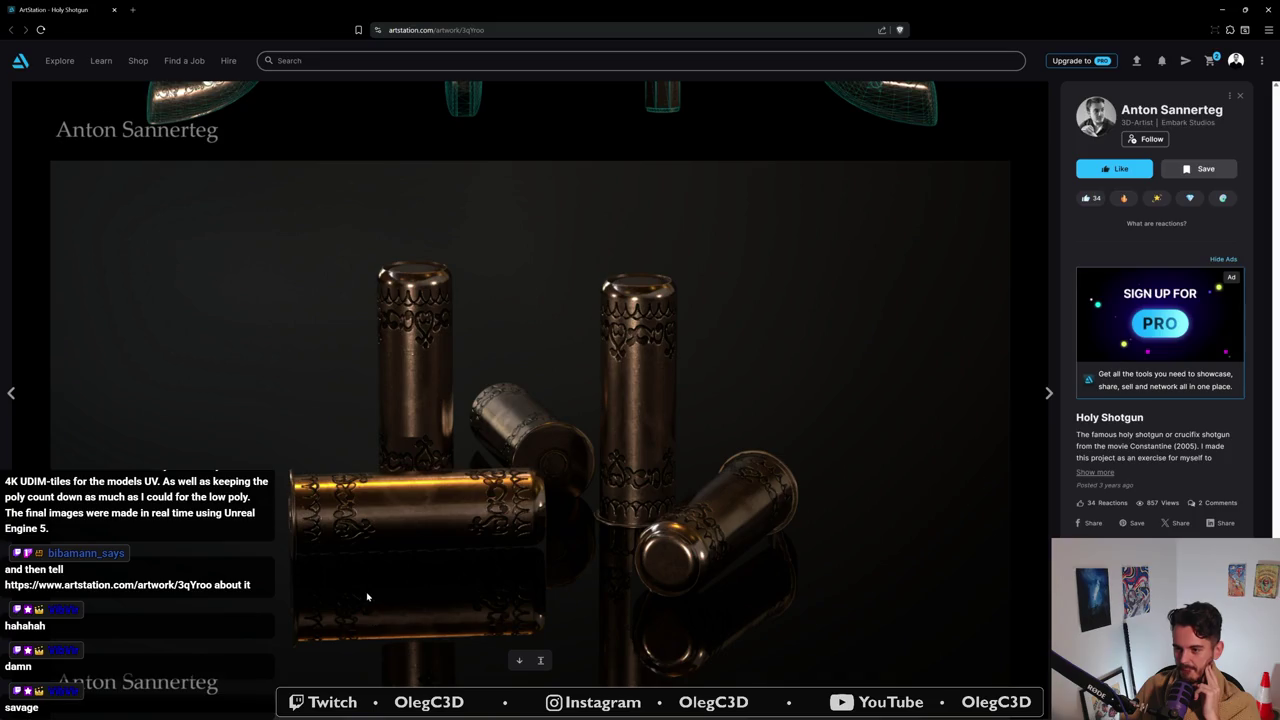
pyautogui.scroll(-3, 368, 598)
pyautogui.scroll(-2, 366, 597)
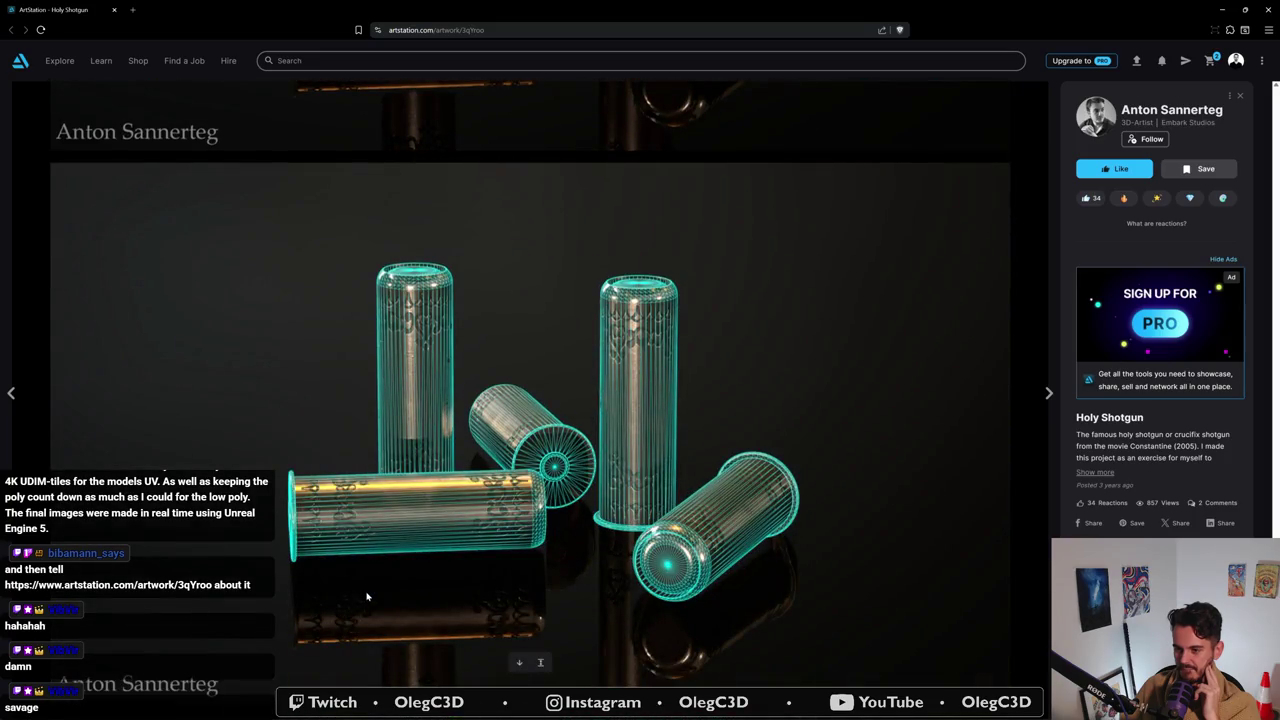
pyautogui.scroll(-3, 366, 597)
pyautogui.scroll(-2, 366, 597)
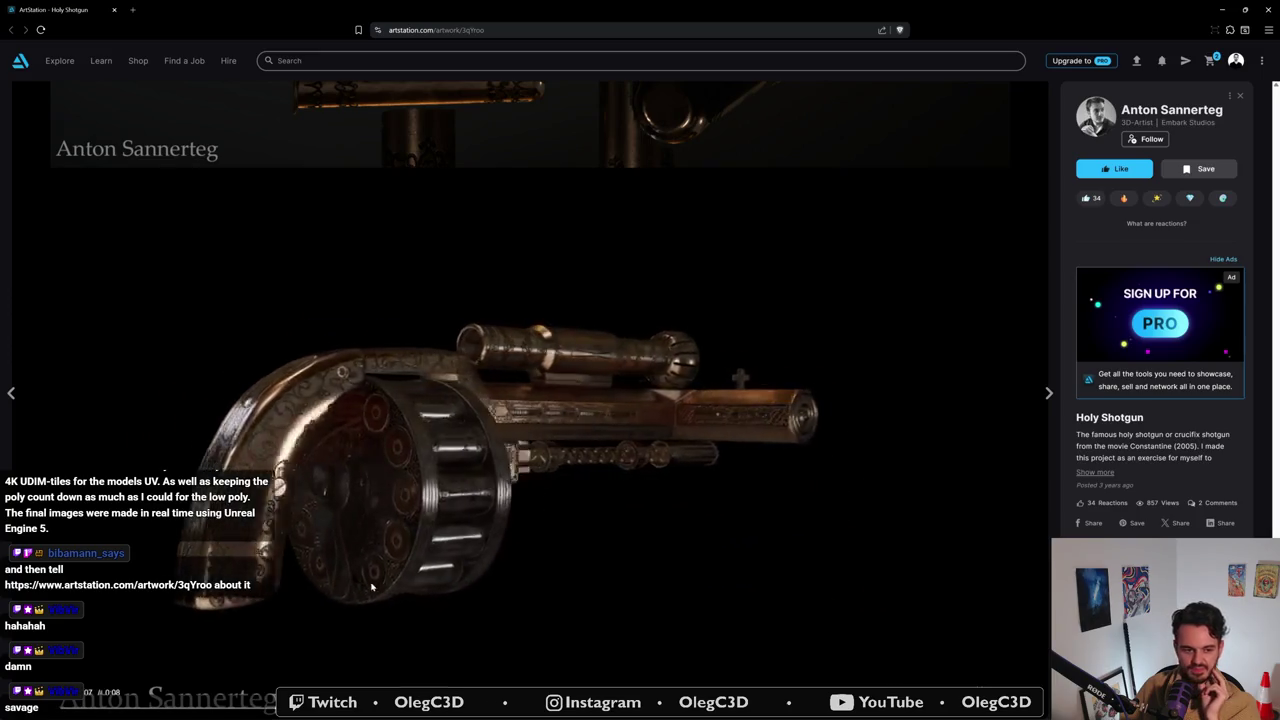
pyautogui.click(1094, 472)
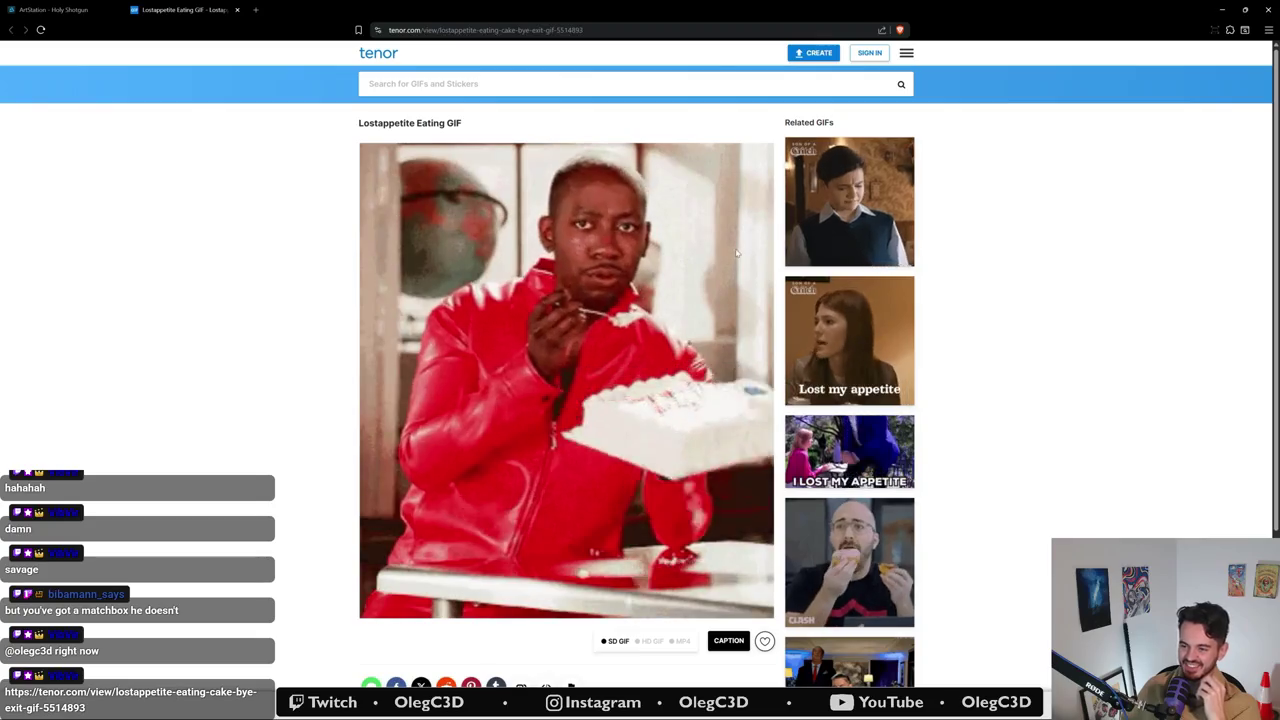
# - Close the Tenor GIF tab and open the artist's profile and Portfolio album
pyautogui.click(238, 10)
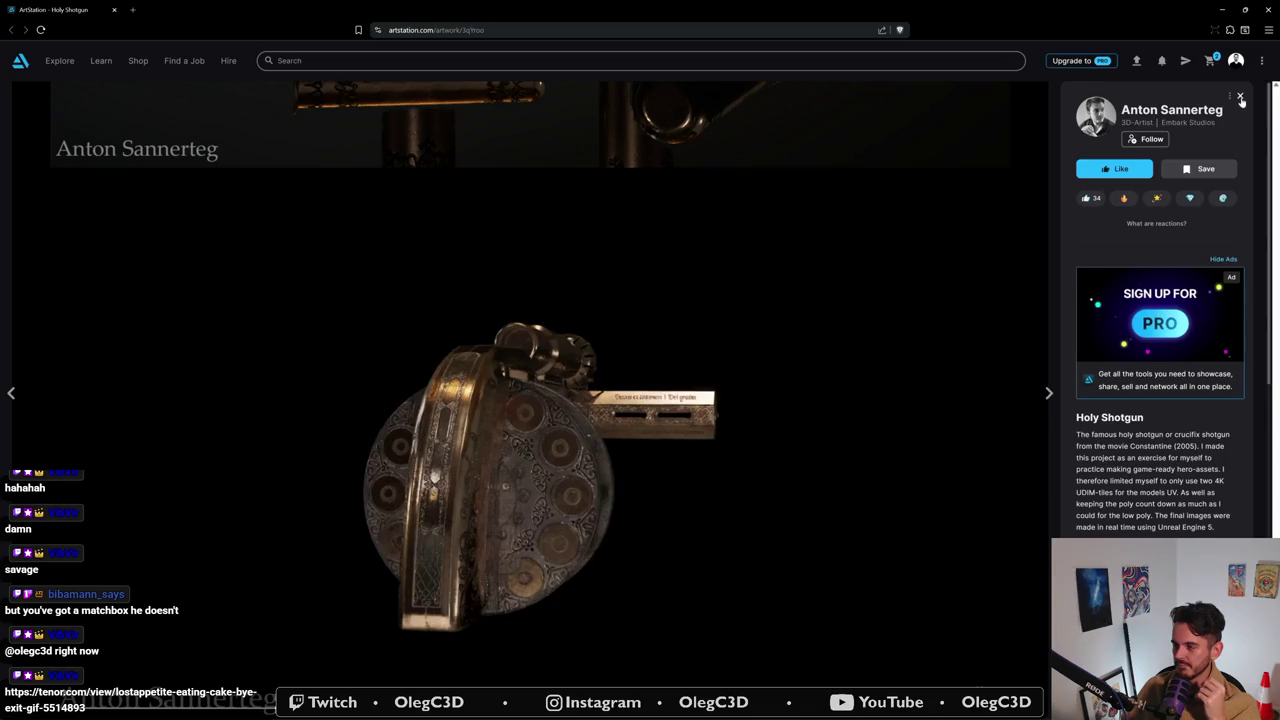
pyautogui.moveTo(1171, 110)
pyautogui.click(1214, 113)
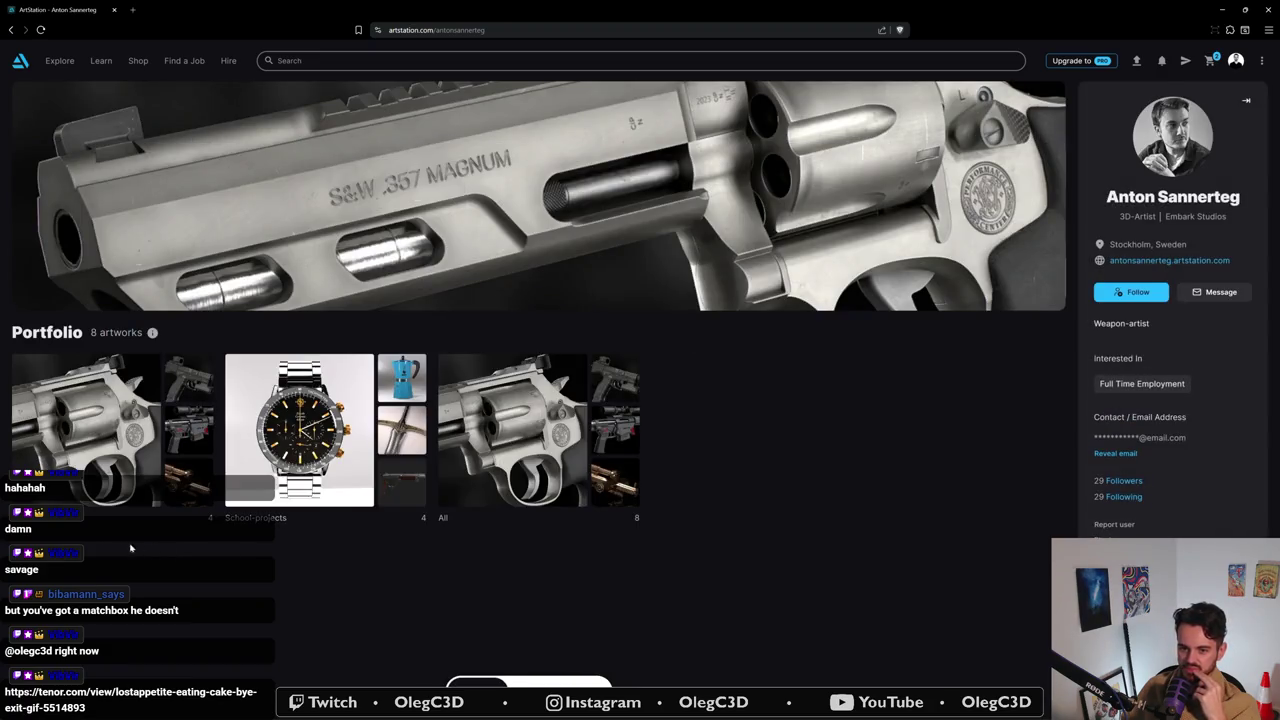
pyautogui.click(185, 480)
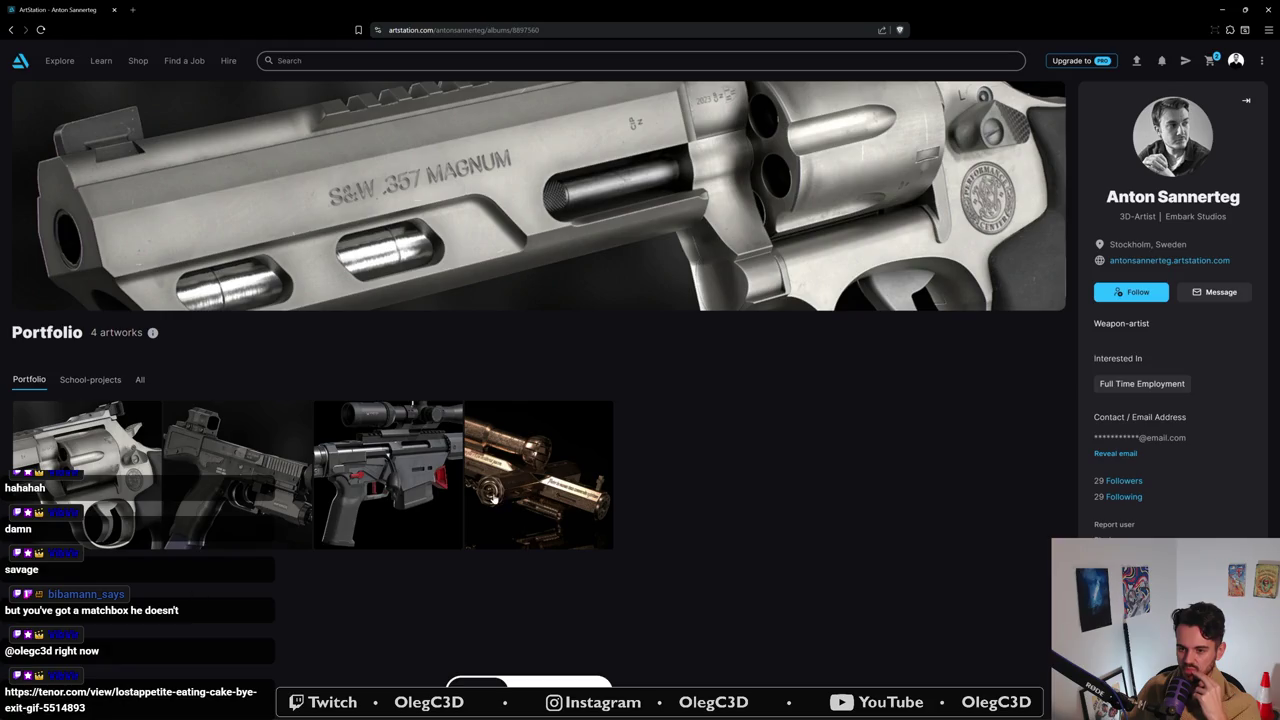
# - Return to the album overview, open the all-artworks album, reopen Holy Shotgun, and close the GIF tab
pyautogui.hotkey('alt', 'Left')
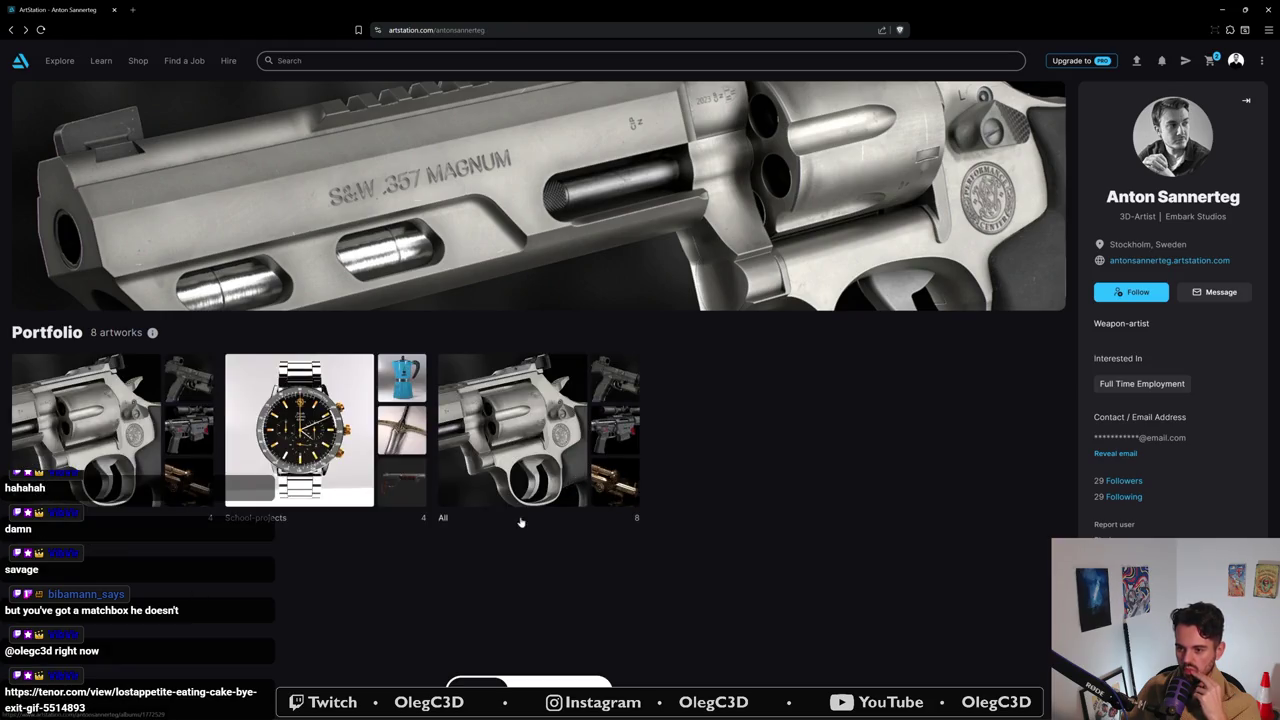
pyautogui.click(444, 518)
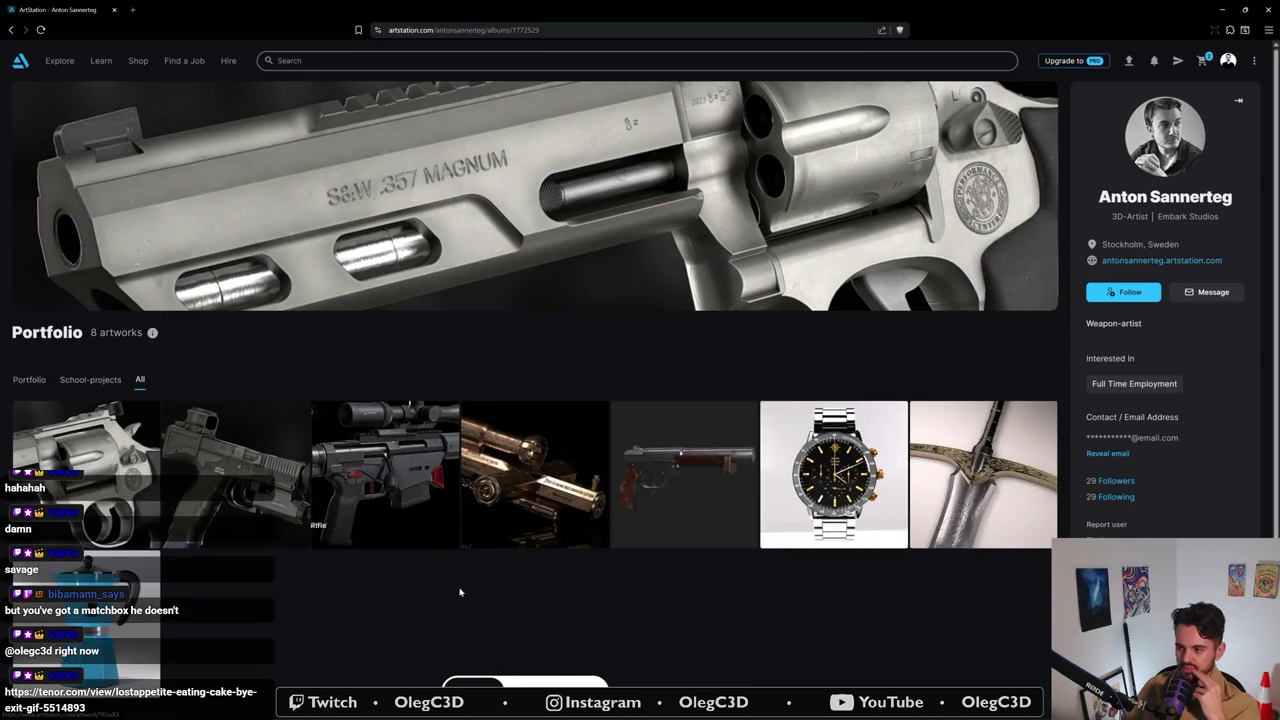
pyautogui.click(549, 491)
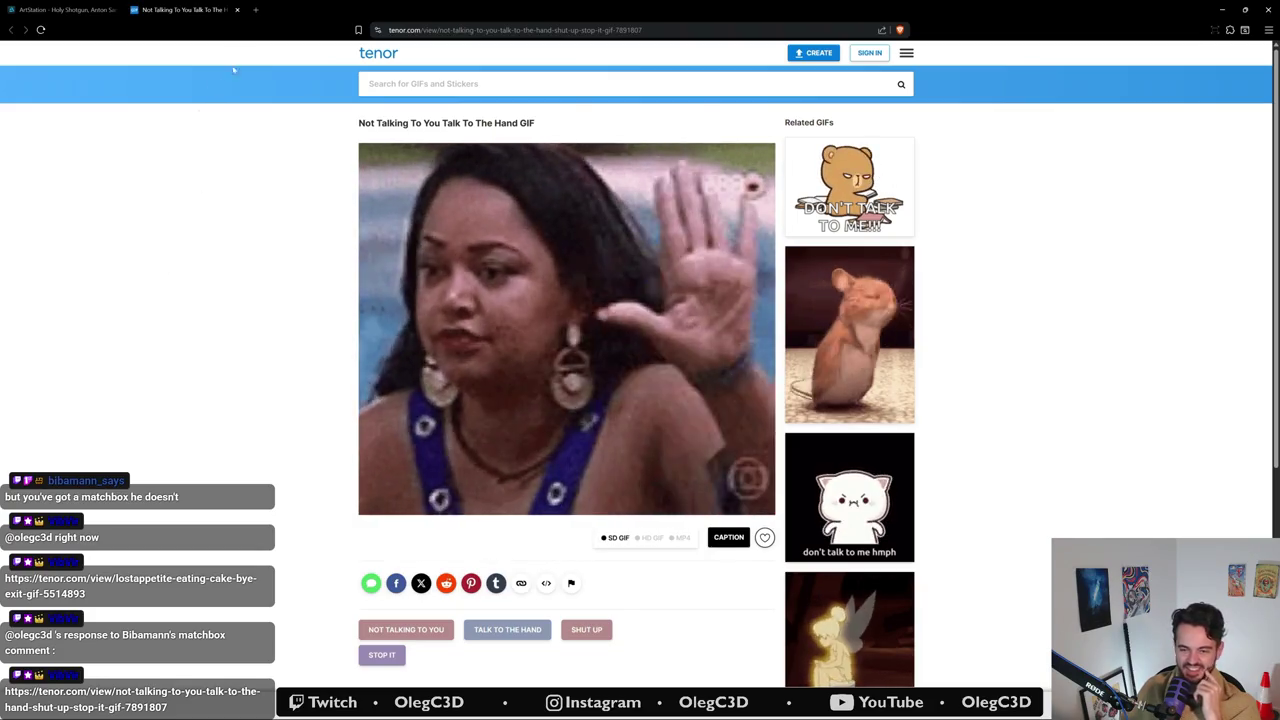
pyautogui.click(238, 10)
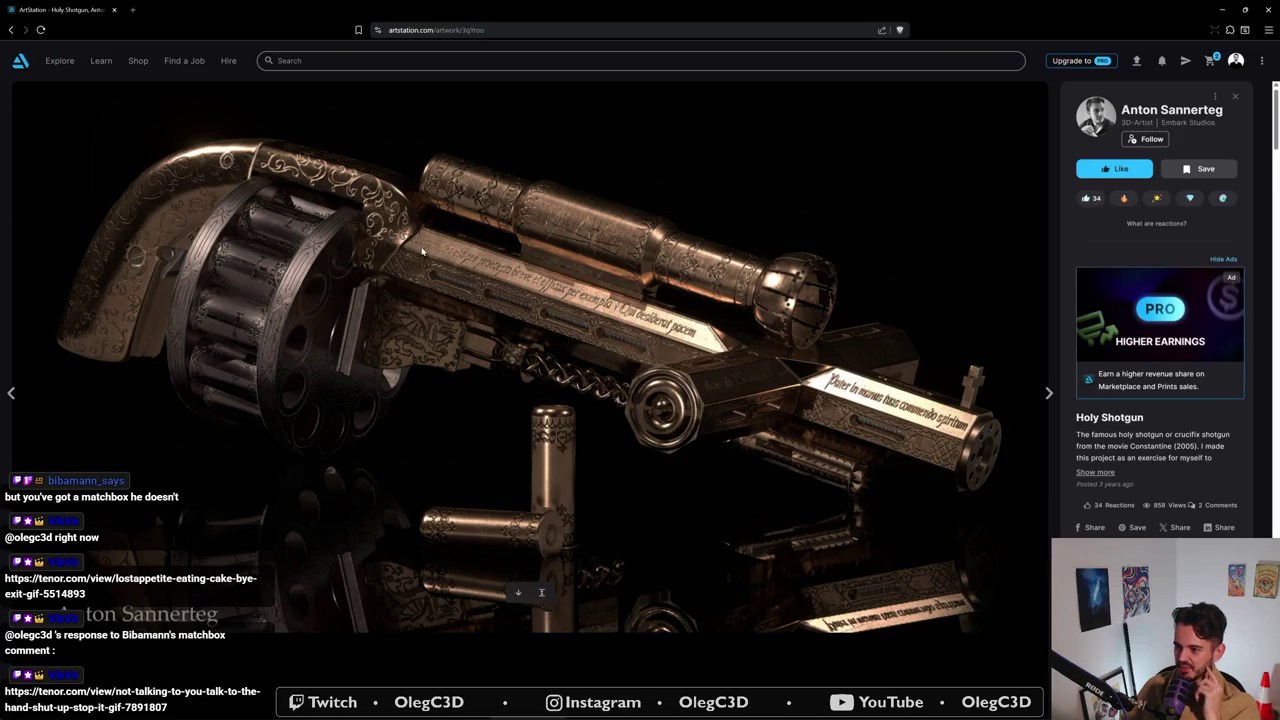
# - Scroll down through the Holy Shotgun reference renders
pyautogui.scroll(-3, 422, 251)
pyautogui.scroll(2, 422, 251)
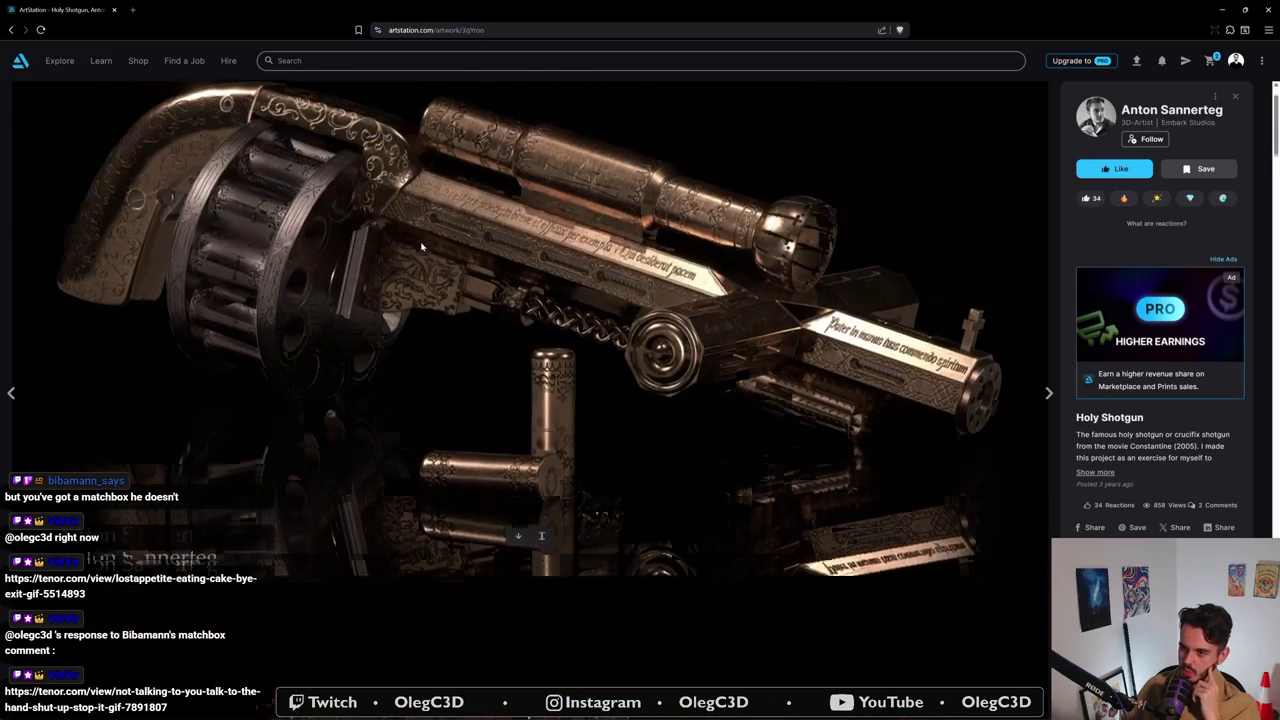
pyautogui.scroll(-3, 422, 247)
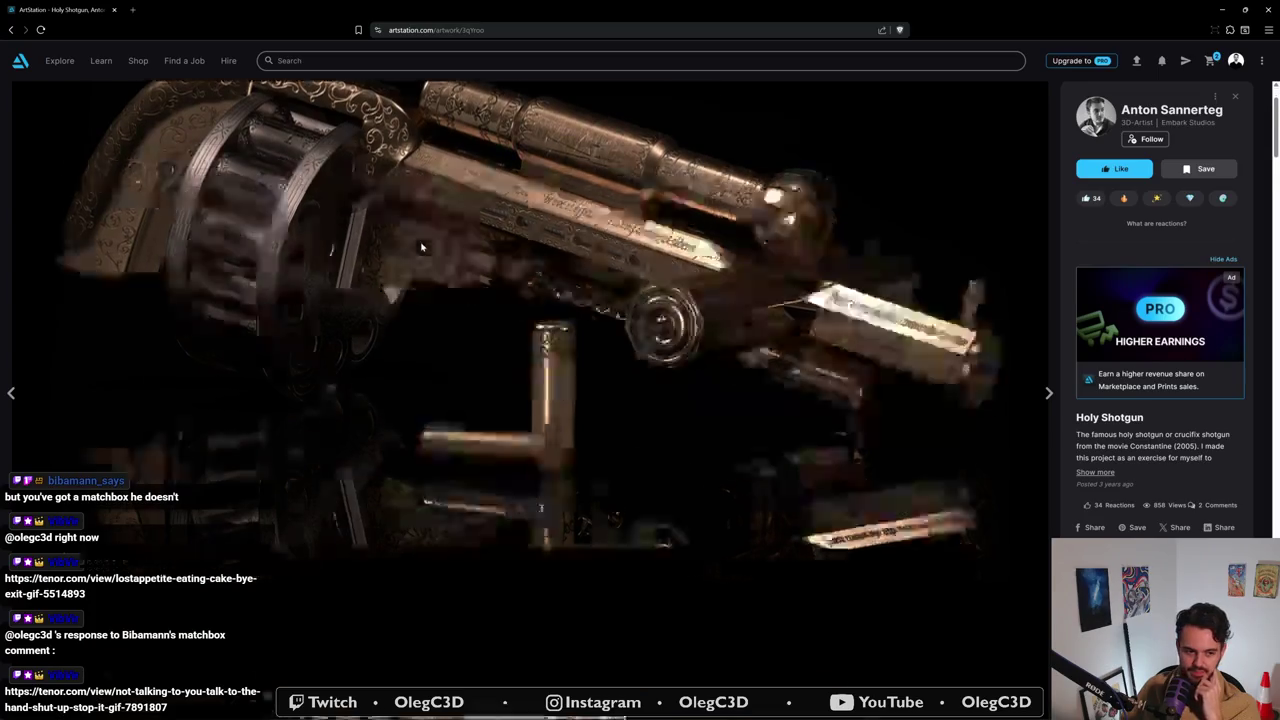
pyautogui.scroll(-2, 422, 247)
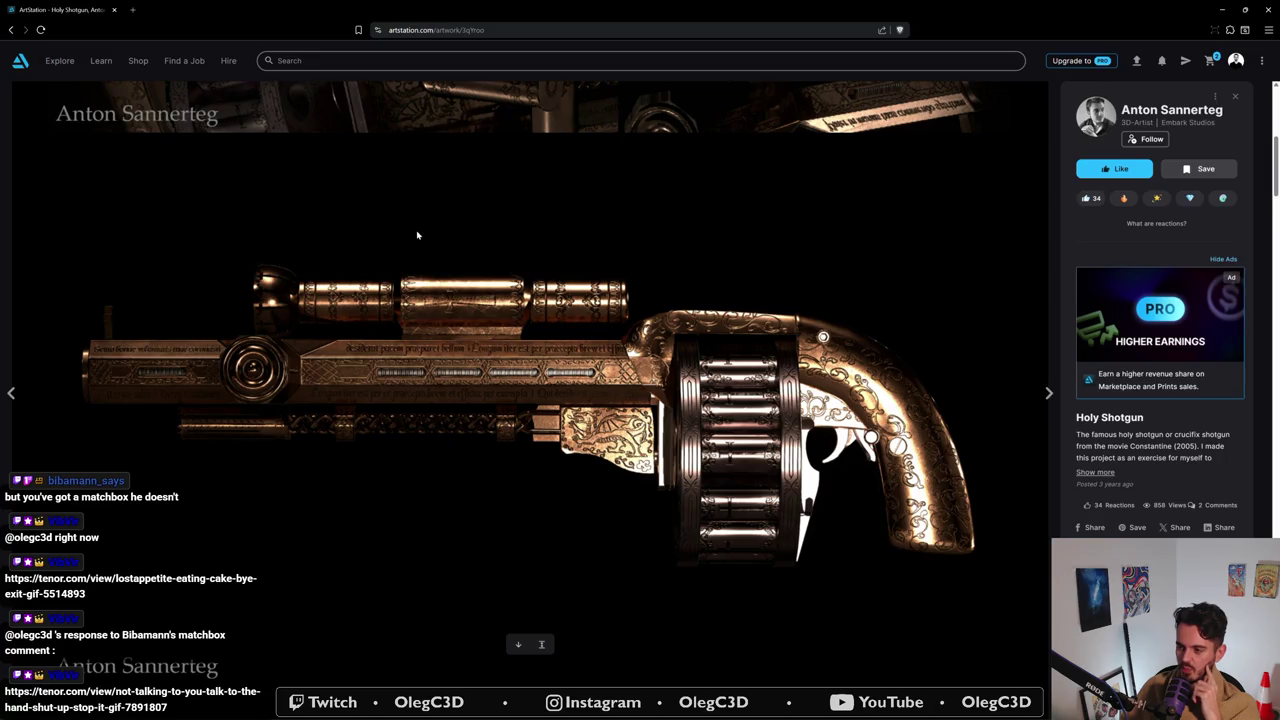
pyautogui.scroll(-5, 418, 235)
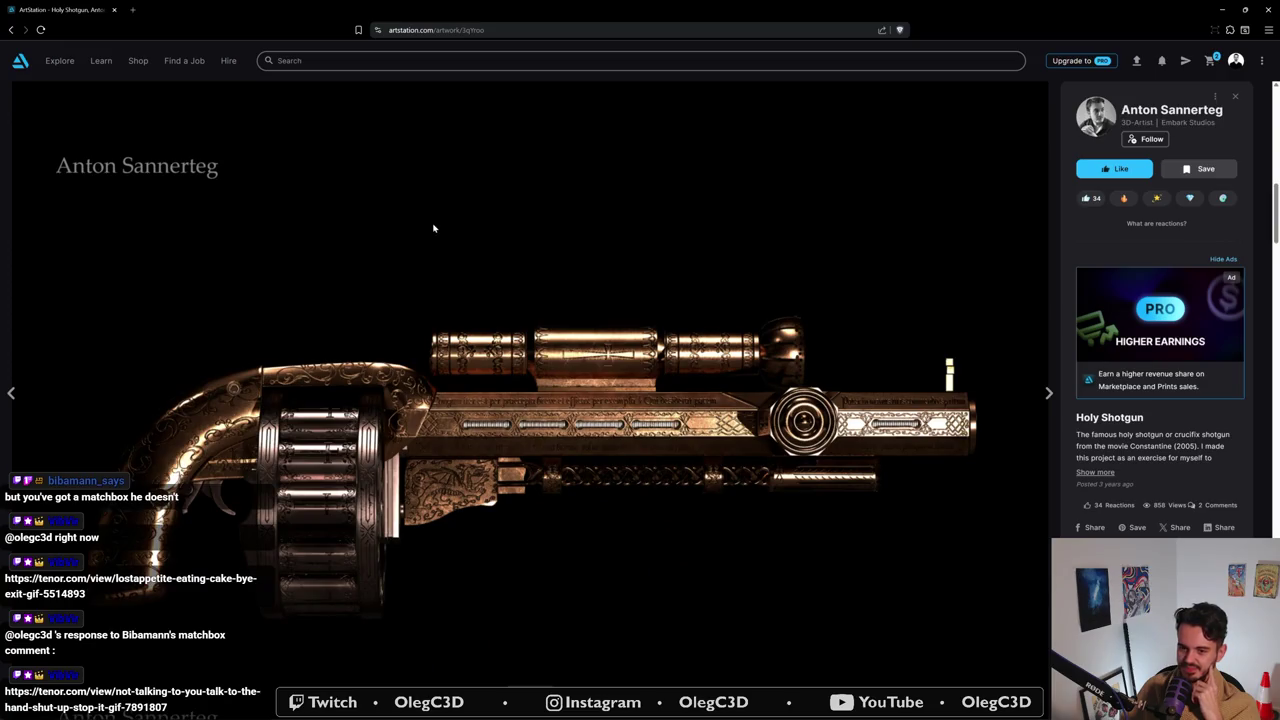
pyautogui.scroll(-1, 433, 228)
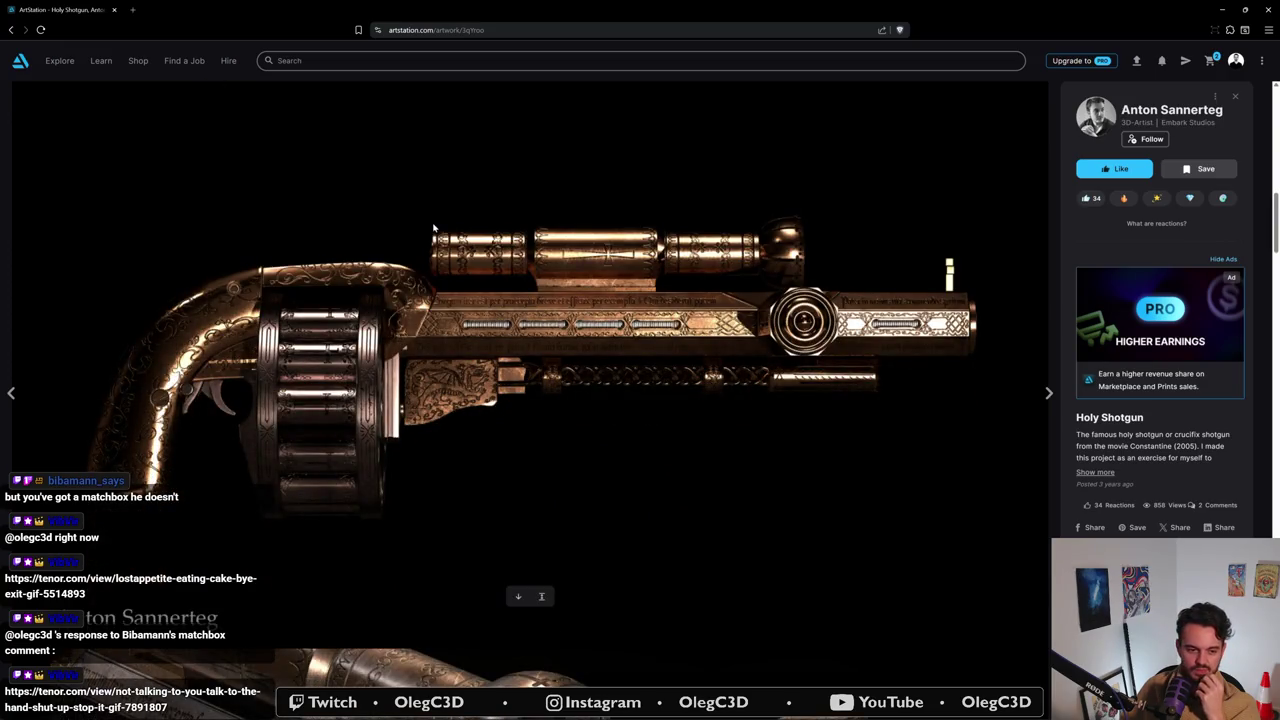
pyautogui.scroll(-1, 433, 228)
pyautogui.scroll(-3, 428, 228)
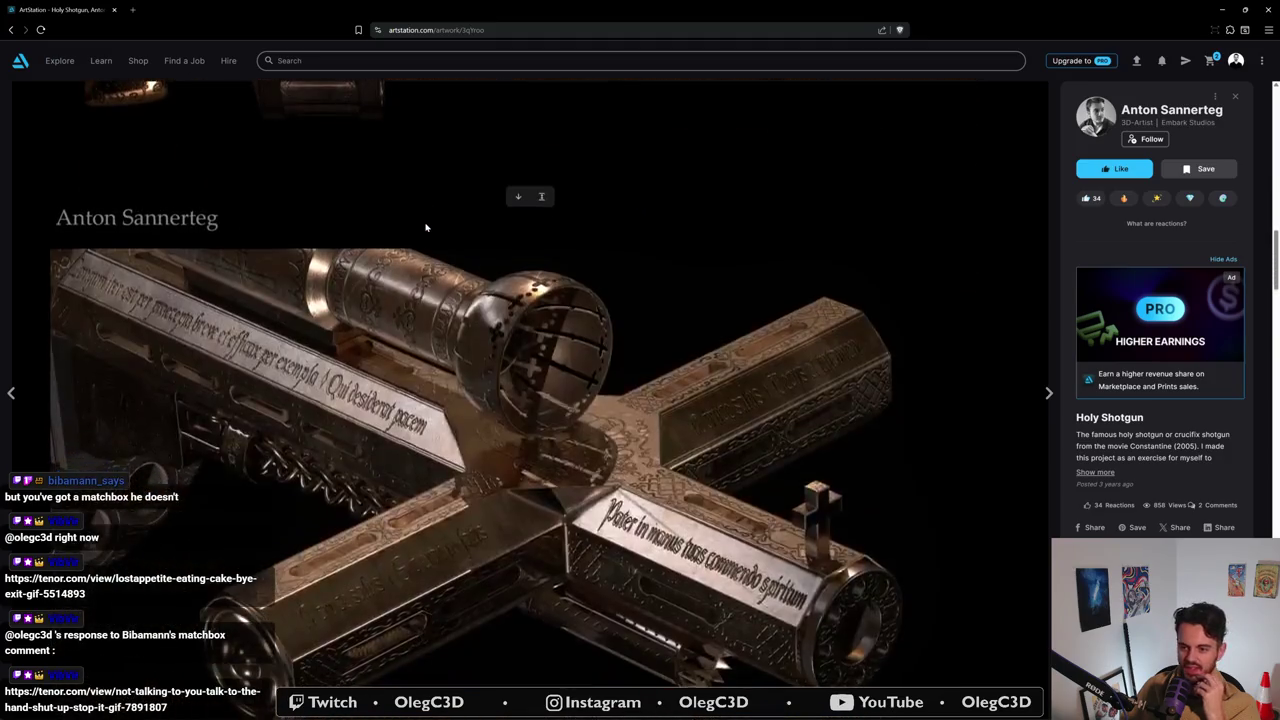
pyautogui.scroll(-1, 425, 228)
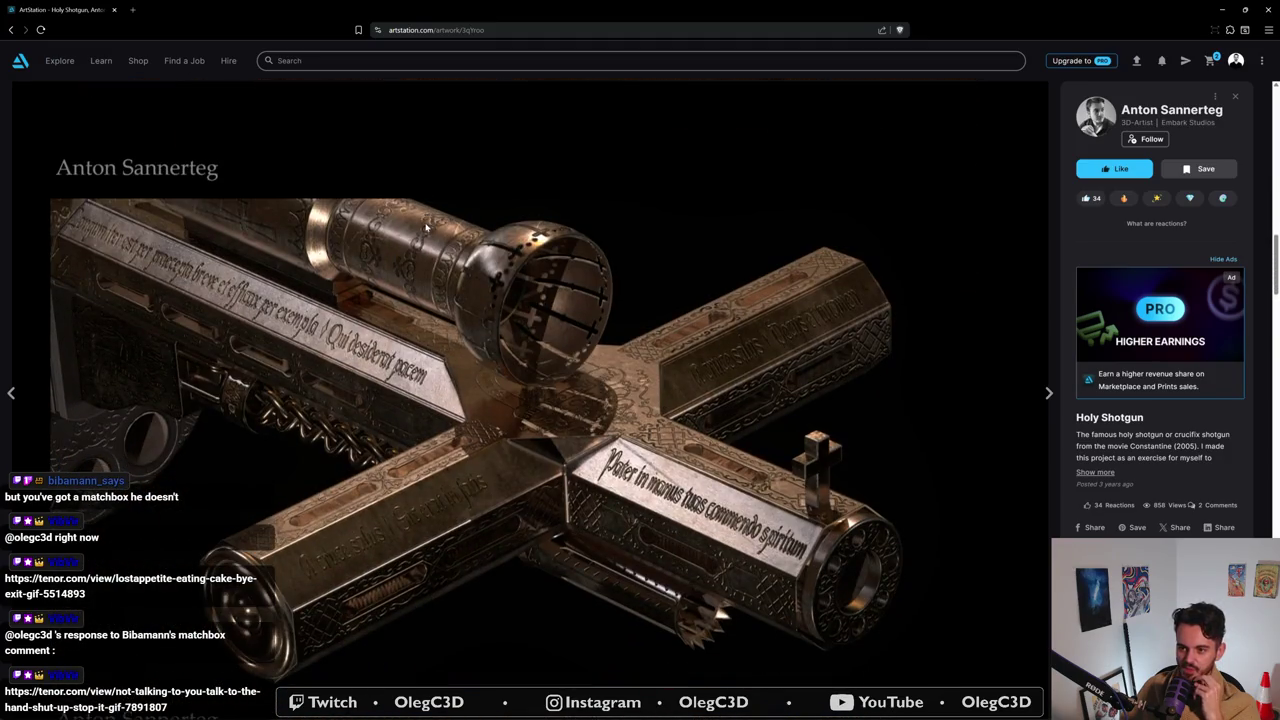
pyautogui.scroll(-1, 424, 227)
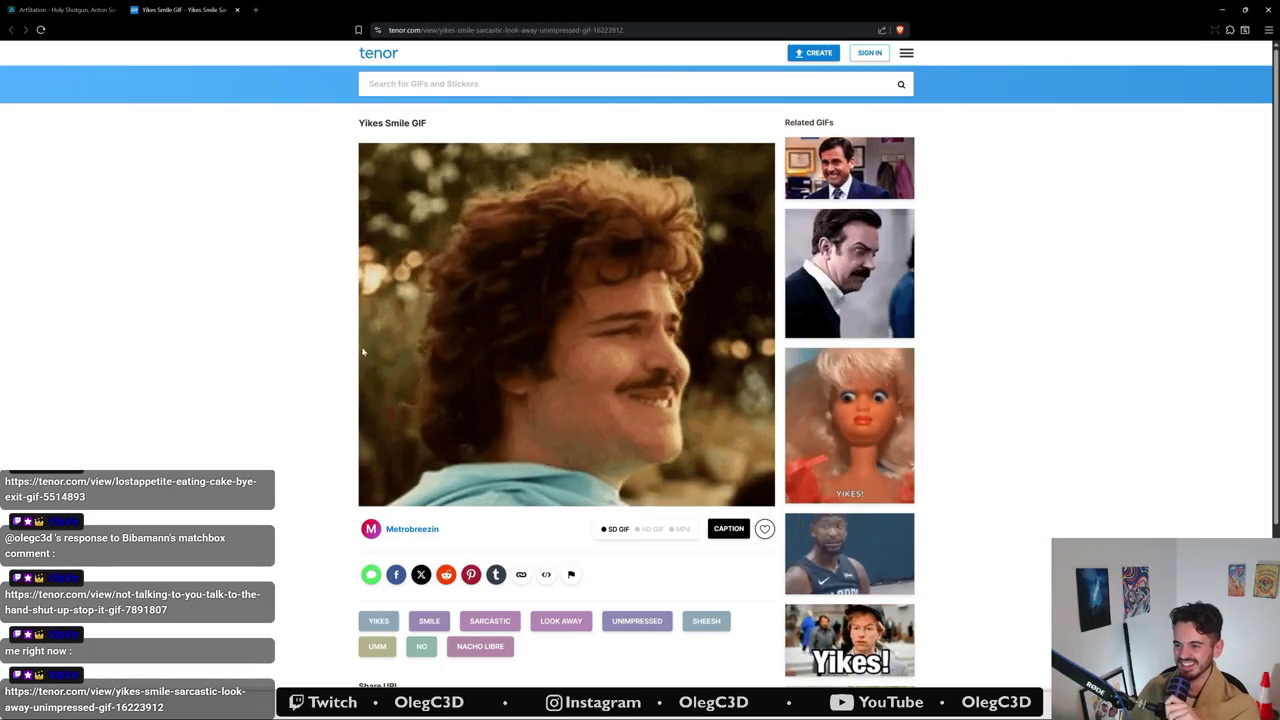
# - Close the GIF tab, review the orthographic views, and close the browser to return to Mari
pyautogui.click(237, 9)
pyautogui.scroll(-5, 475, 360)
pyautogui.scroll(-4, 415, 290)
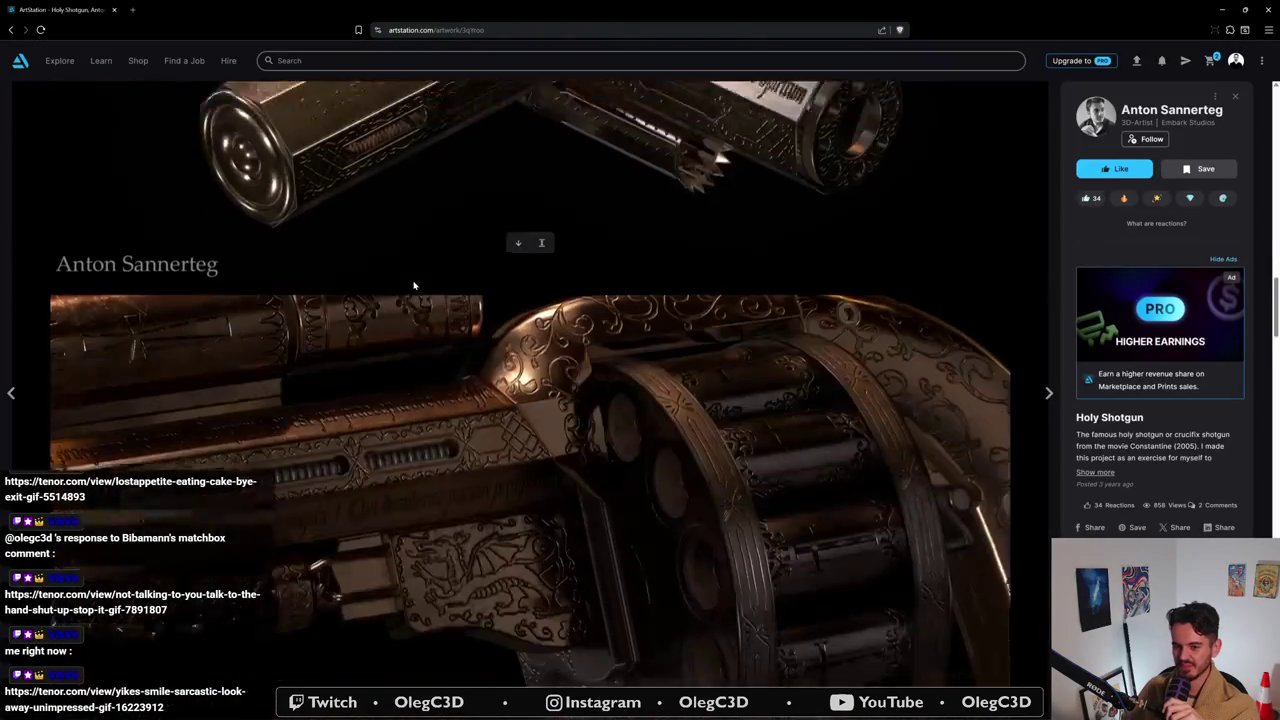
pyautogui.scroll(-1, 416, 300)
pyautogui.scroll(-1, 418, 298)
pyautogui.scroll(1, 424, 288)
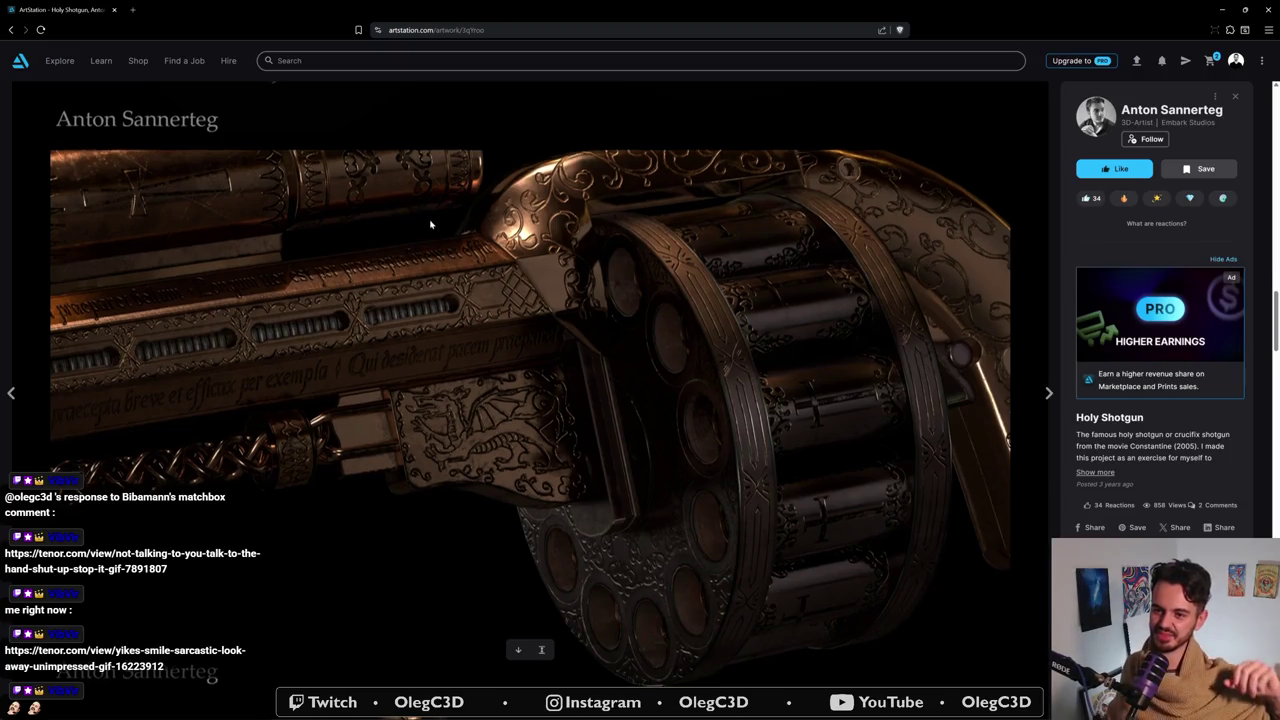
pyautogui.scroll(-1, 430, 225)
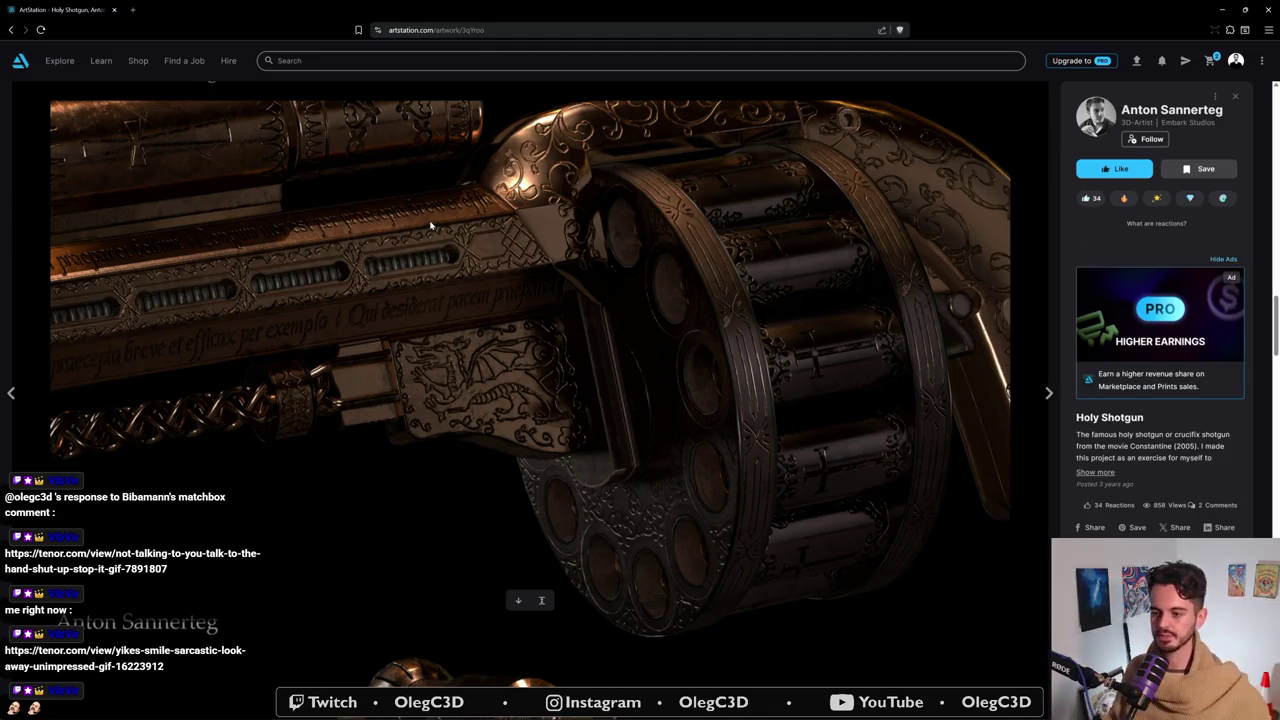
pyautogui.scroll(-4, 465, 238)
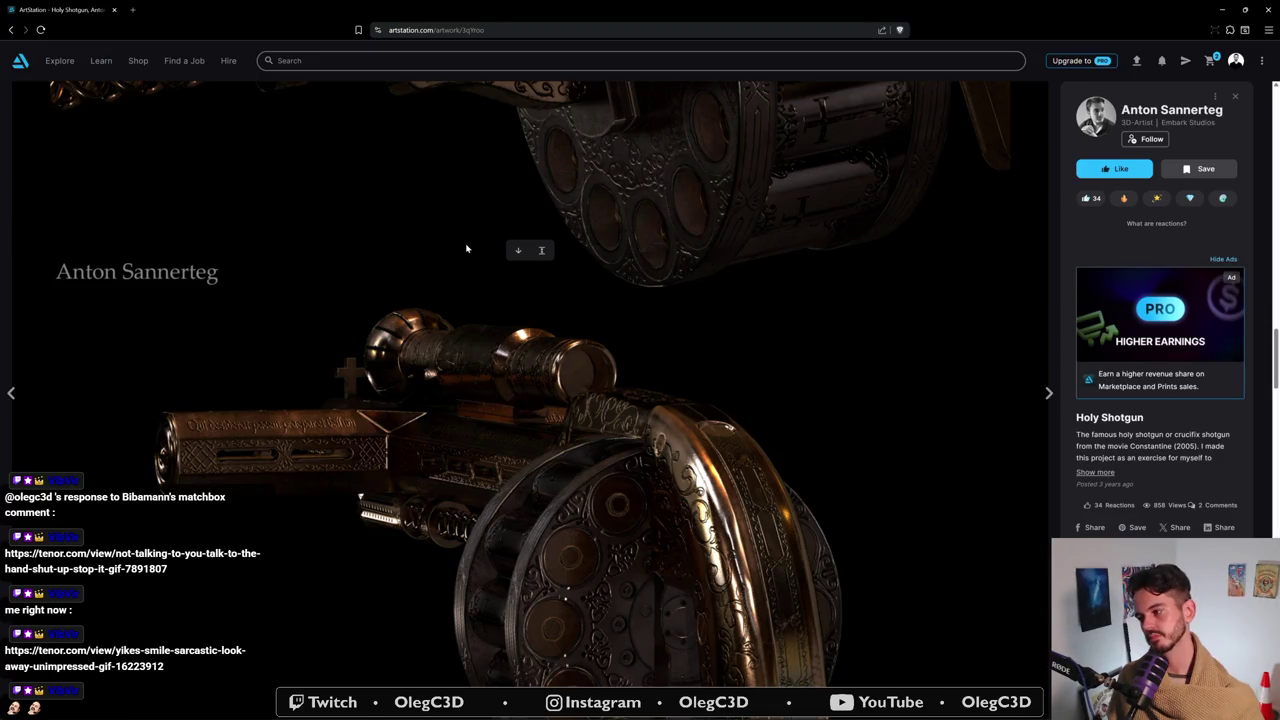
pyautogui.scroll(-2, 466, 248)
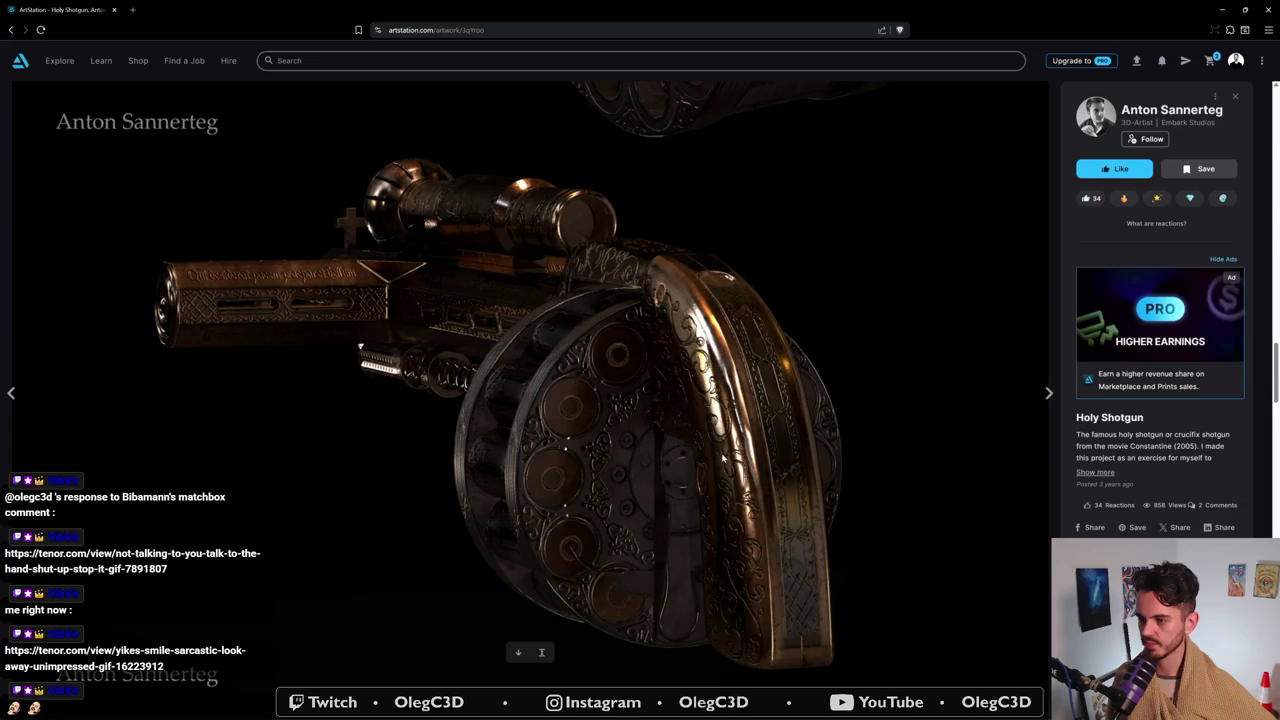
pyautogui.scroll(-5, 722, 443)
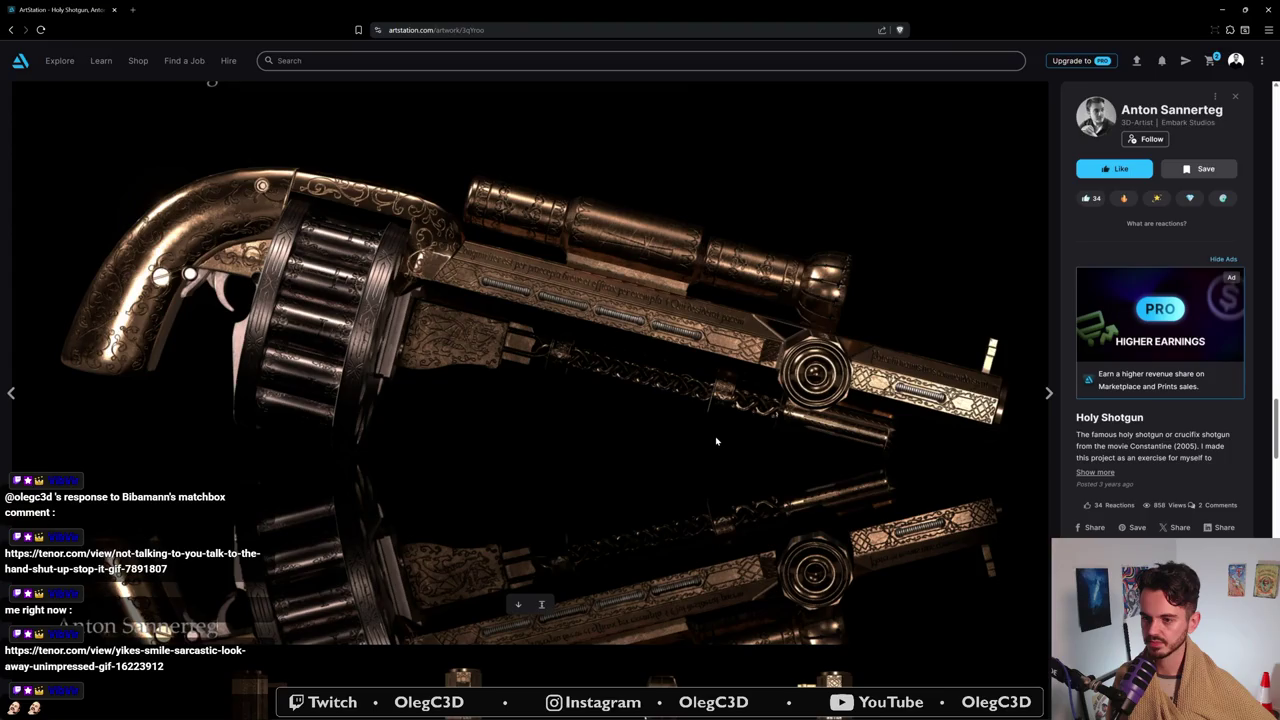
pyautogui.scroll(-5, 716, 441)
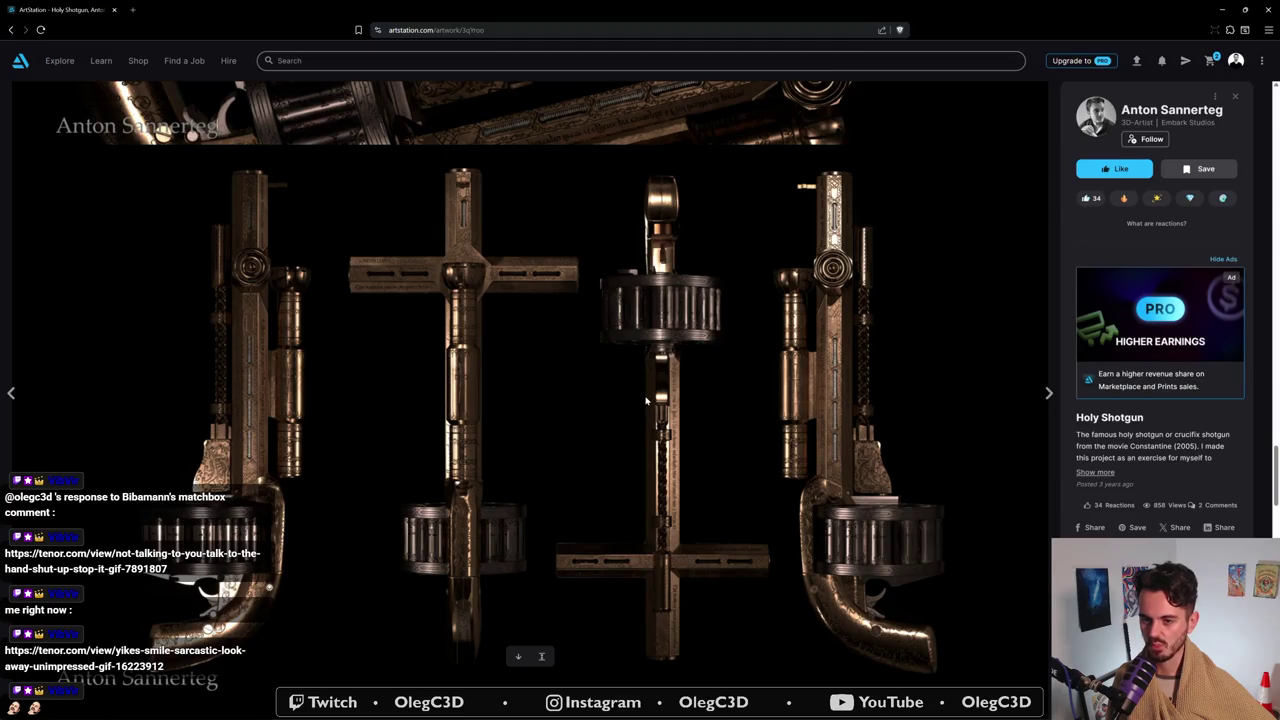
pyautogui.click(1270, 10)
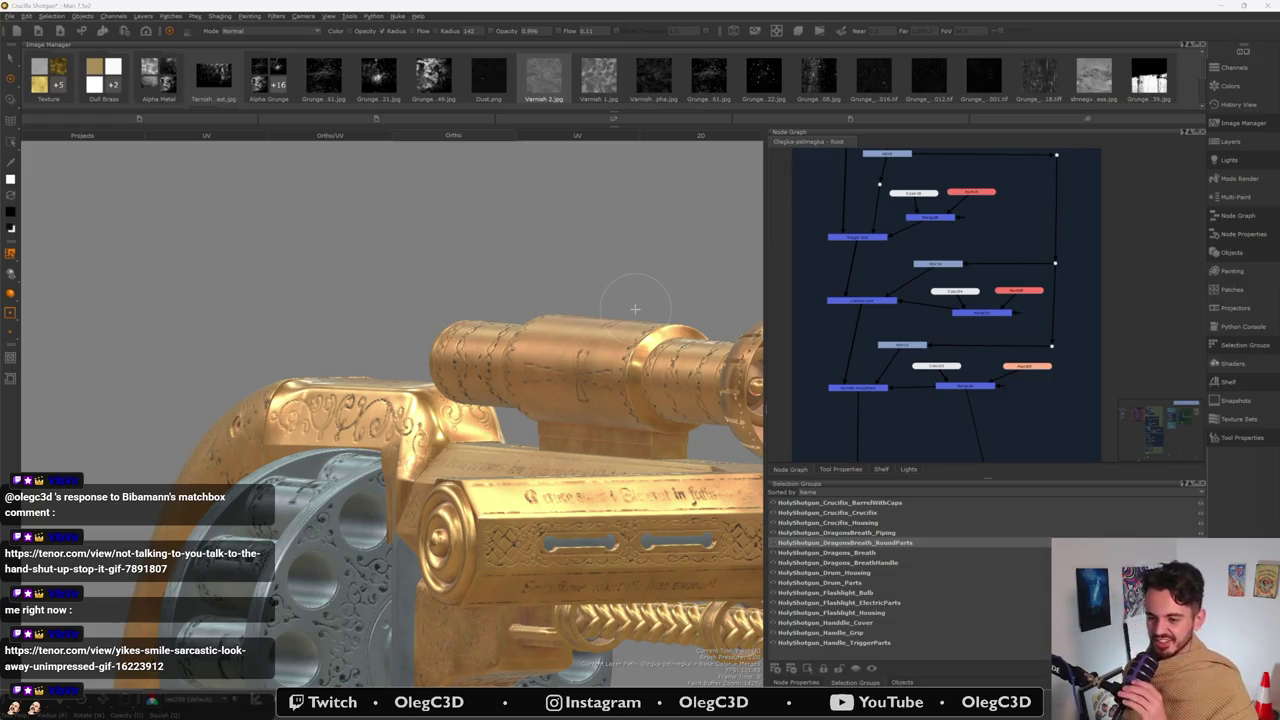
# - Orbit and zoom in on the silver engraved drum and gold grip, then view the Constantine's Lighter page
pyautogui.keyDown('alt'); pyautogui.moveTo(388, 317); pyautogui.dragTo(150, 340); pyautogui.keyUp('alt')
pyautogui.scroll(3, 400, 400)
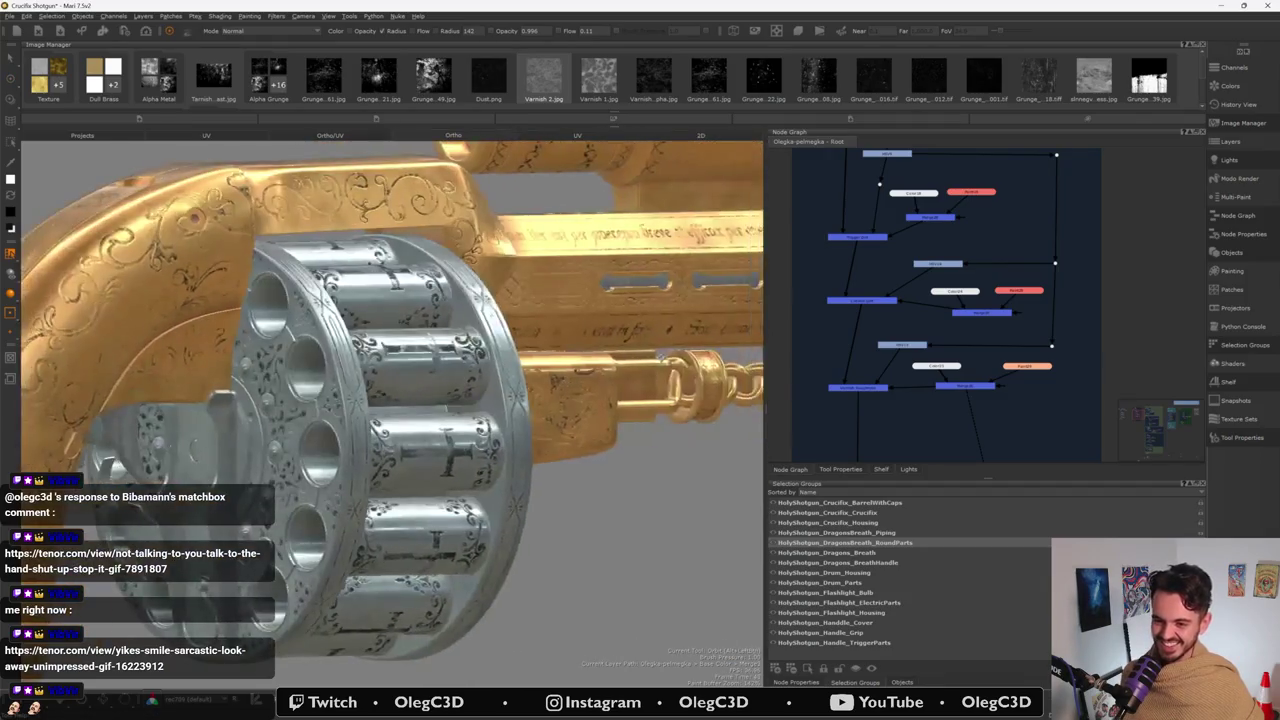
pyautogui.moveTo(400, 380)
pyautogui.keyDown('alt'); pyautogui.mouseDown()
pyautogui.moveTo(480, 360)
pyautogui.moveTo(595, 375)
pyautogui.moveTo(540, 400)
pyautogui.moveTo(542, 352)
pyautogui.mouseUp(); pyautogui.keyUp('alt')
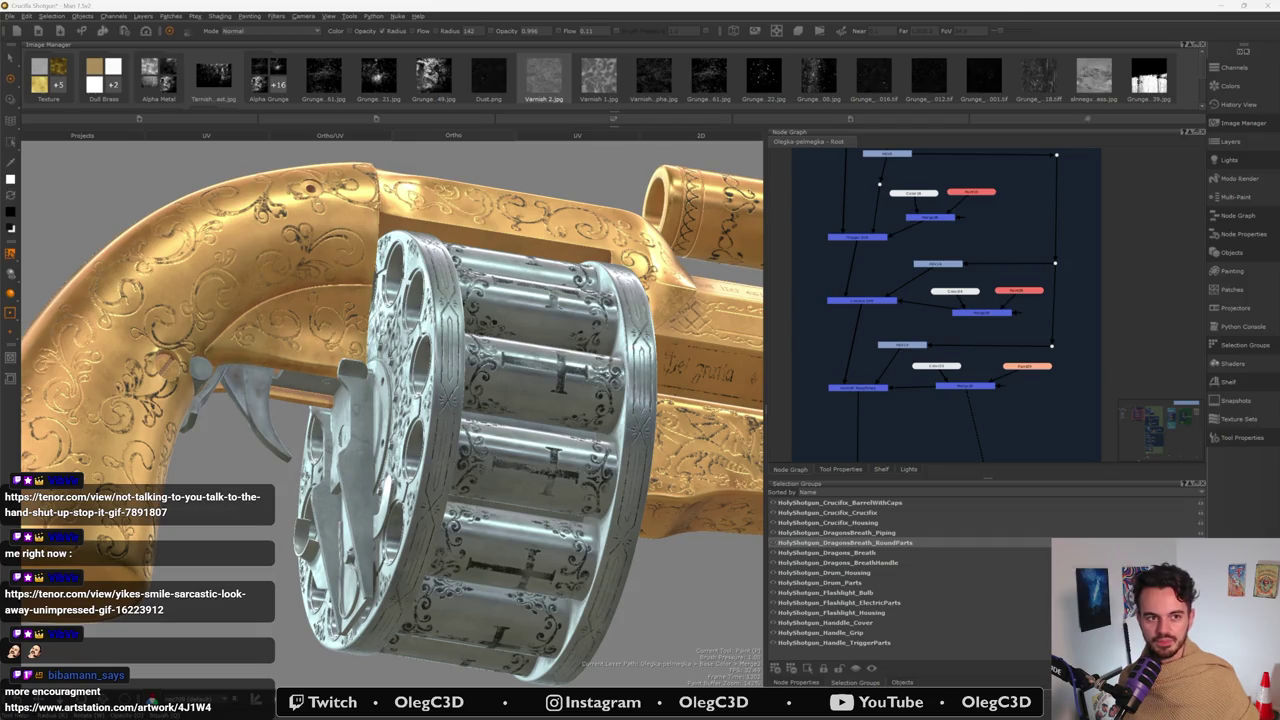
pyautogui.scroll(-3, 568, 404)
pyautogui.scroll(-3, 568, 404)
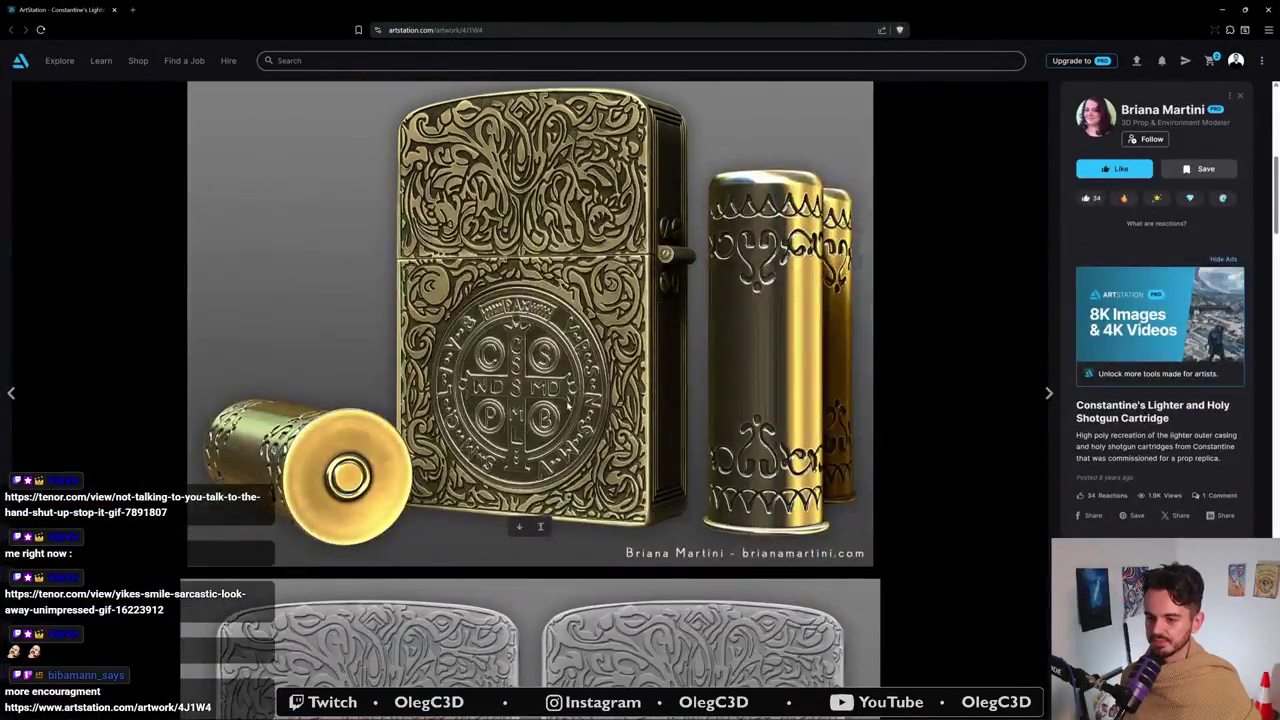
# - Scroll down through the engraved lighter and cartridge renders, then back up to the top
pyautogui.scroll(-2, 568, 404)
pyautogui.scroll(-3, 568, 404)
pyautogui.scroll(-1, 398, 382)
pyautogui.scroll(-2, 420, 378)
pyautogui.scroll(-3, 445, 372)
pyautogui.scroll(-3, 467, 366)
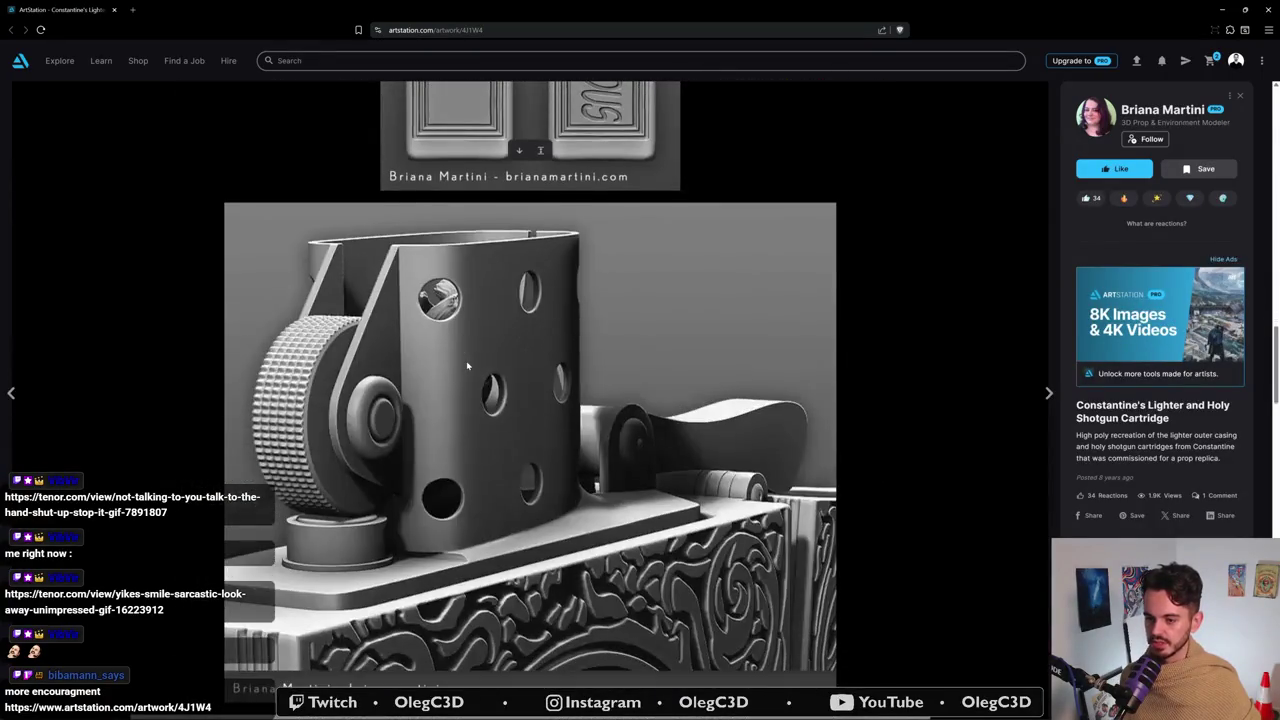
pyautogui.scroll(1, 467, 366)
pyautogui.scroll(3, 467, 362)
pyautogui.scroll(3, 467, 355)
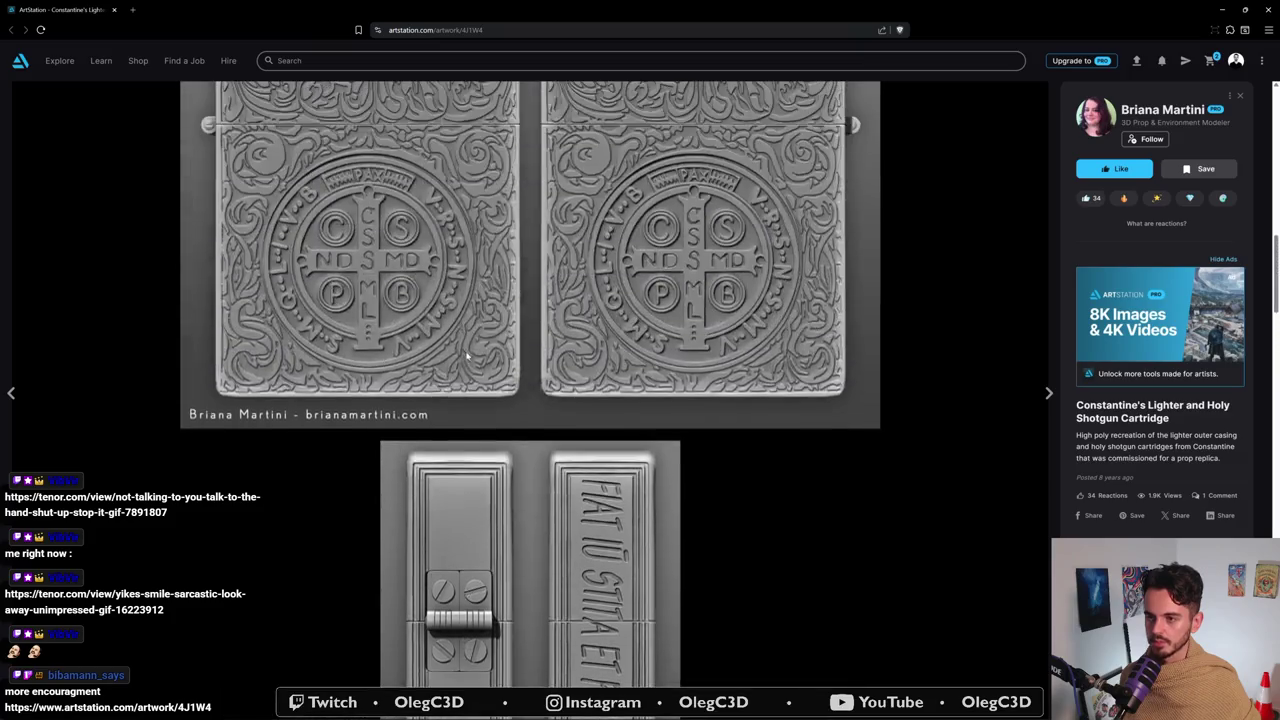
pyautogui.scroll(4, 467, 355)
pyautogui.scroll(2, 467, 355)
pyautogui.scroll(1, 466, 355)
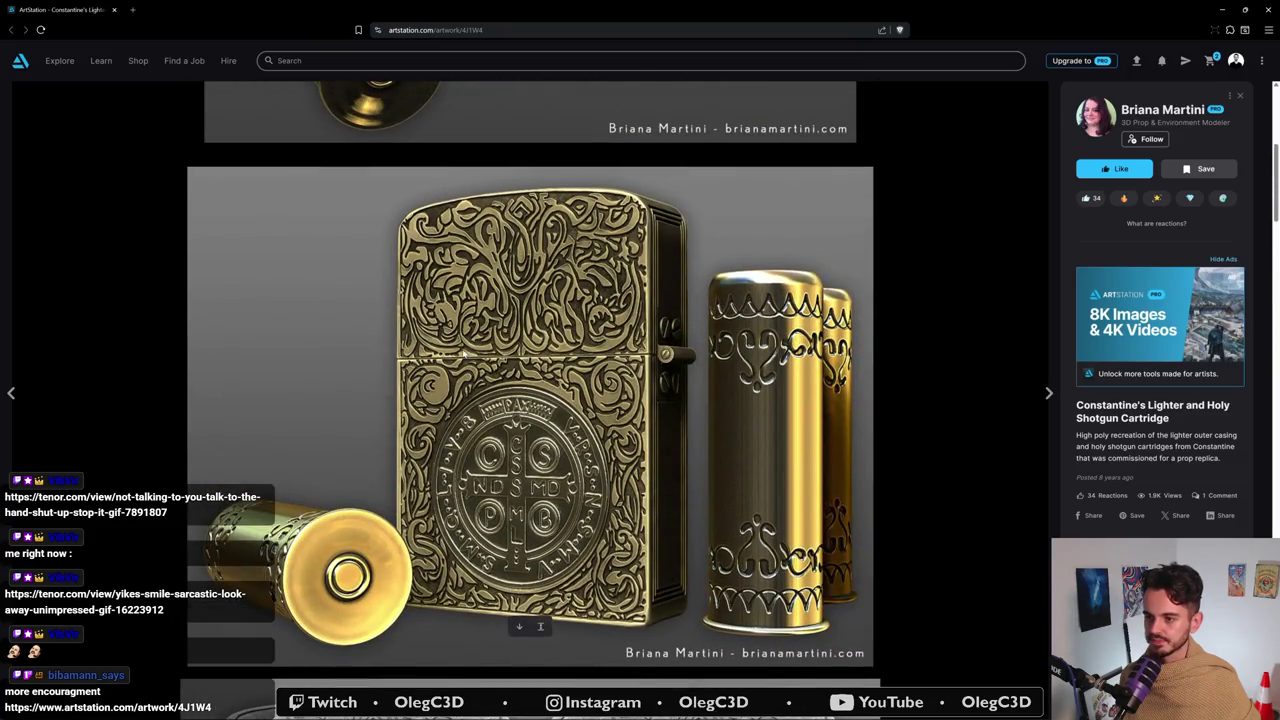
pyautogui.scroll(2, 467, 355)
pyautogui.scroll(2, 737, 354)
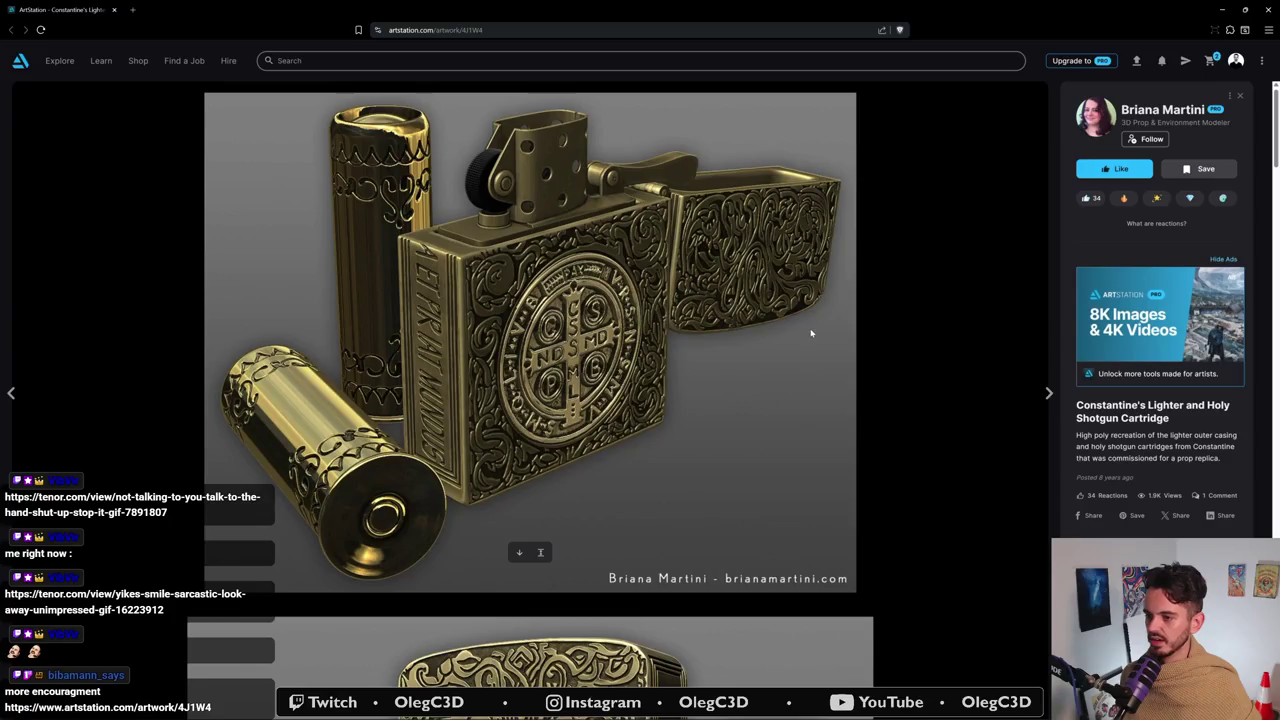
# - Review the remaining lighter references, then open the artist's portfolio and its Freelance Projects album
pyautogui.scroll(-3, 797, 343)
pyautogui.scroll(-4, 798, 343)
pyautogui.scroll(-4, 760, 362)
pyautogui.scroll(-3, 722, 381)
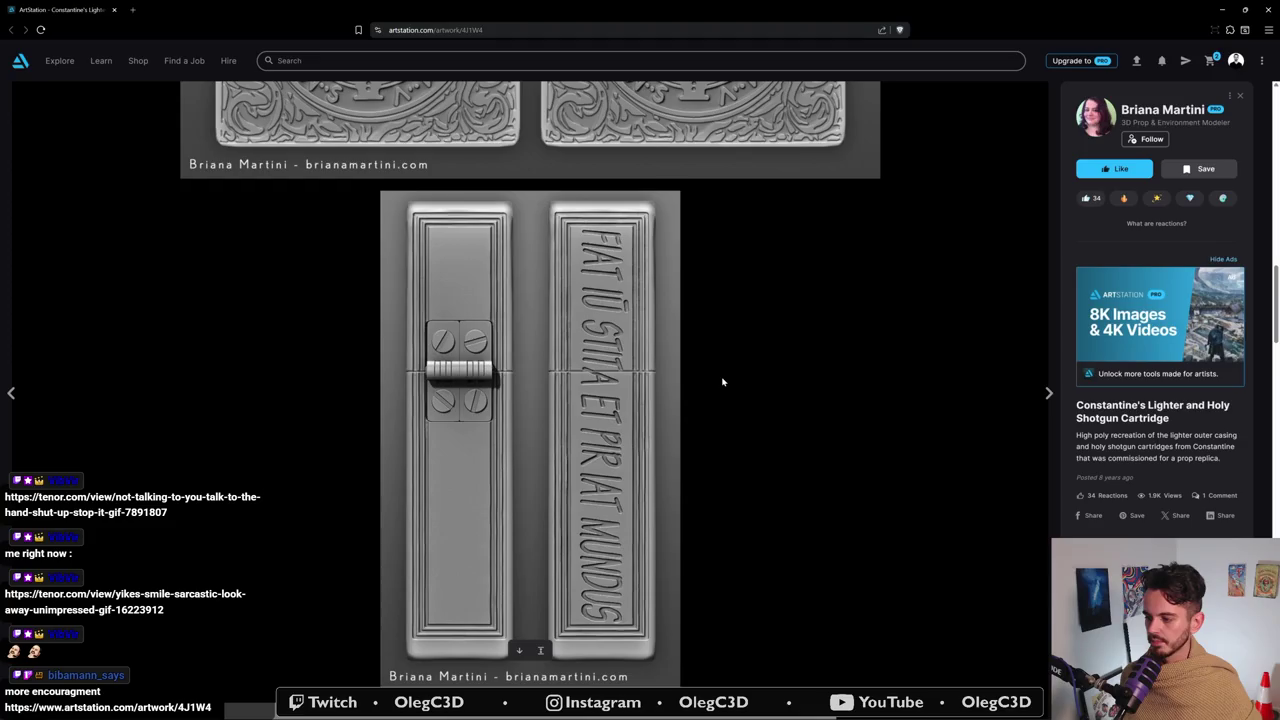
pyautogui.scroll(-3, 721, 381)
pyautogui.scroll(-2, 712, 382)
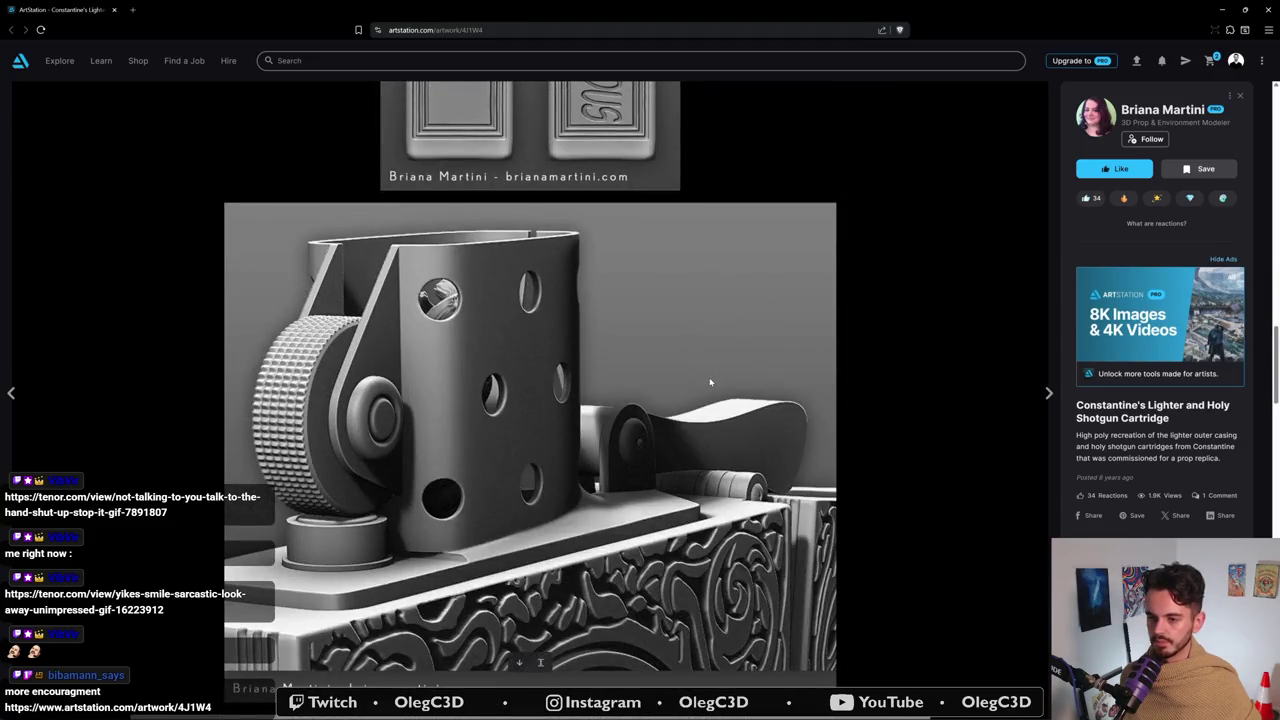
pyautogui.scroll(-2, 710, 382)
pyautogui.scroll(-2, 708, 382)
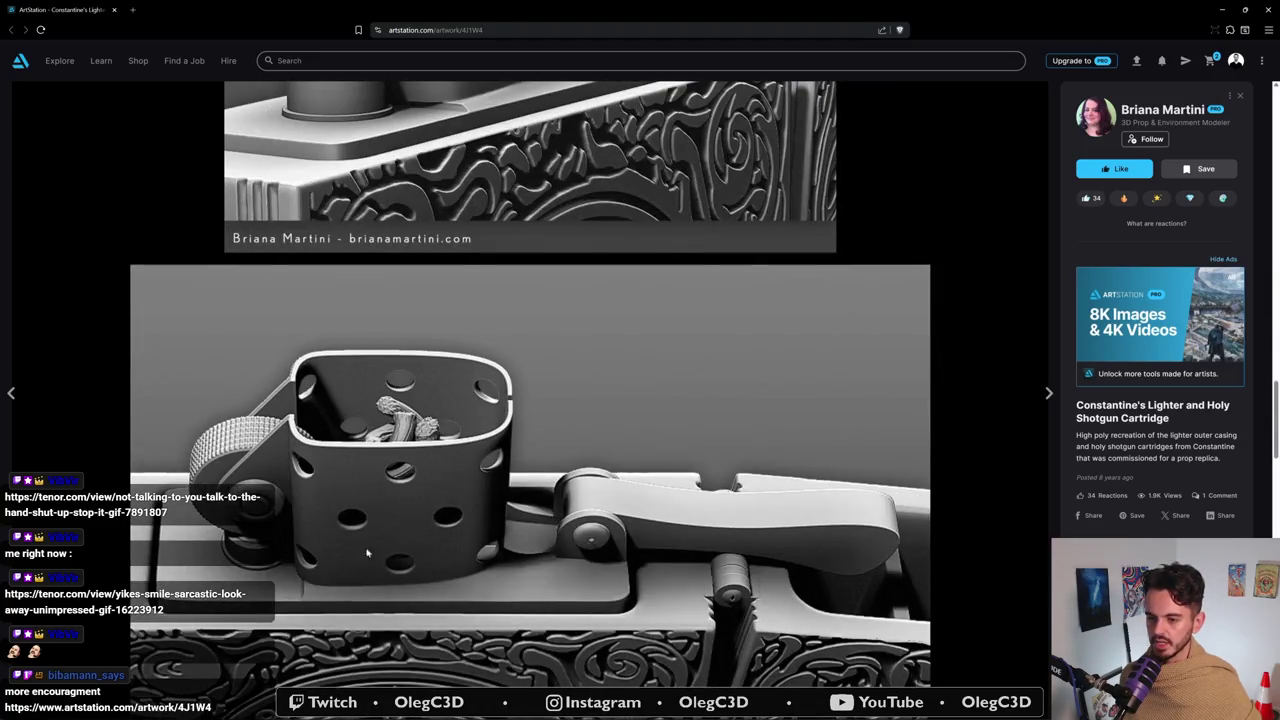
pyautogui.scroll(-5, 466, 550)
pyautogui.scroll(-2, 520, 535)
pyautogui.scroll(-1, 536, 527)
pyautogui.scroll(-1, 536, 527)
pyautogui.scroll(-2, 534, 525)
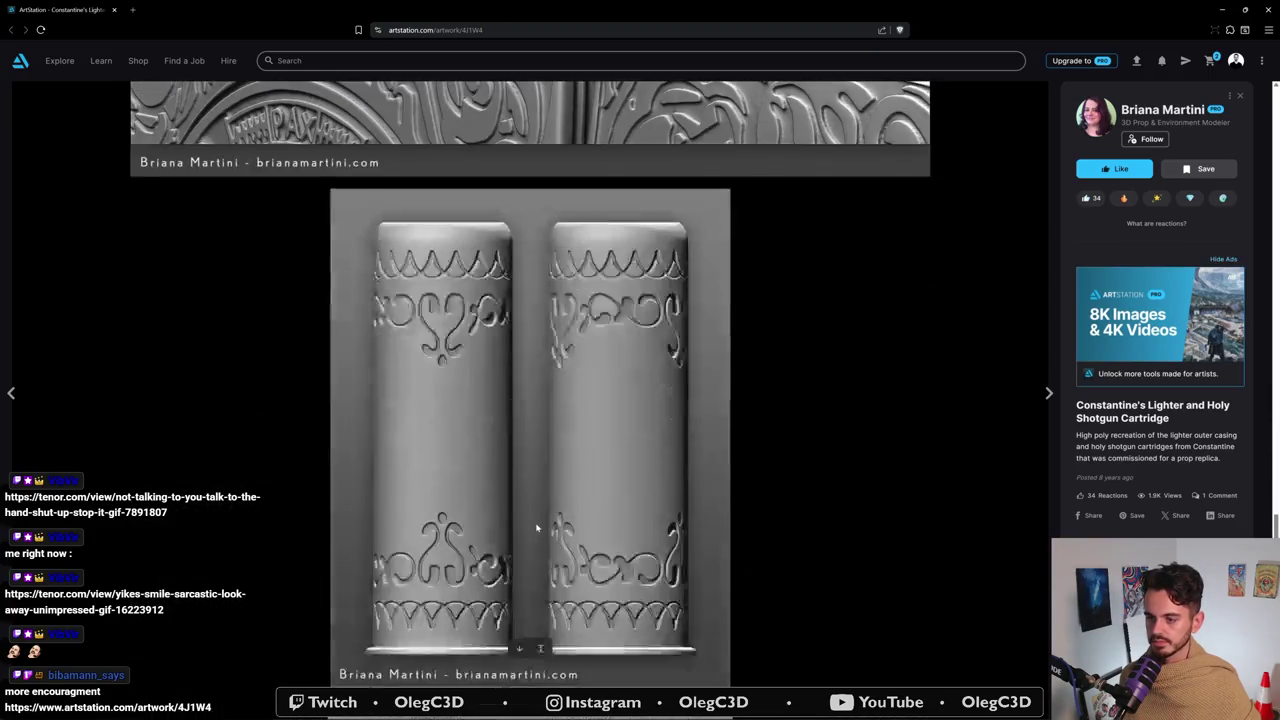
pyautogui.scroll(-2, 532, 523)
pyautogui.scroll(-3, 528, 521)
pyautogui.scroll(-3, 529, 520)
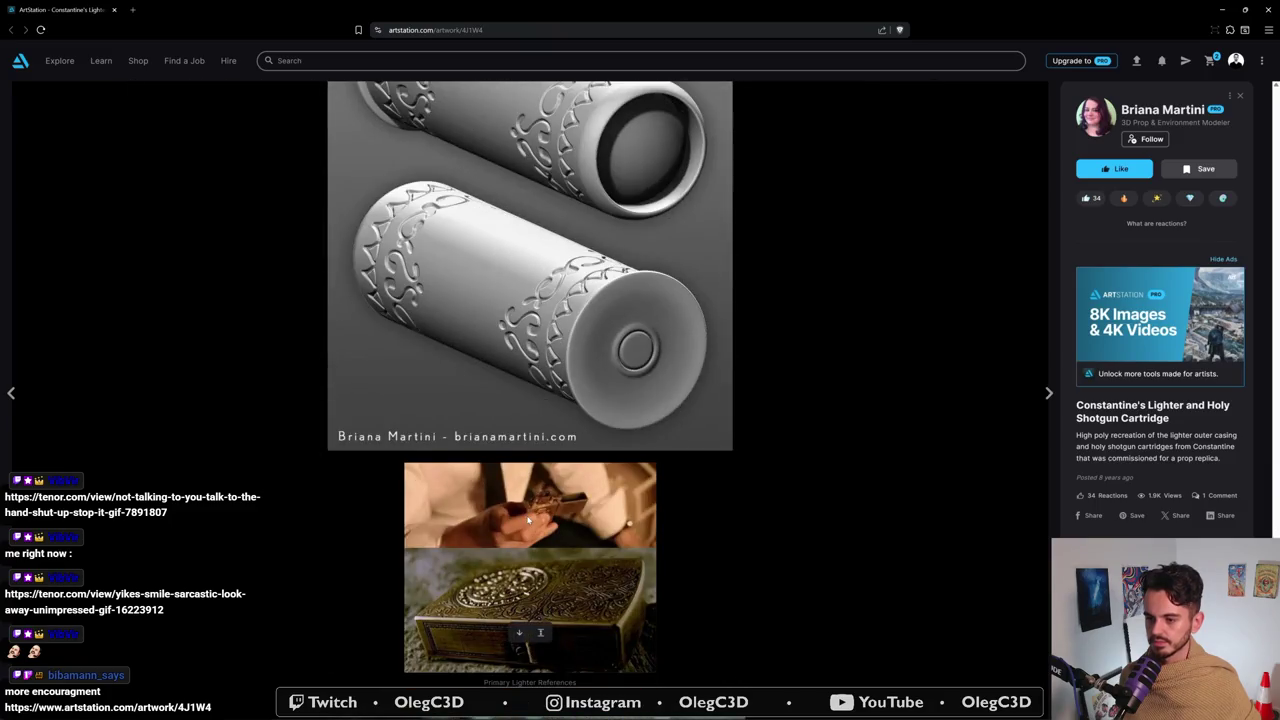
pyautogui.scroll(-2, 540, 496)
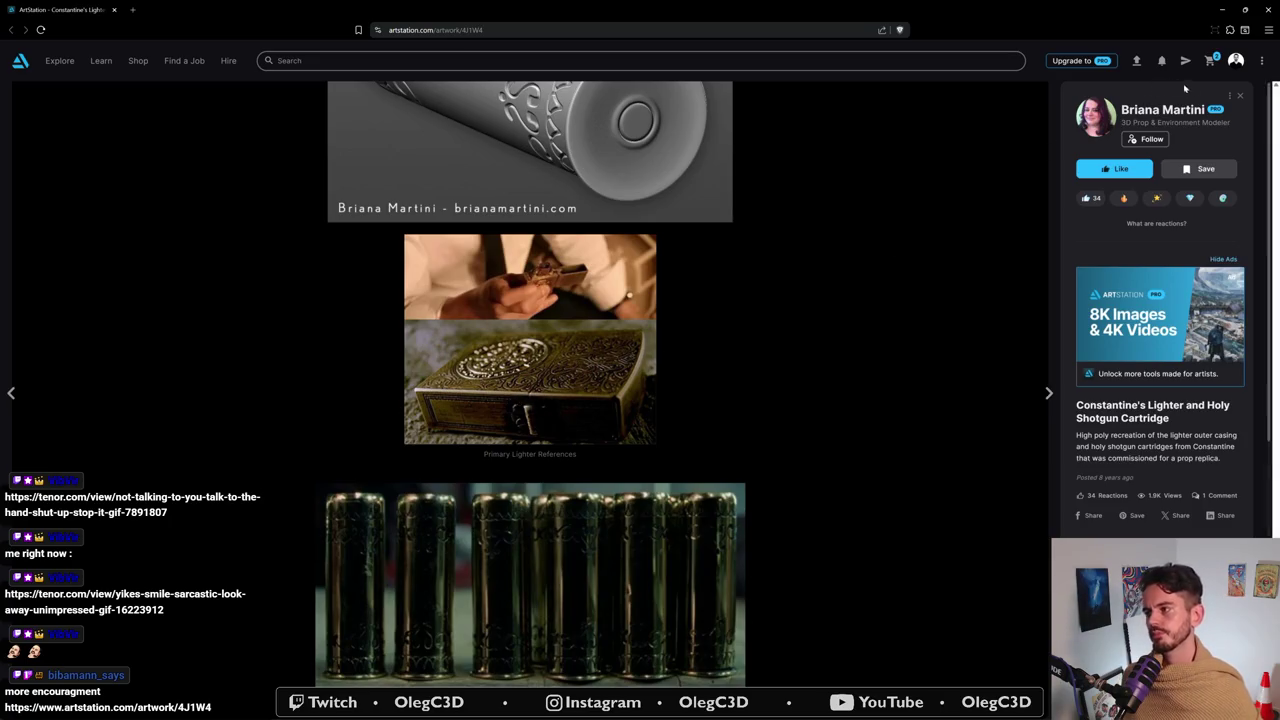
pyautogui.click(1239, 97)
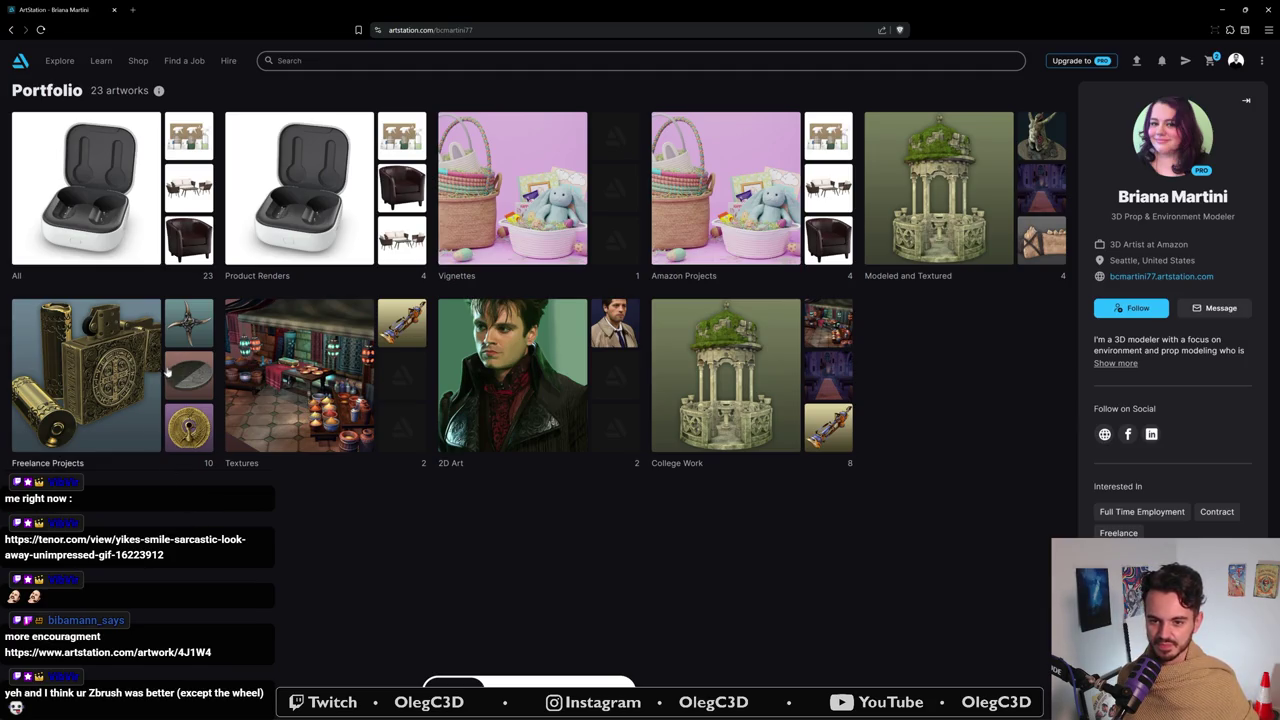
pyautogui.click(186, 338)
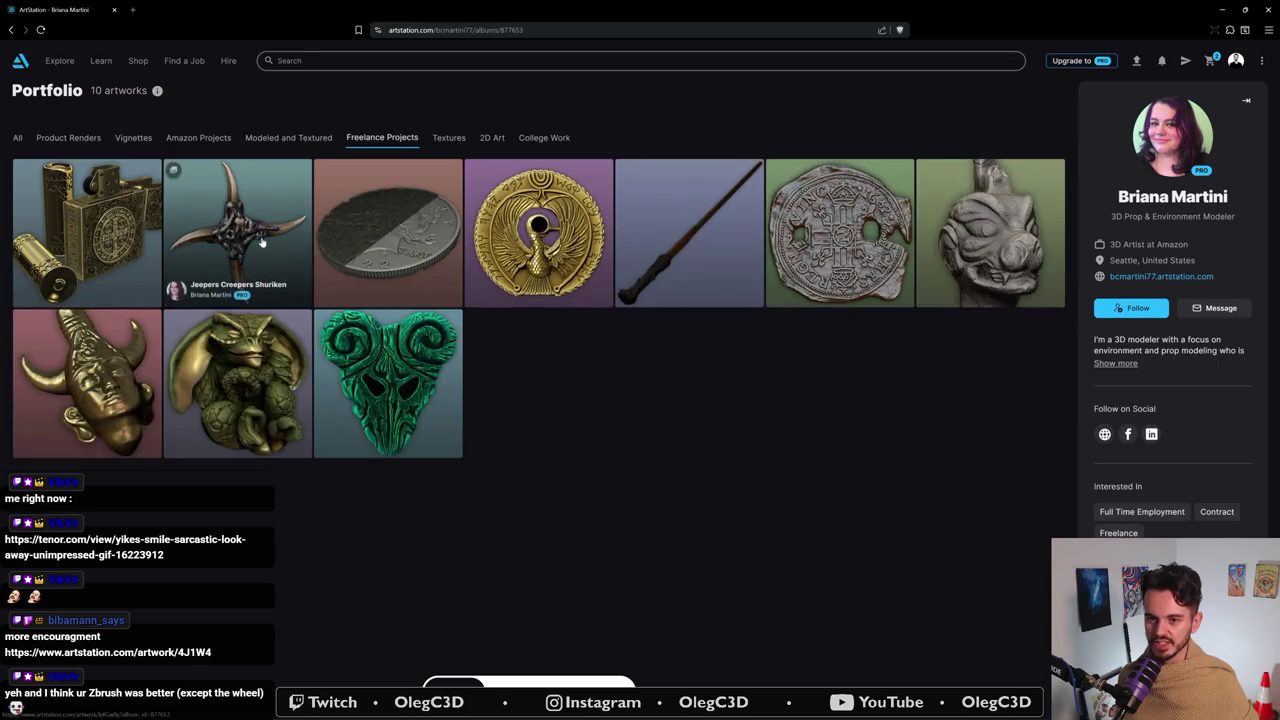
# - Review the Jeepers Creepers Shuriken renders and photo references, then close it back to the album
pyautogui.click(266, 252)
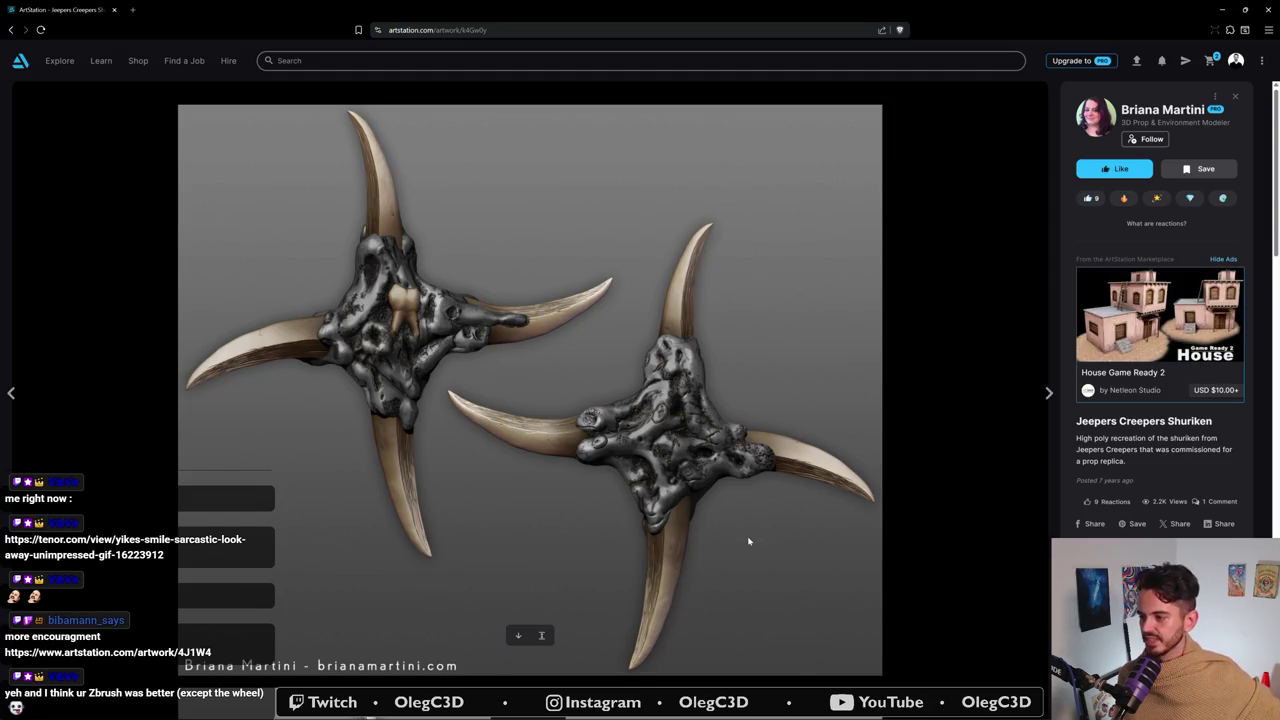
pyautogui.scroll(-3, 528, 380)
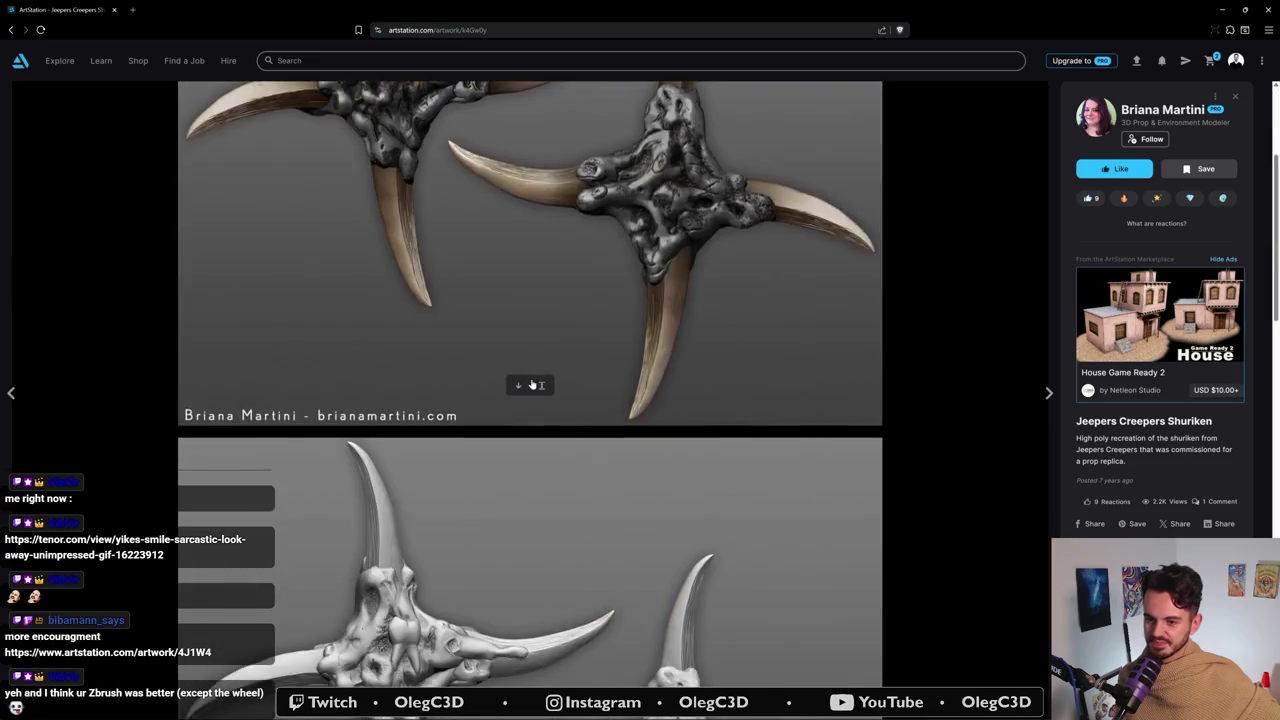
pyautogui.scroll(-2, 532, 383)
pyautogui.scroll(-5, 532, 383)
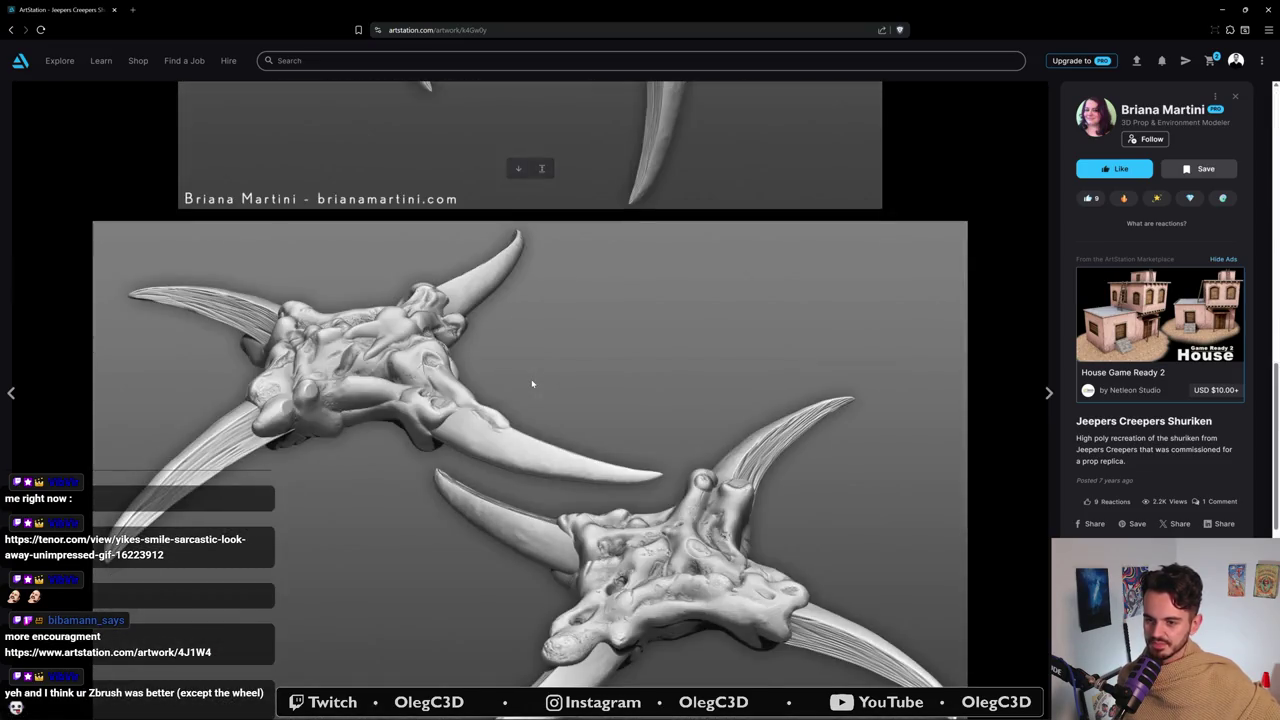
pyautogui.scroll(-2, 532, 383)
pyautogui.scroll(-3, 532, 383)
pyautogui.scroll(-2, 532, 383)
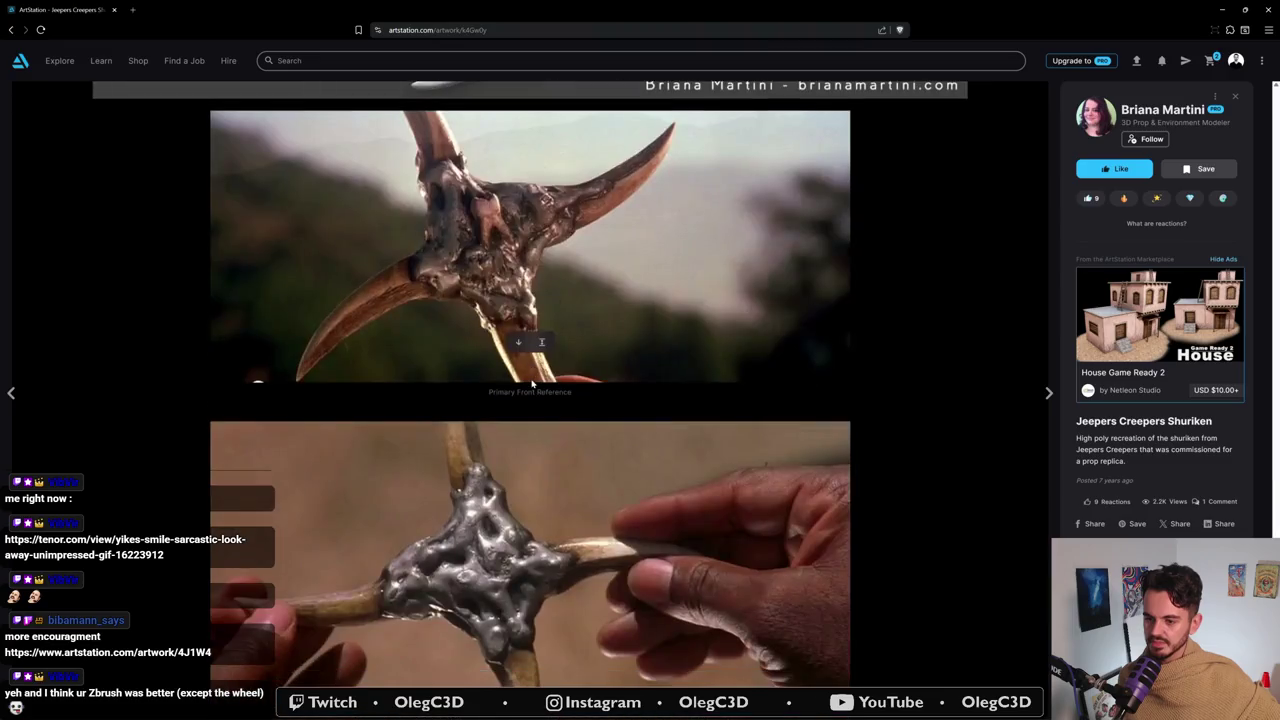
pyautogui.scroll(1, 532, 383)
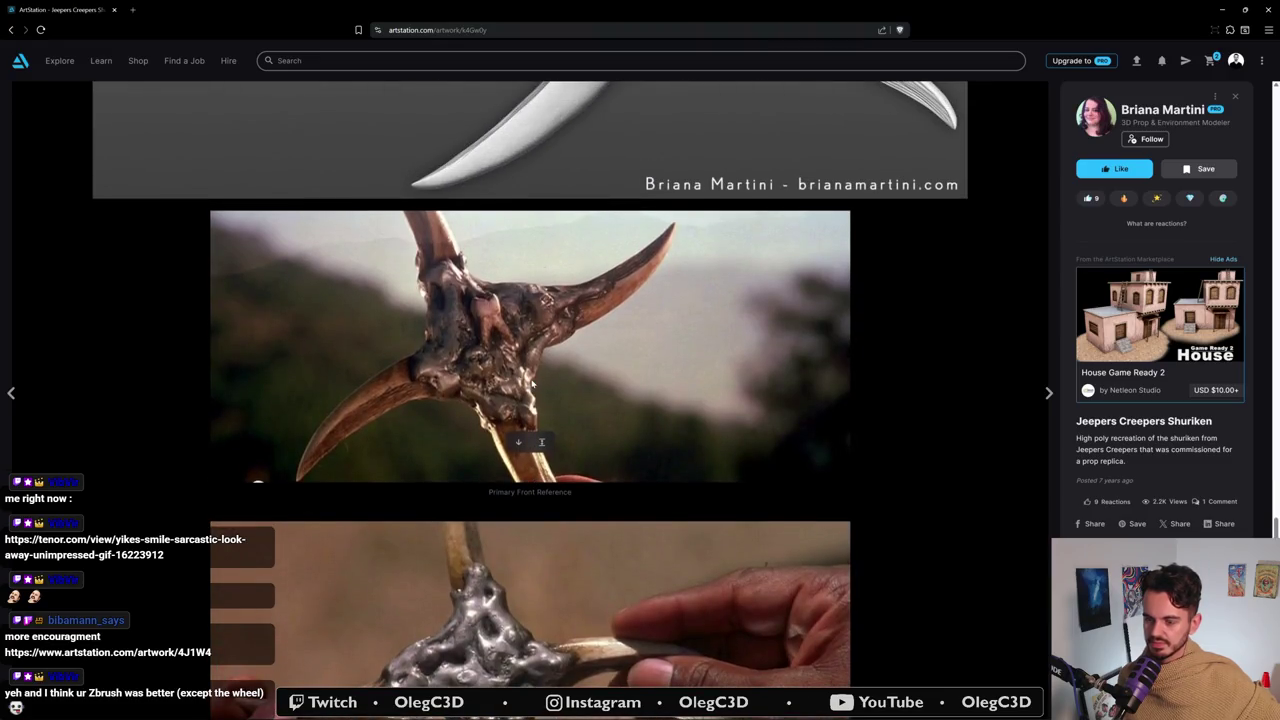
pyautogui.scroll(-1, 532, 383)
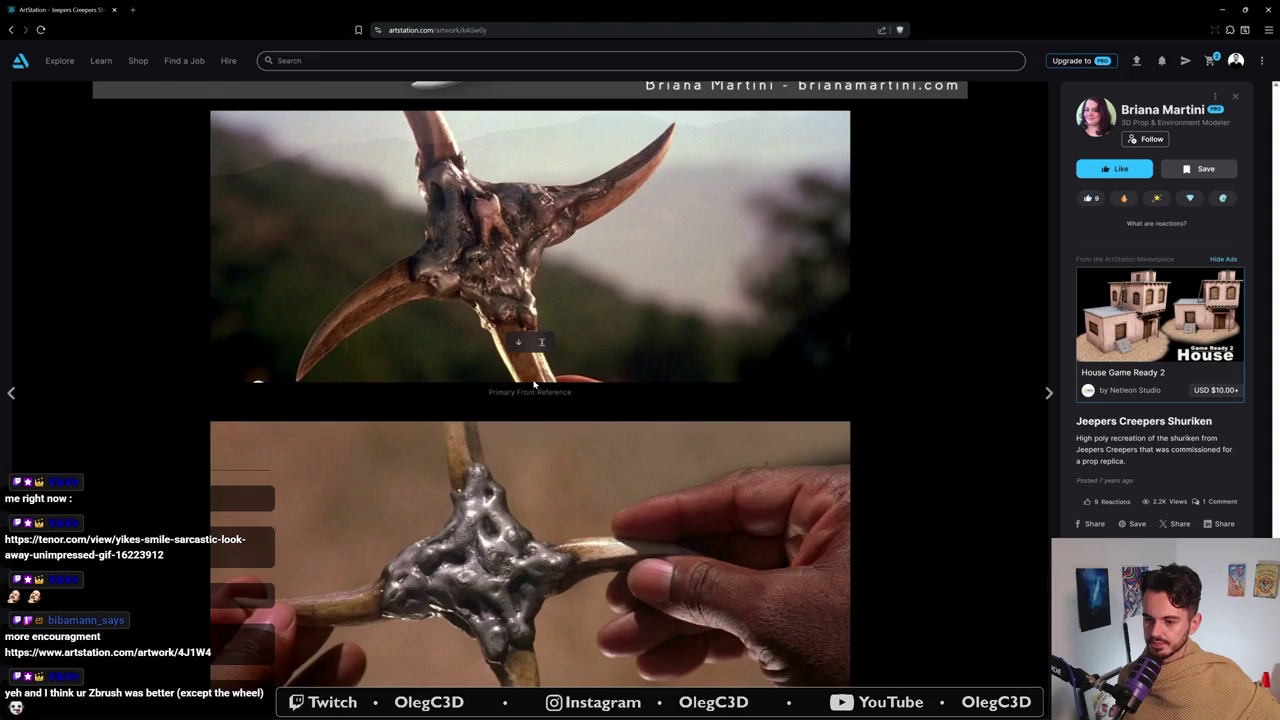
pyautogui.scroll(3, 534, 383)
pyautogui.scroll(3, 545, 384)
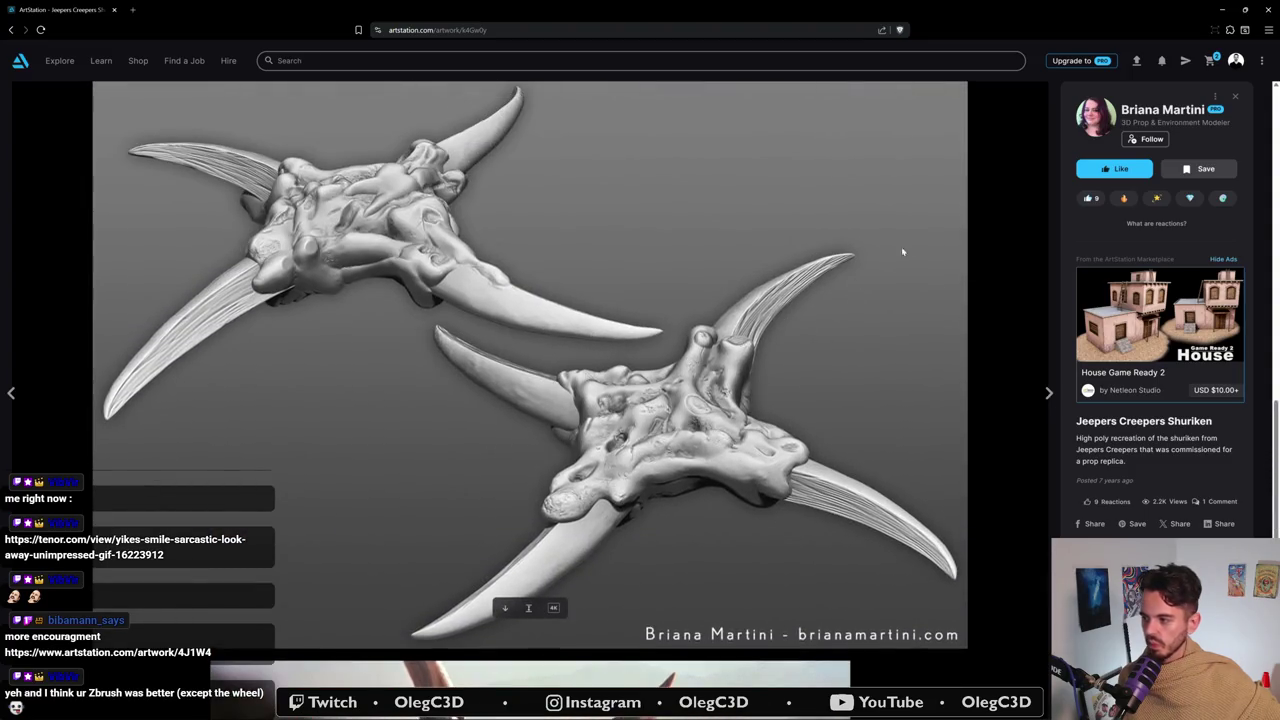
pyautogui.click(1237, 98)
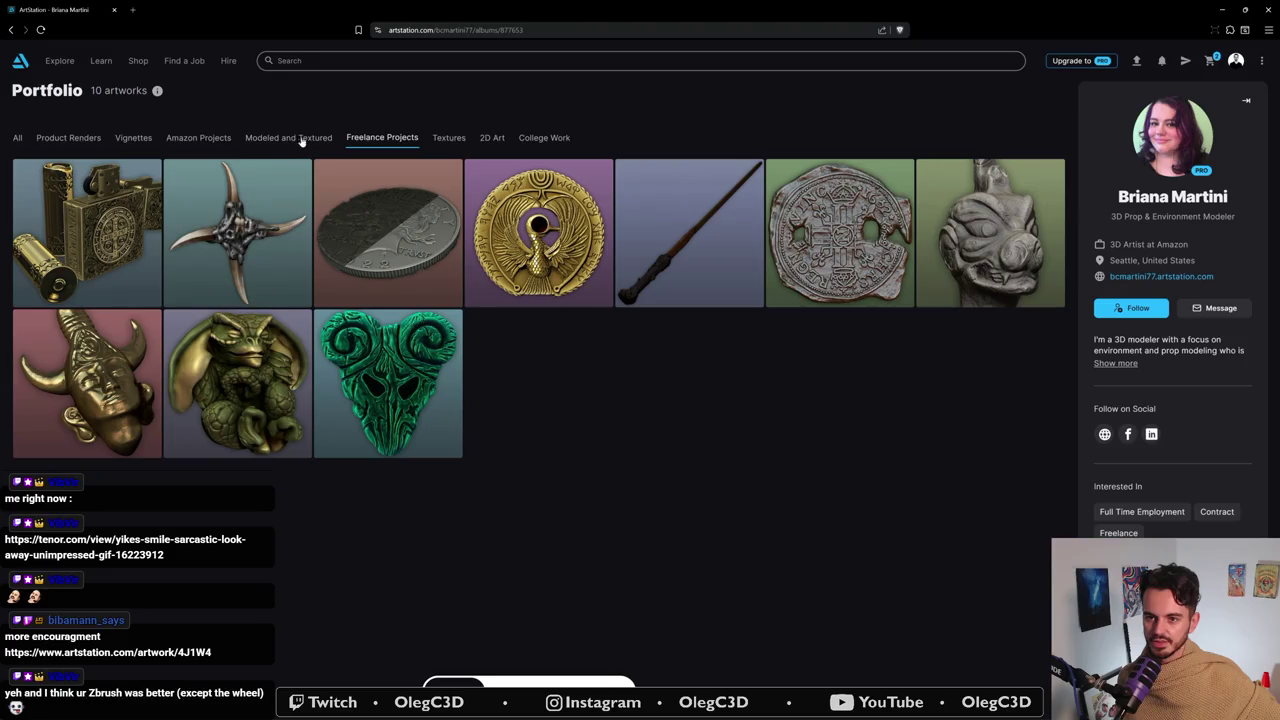
# - Browse the Modeled and Textured collection and all 23 artworks, then close ArtStation to return to Mari
pyautogui.click(266, 146)
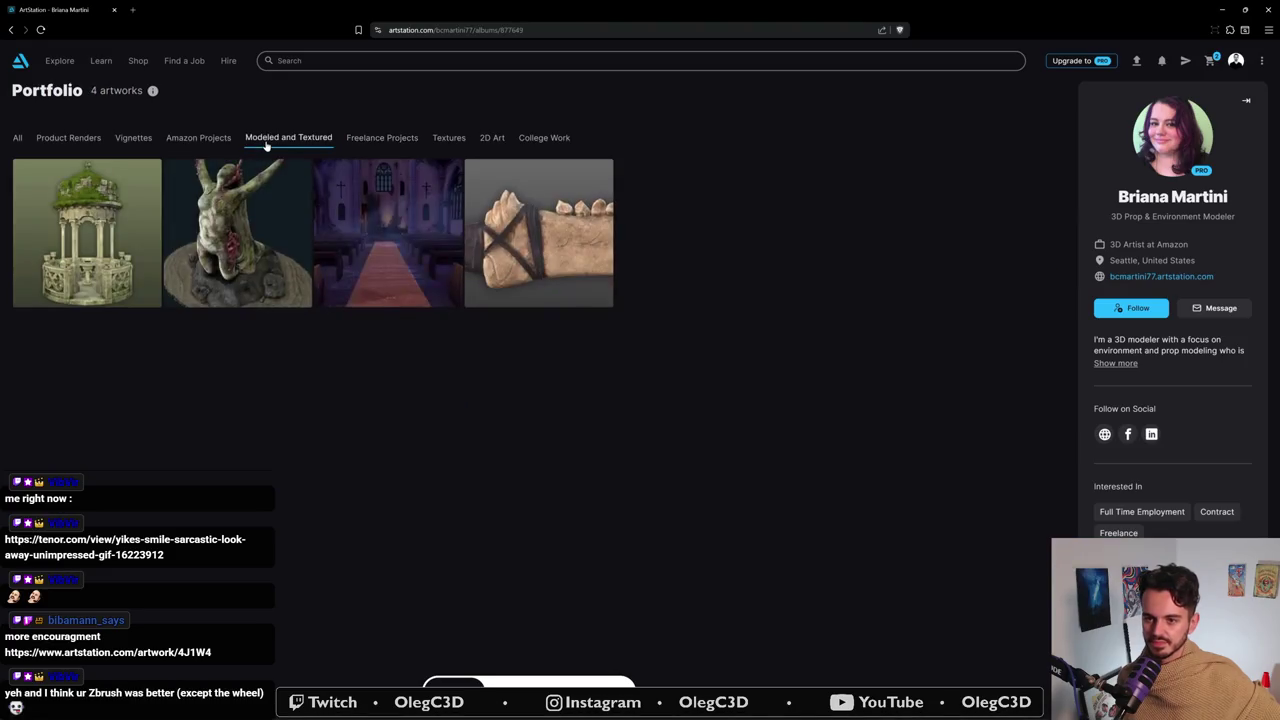
pyautogui.click(19, 139)
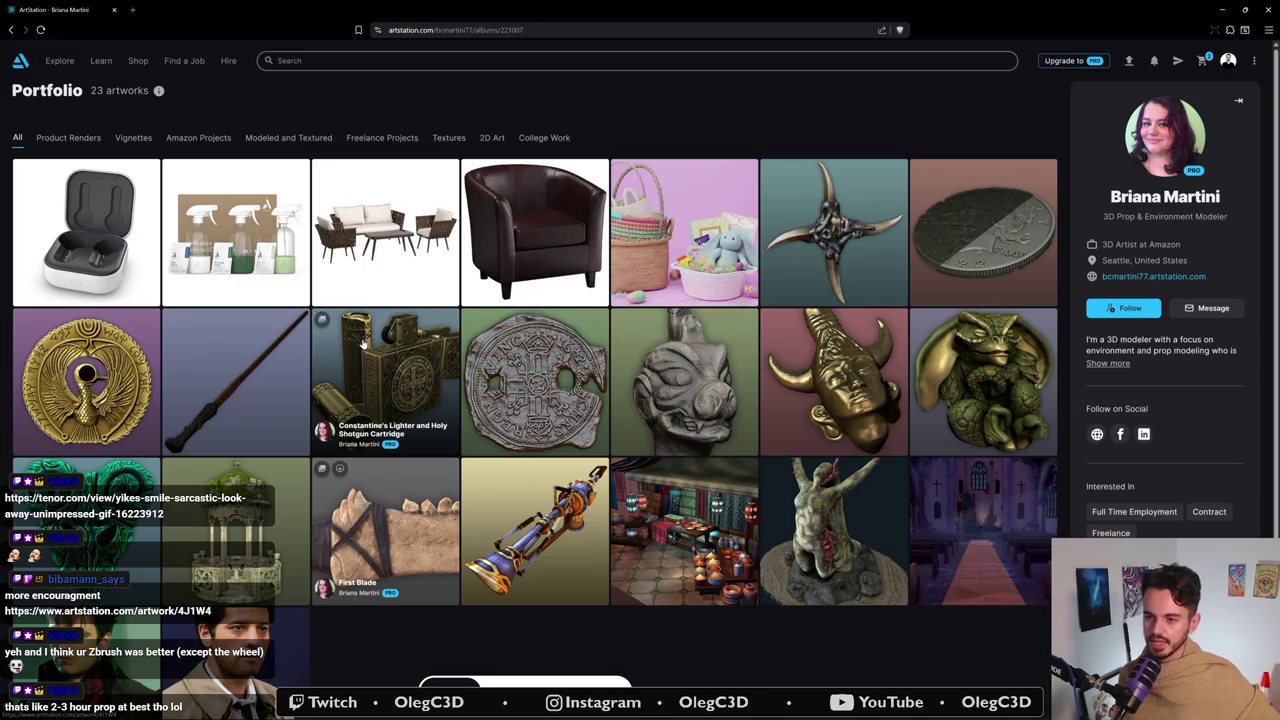
pyautogui.scroll(-2, 480, 360)
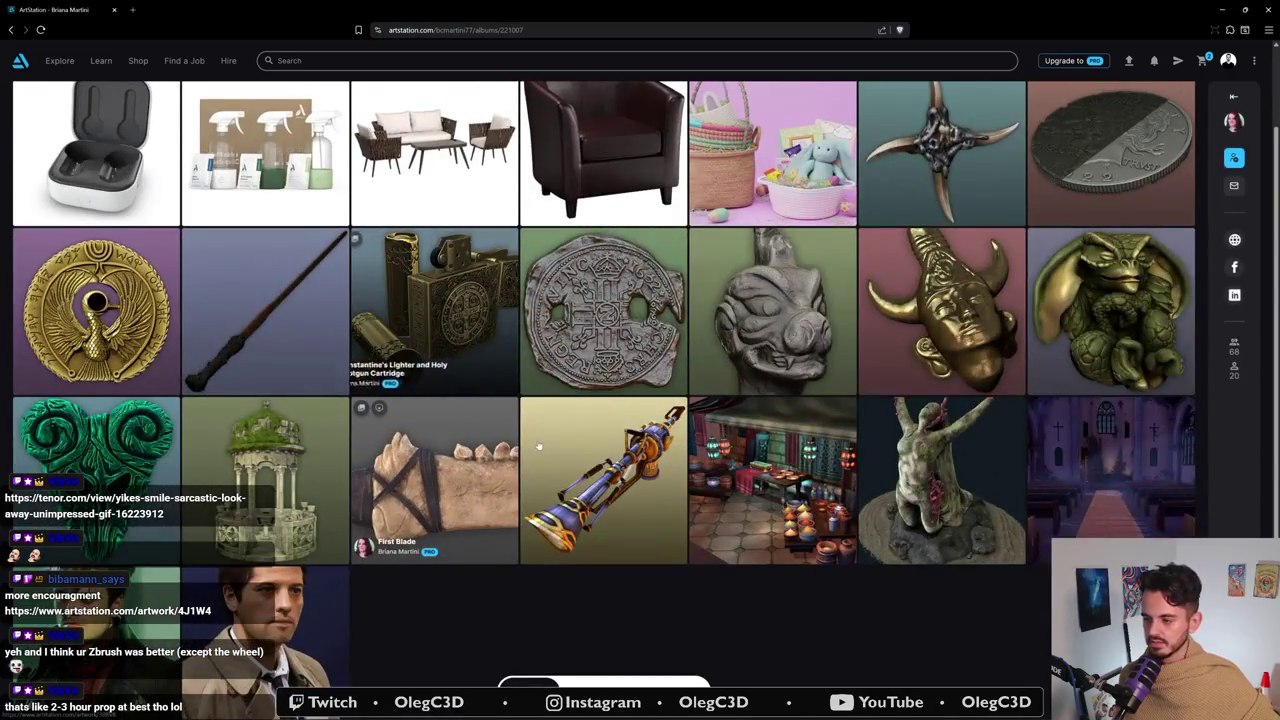
pyautogui.scroll(-1, 538, 445)
pyautogui.scroll(2, 420, 575)
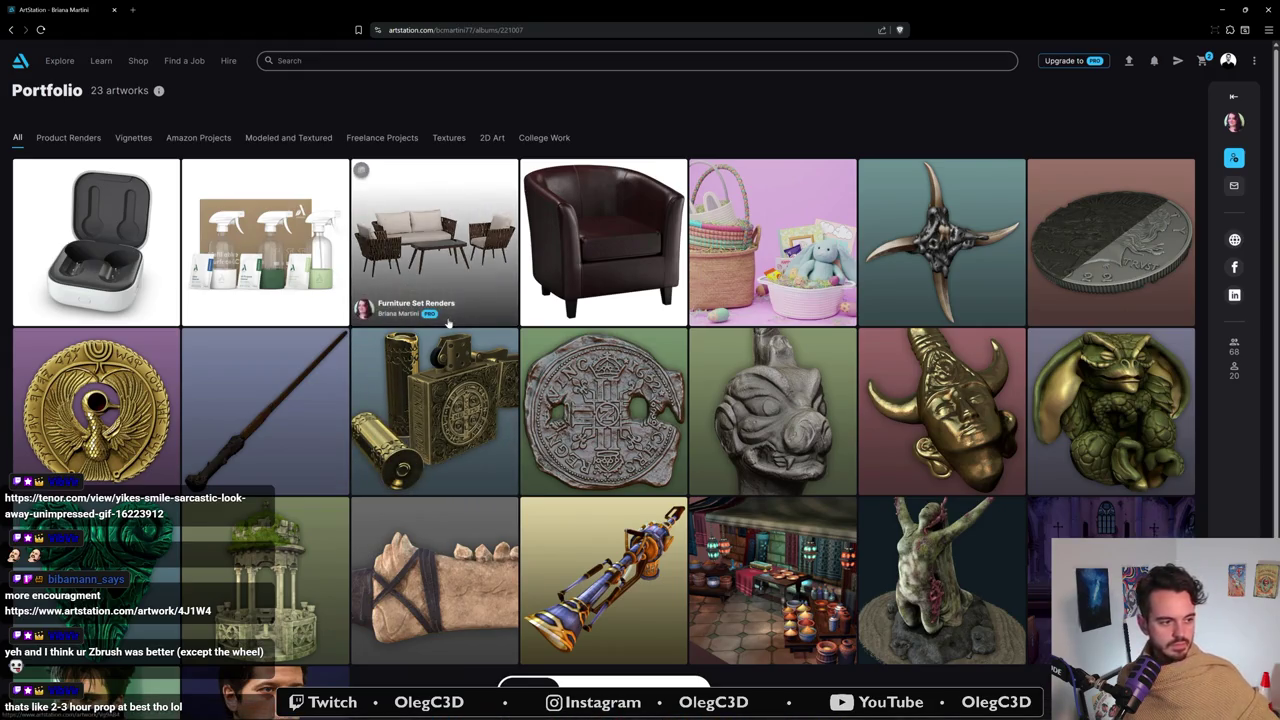
pyautogui.click(114, 12)
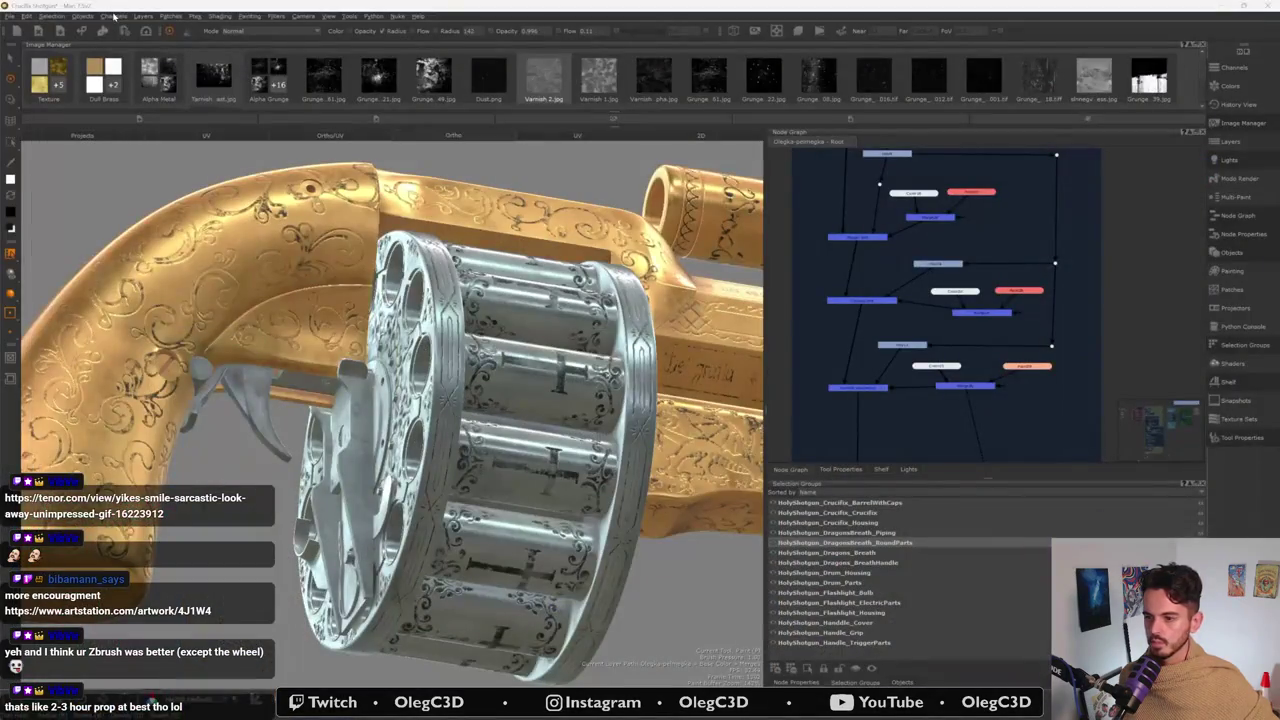